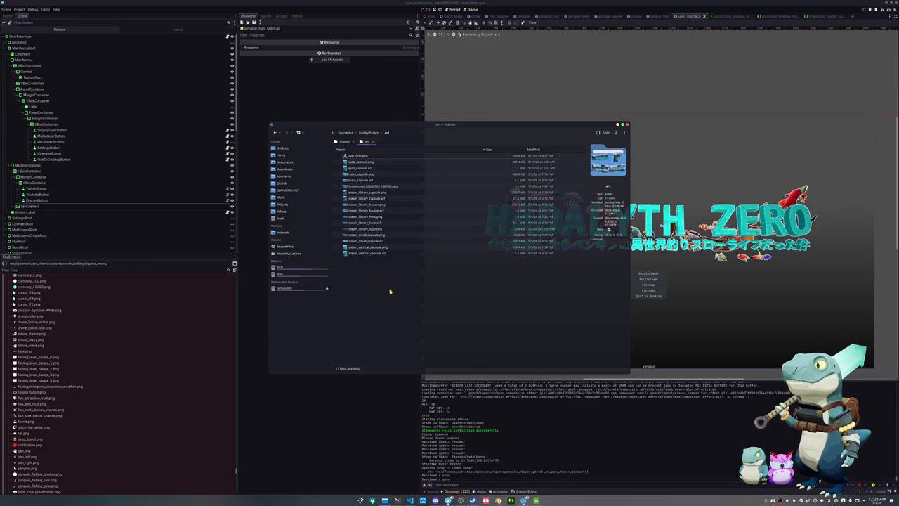
Step: Go up to the hadalyth-zero project folder and run a search for gif files
scroll(390, 291, up, 2)
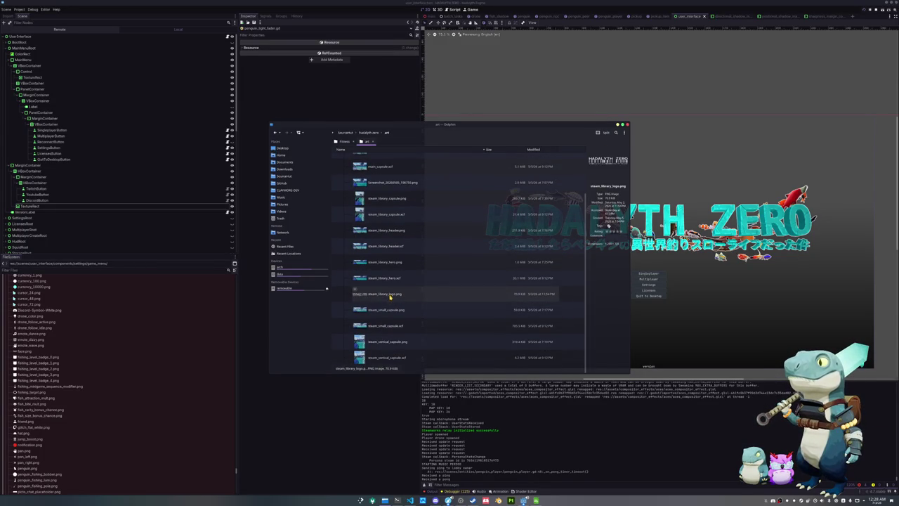
scroll(395, 349, down, 2)
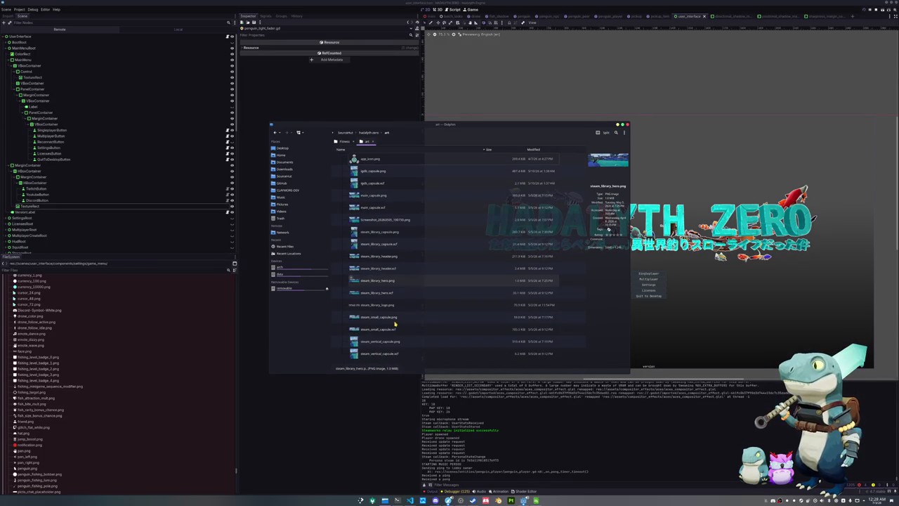
scroll(395, 324, down, 1)
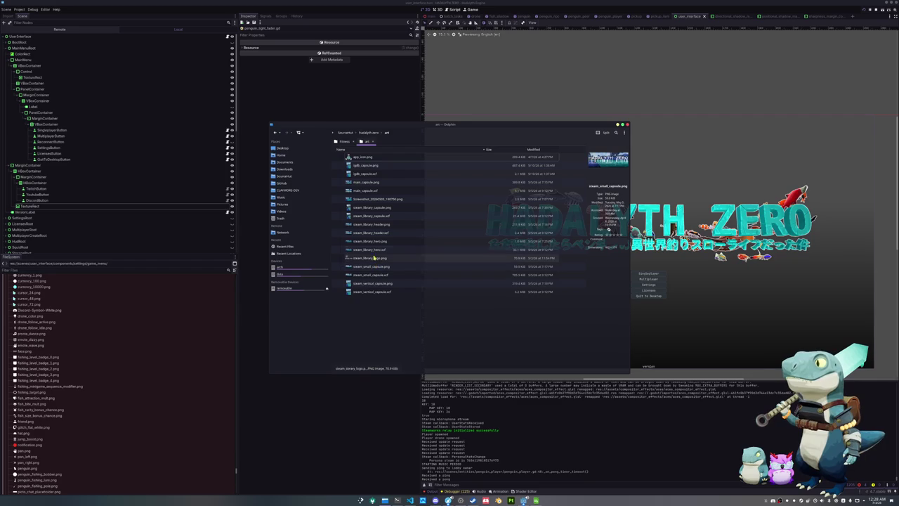
click(370, 132)
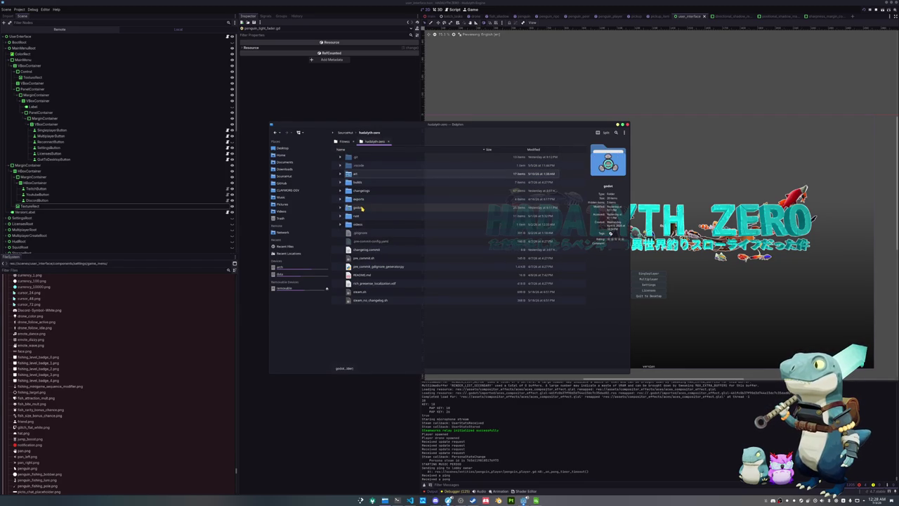
click(615, 133)
text(gif)
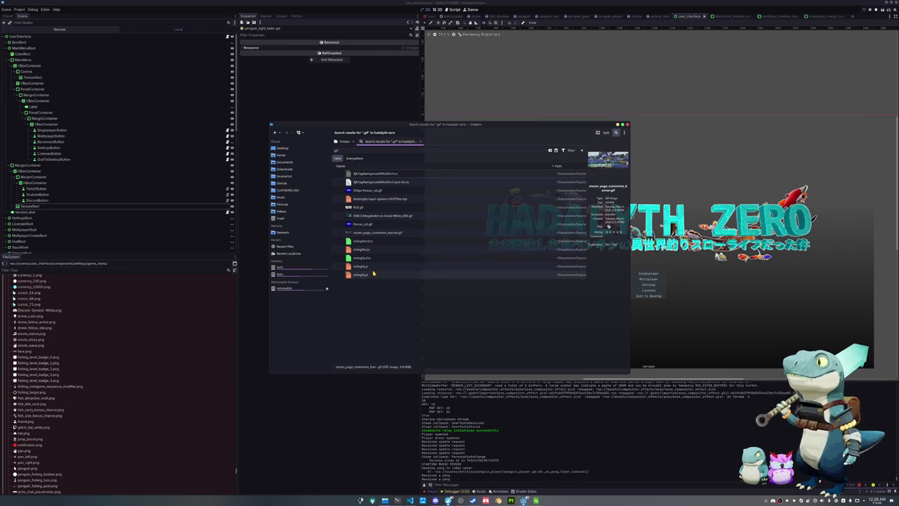
Step: Widen the results window so full paths of GIFs like steam_page_customize_banner.gif show
click(392, 232)
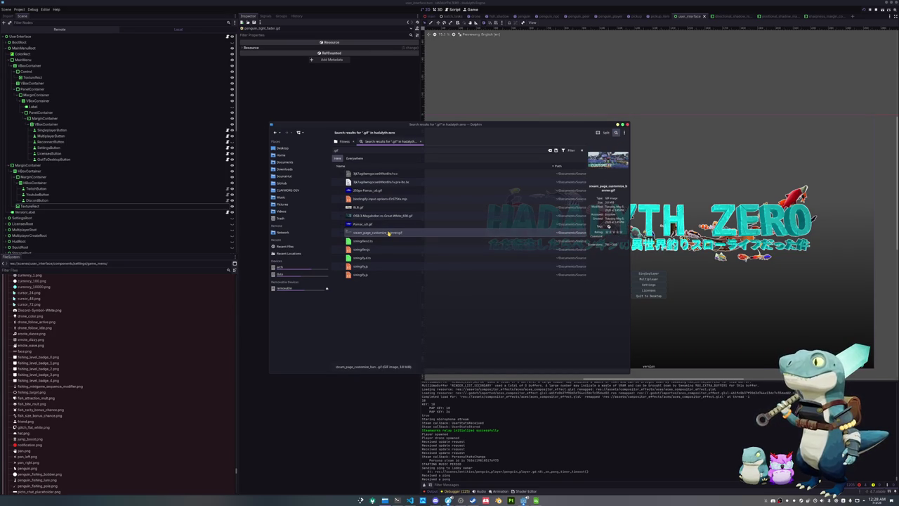
drag(630, 226, 751, 215)
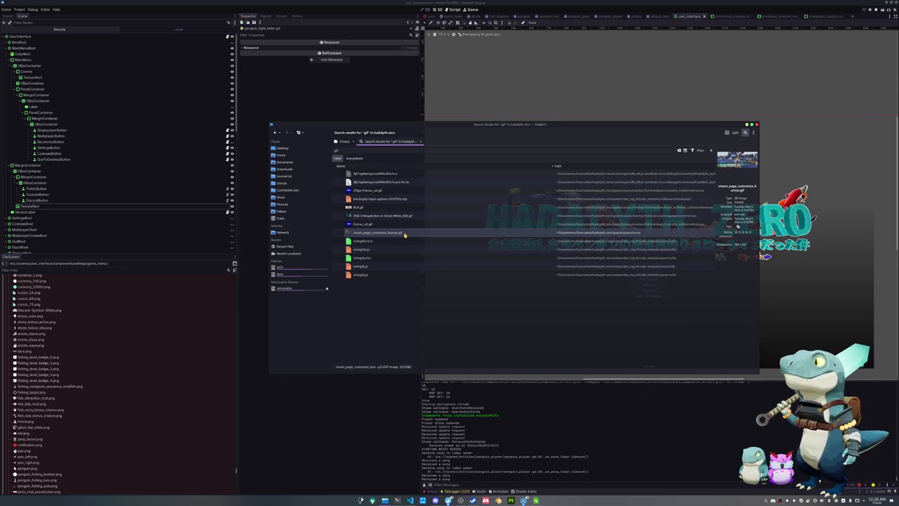
click(395, 291)
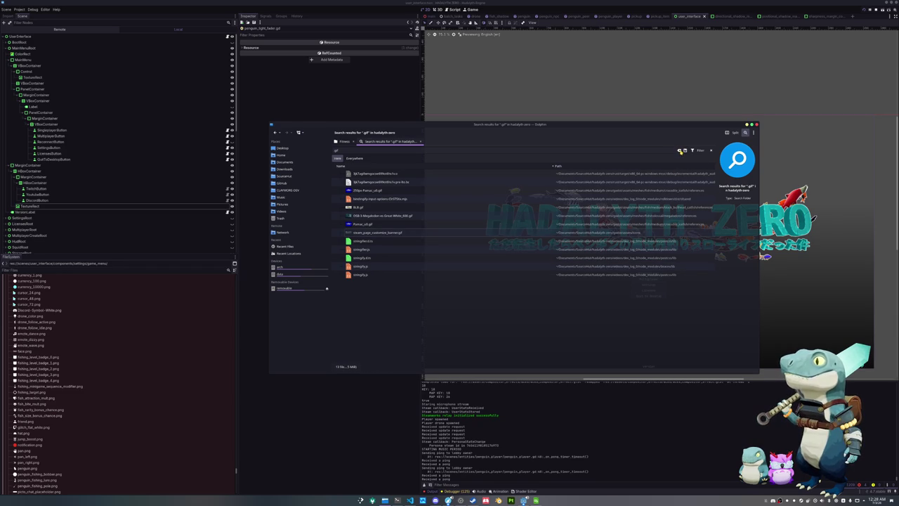
Step: Clear the gif search and browse the godot folder's exports and art subfolders
click(679, 151)
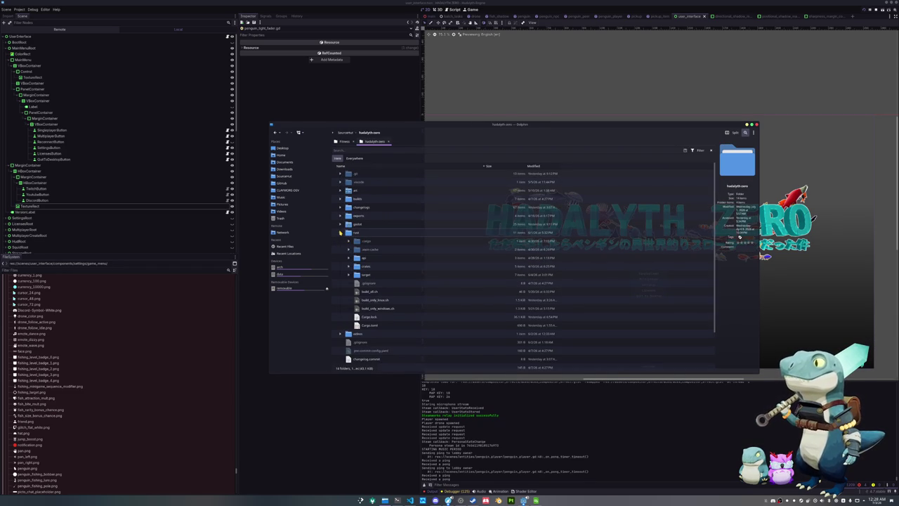
click(341, 224)
click(341, 224)
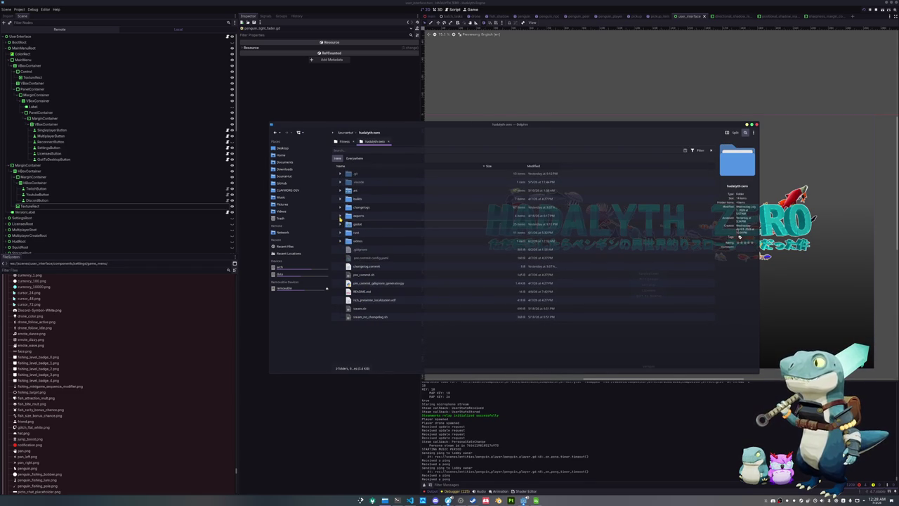
click(340, 216)
click(340, 215)
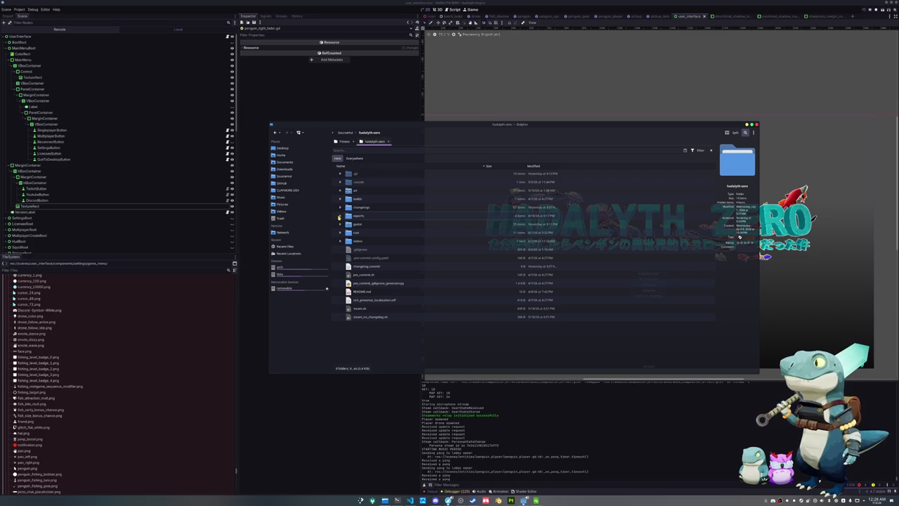
click(340, 191)
scroll(343, 265, down, 3)
scroll(343, 265, up, 3)
click(340, 190)
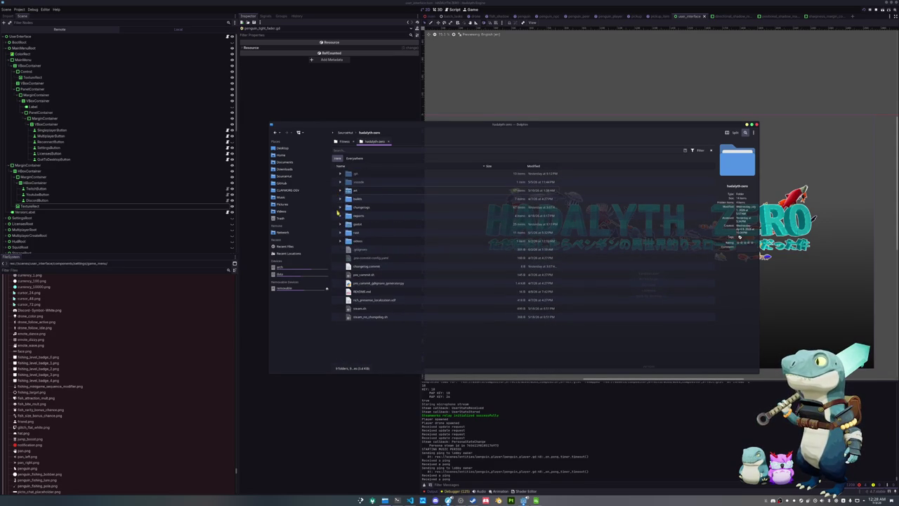
Step: Open the godot > assets > icons folder and scroll through its files
double_click(350, 224)
double_click(355, 199)
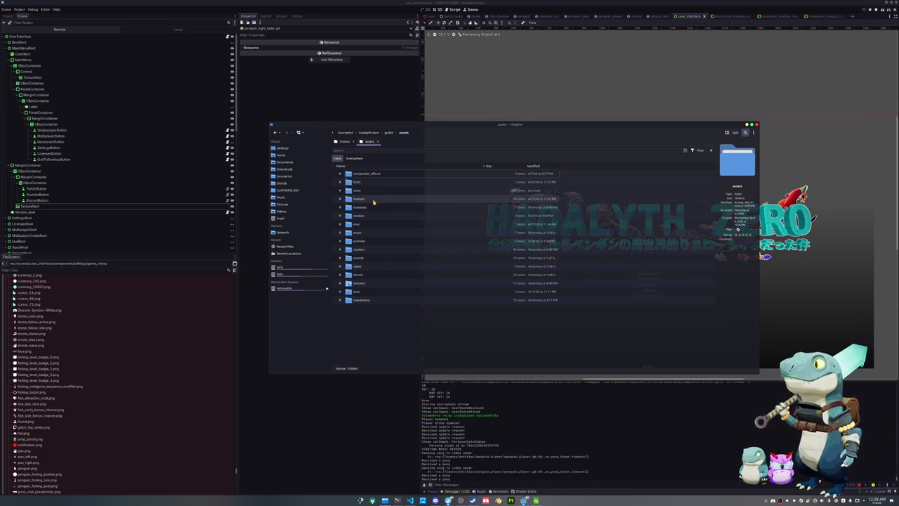
double_click(357, 190)
scroll(390, 298, down, 2)
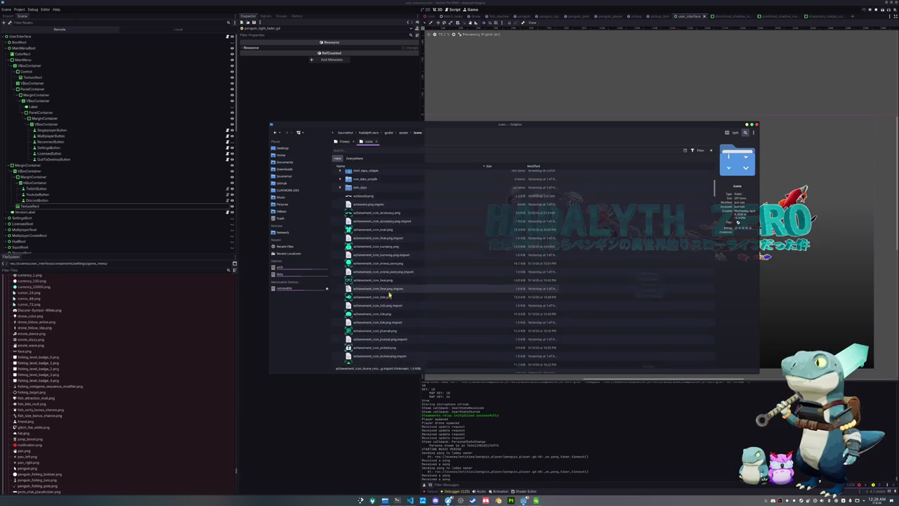
scroll(390, 298, down, 10)
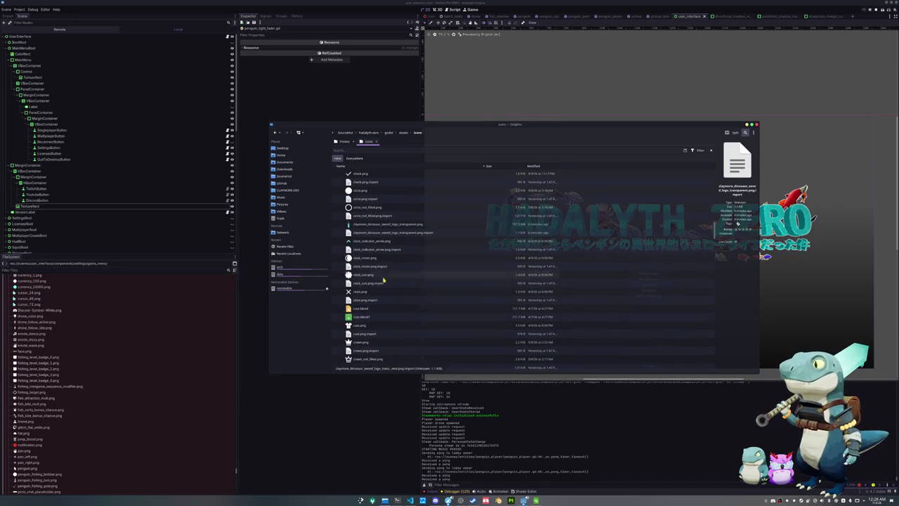
scroll(383, 265, down, 10)
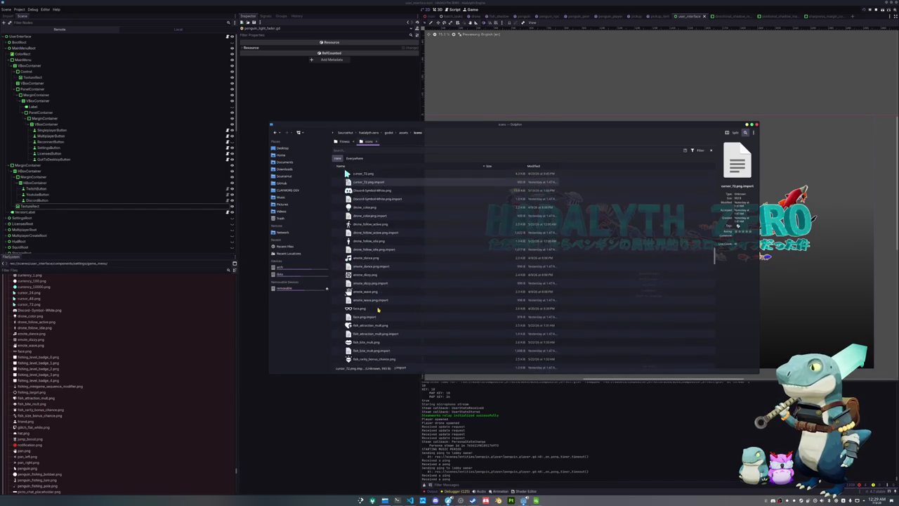
scroll(378, 310, down, 15)
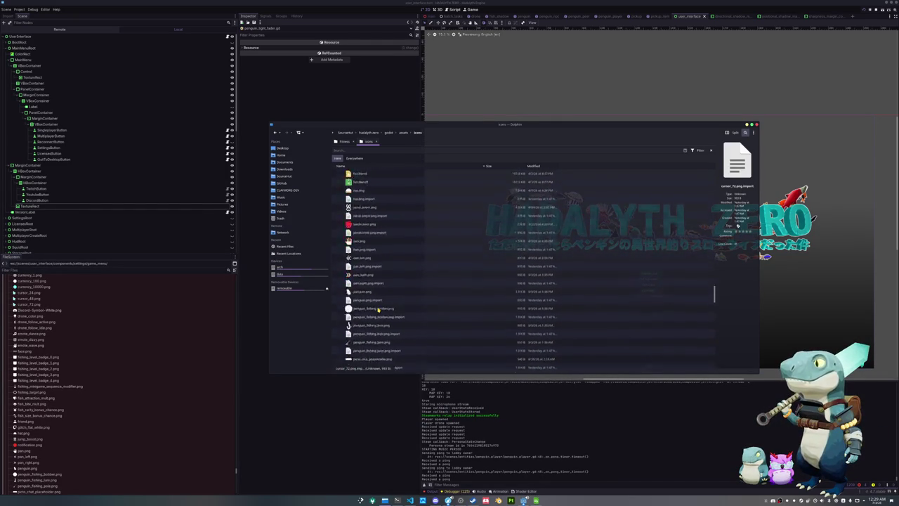
scroll(378, 310, down, 10)
scroll(378, 310, down, 5)
scroll(378, 310, up, 2)
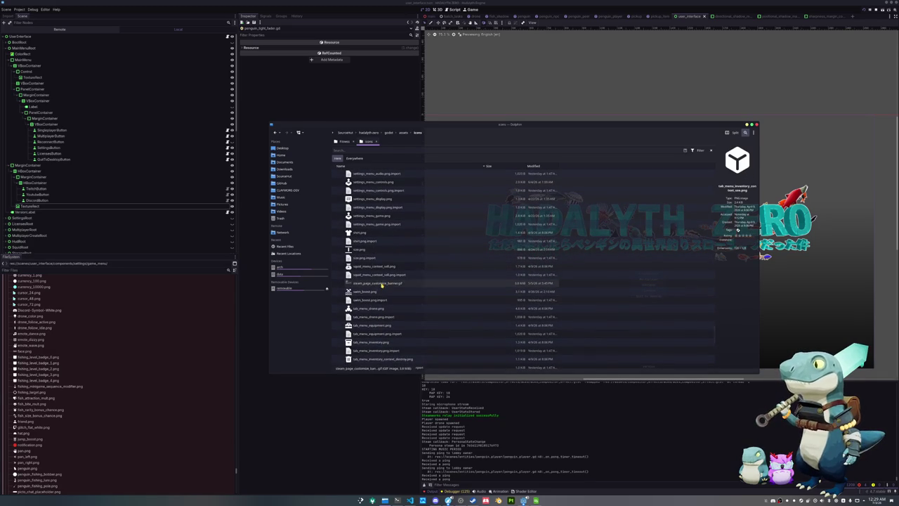
Step: Trash steam_page_customize_banner.gif, close Dolphin, and save the Godot scene
click(382, 284)
key(Delete)
scroll(381, 284, up, 3)
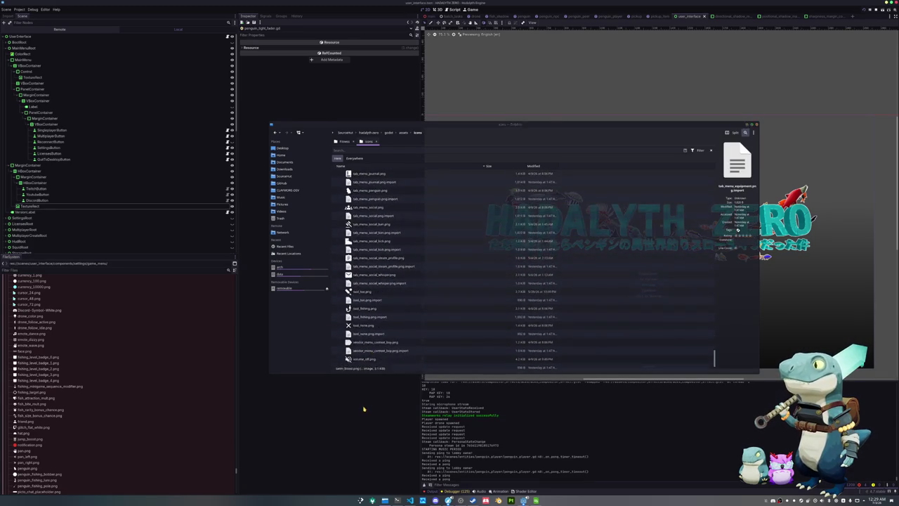
key(ctrl+q)
scroll(538, 305, down, 2)
key(ctrl+s)
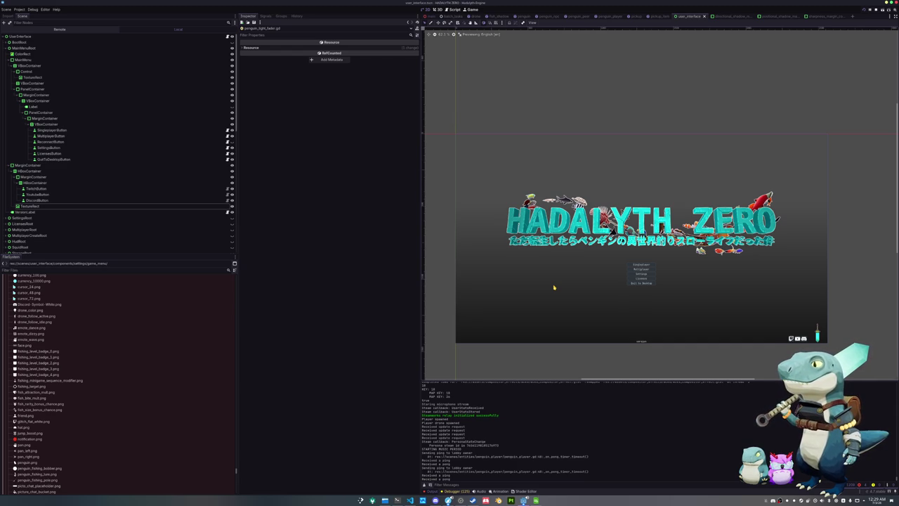
Step: Inspect the HADALYTH ZERO title menu, save the user_interface scene, and reopen Dolphin
scroll(555, 288, up, 2)
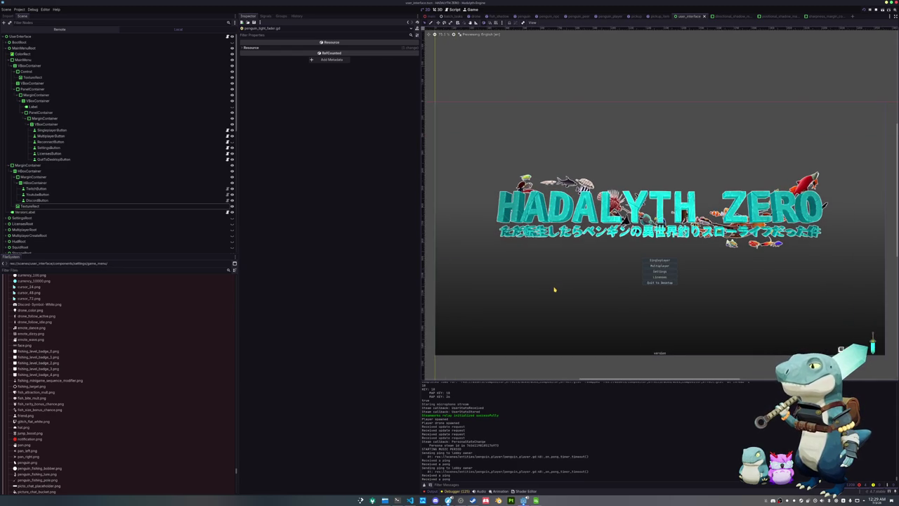
scroll(556, 288, up, 1)
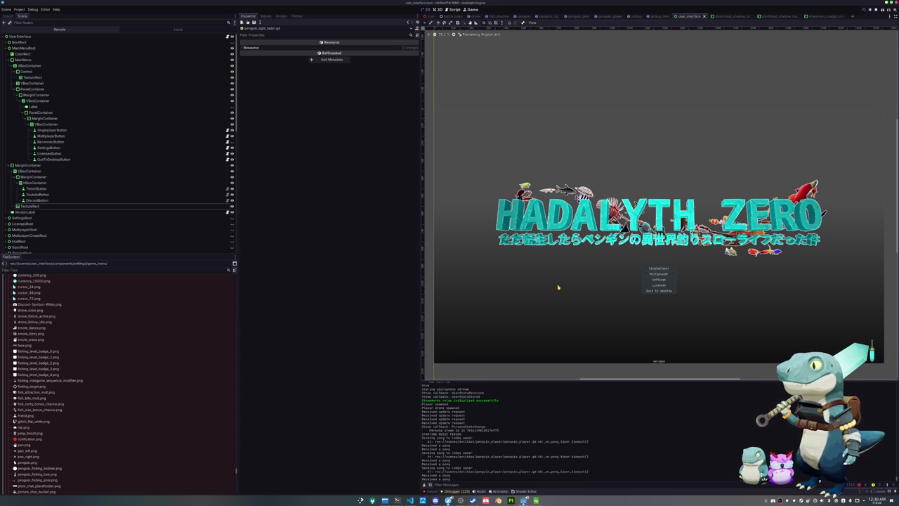
key(ctrl+s)
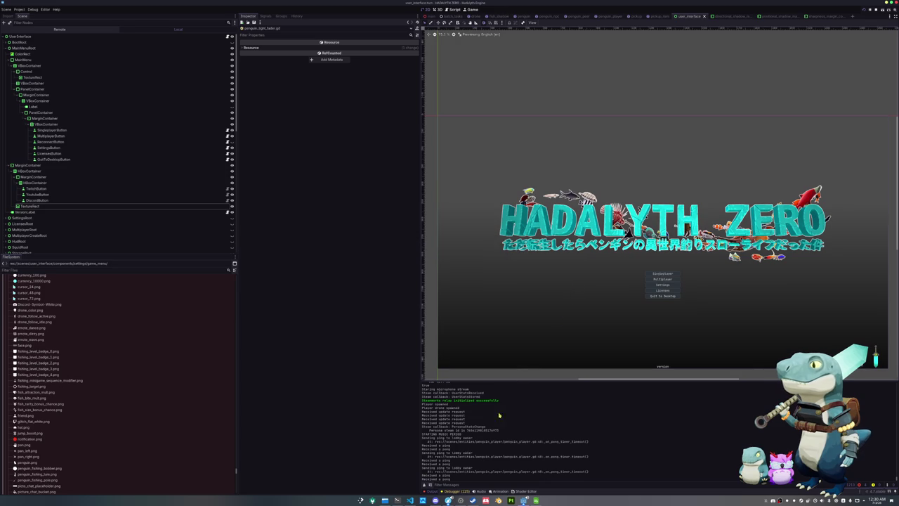
click(397, 500)
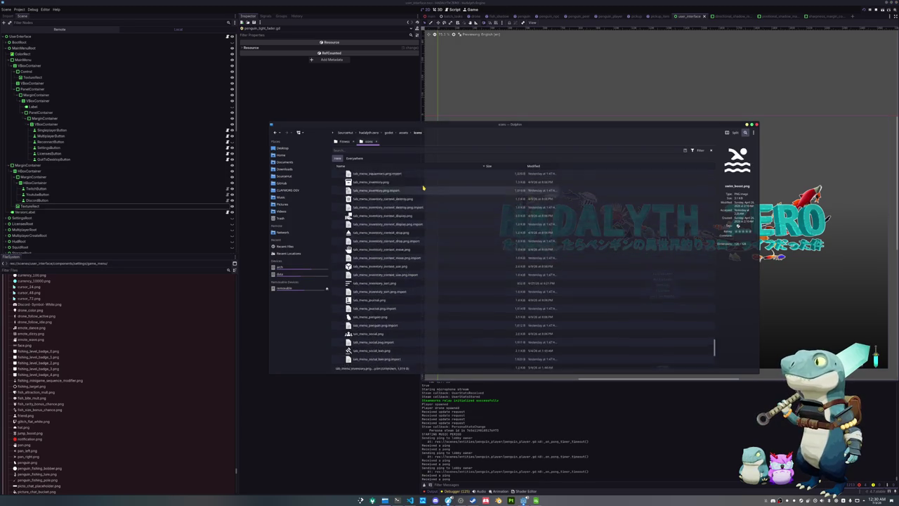
Step: Go up to assets and open the misc > logo > textures folder
scroll(423, 187, up, 20)
scroll(424, 187, up, 10)
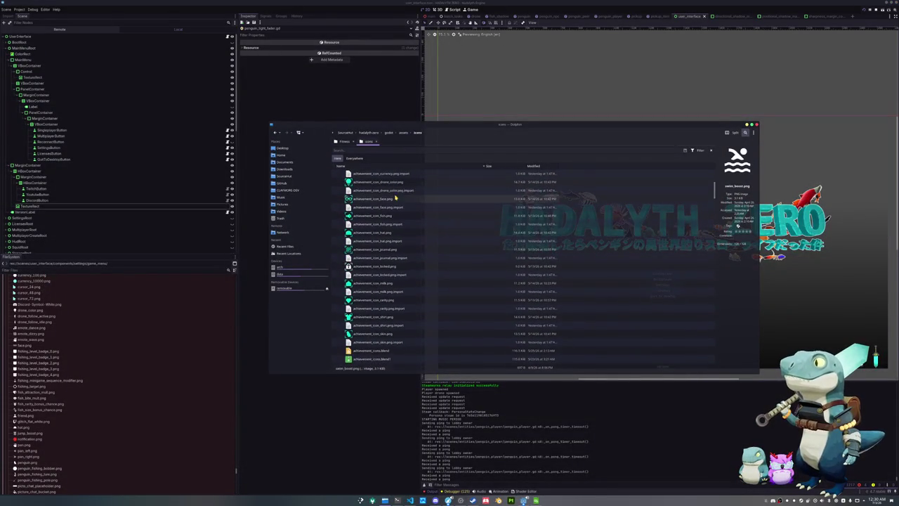
scroll(395, 191, down, 10)
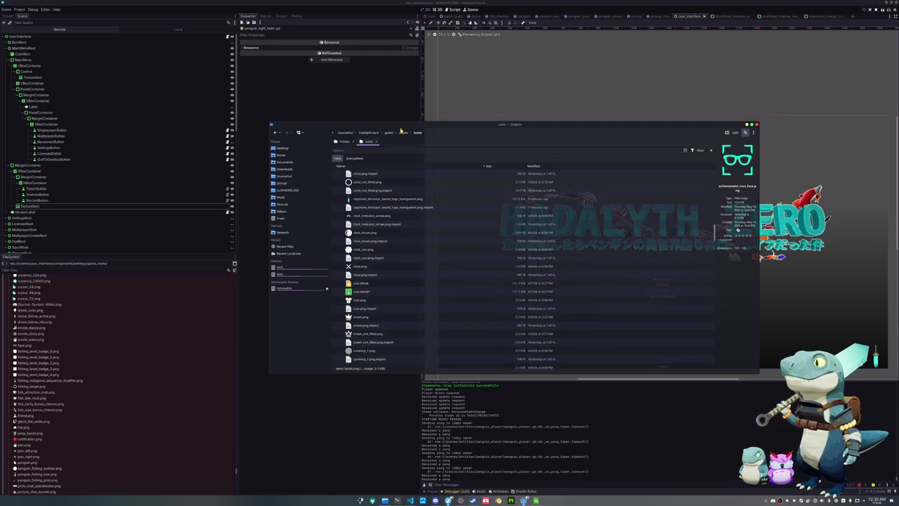
click(401, 132)
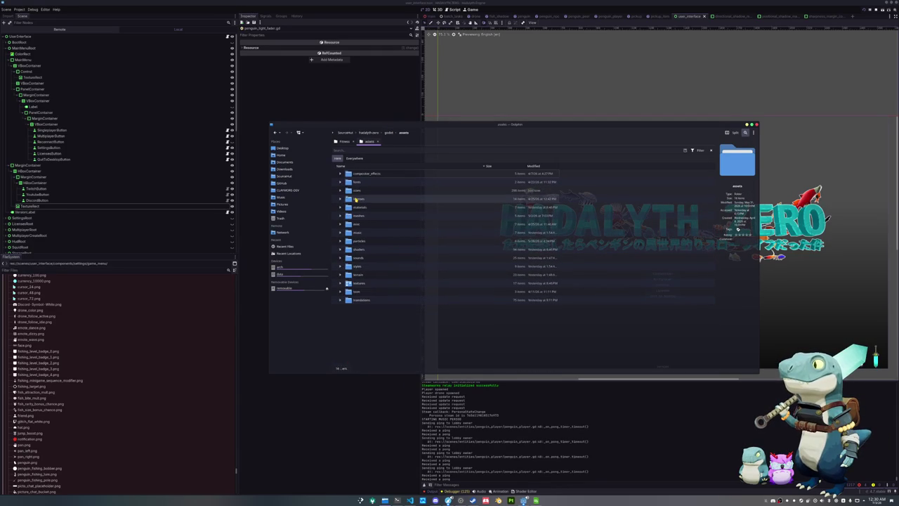
double_click(357, 224)
double_click(368, 199)
double_click(363, 190)
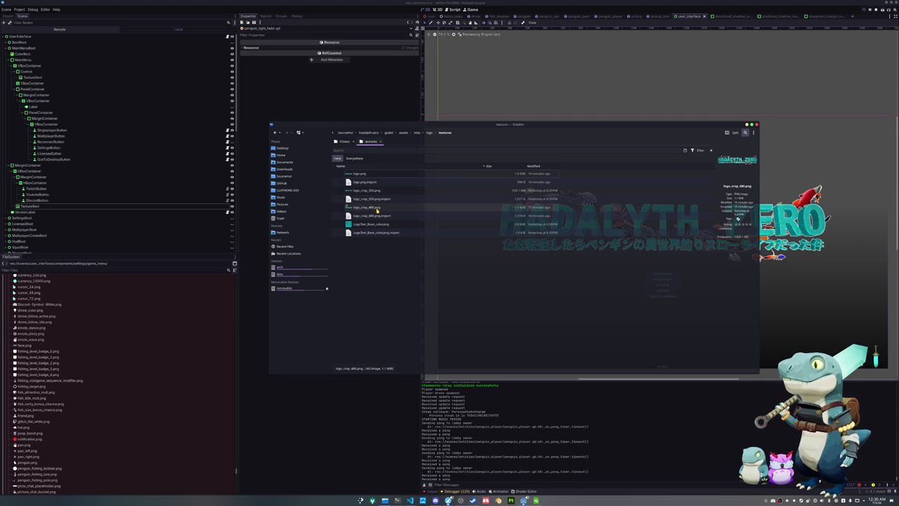
Step: Preview logo_crop_320.png in Gwenview, then bring up file actions for logo_crop_480.png
double_click(395, 192)
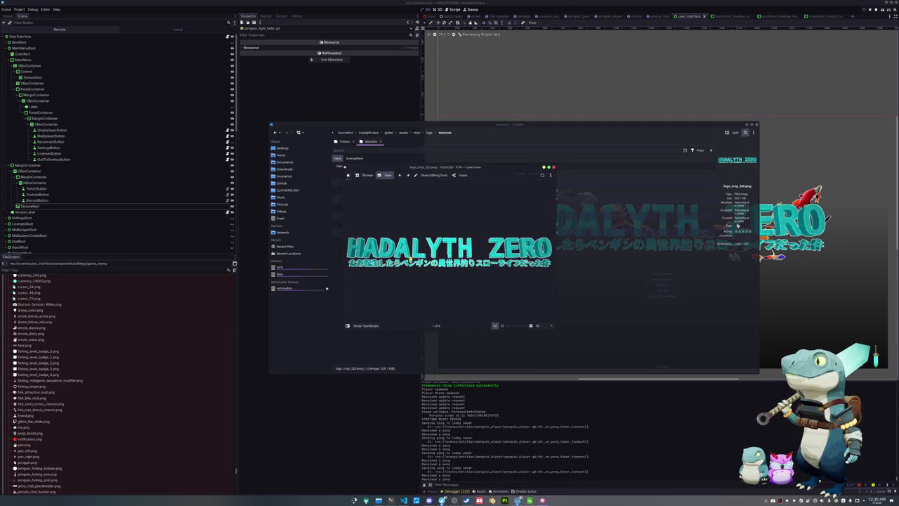
click(554, 167)
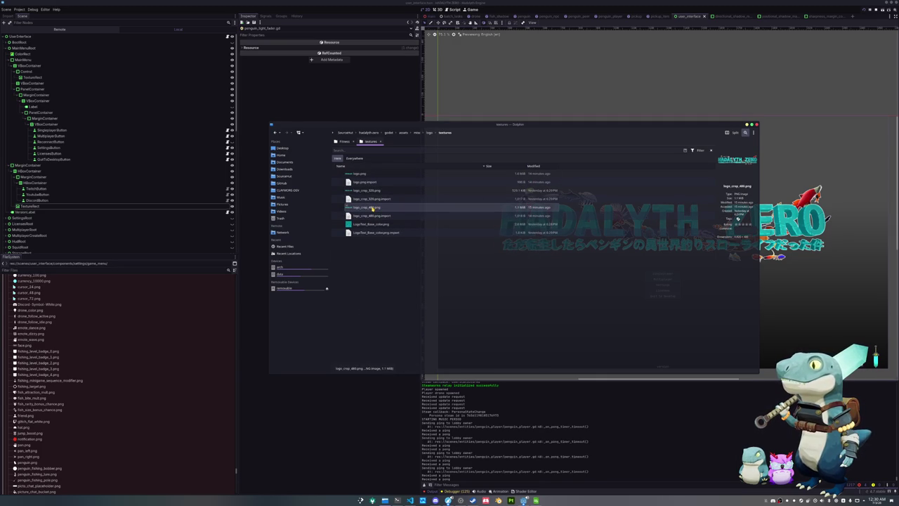
right_click(372, 208)
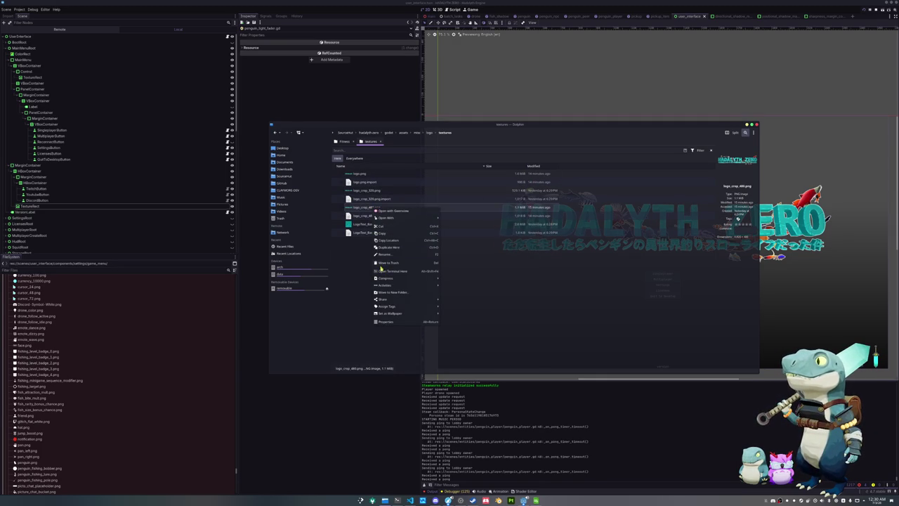
Step: Open logo_crop_480.png in Gwenview and resize it down to 50
click(387, 211)
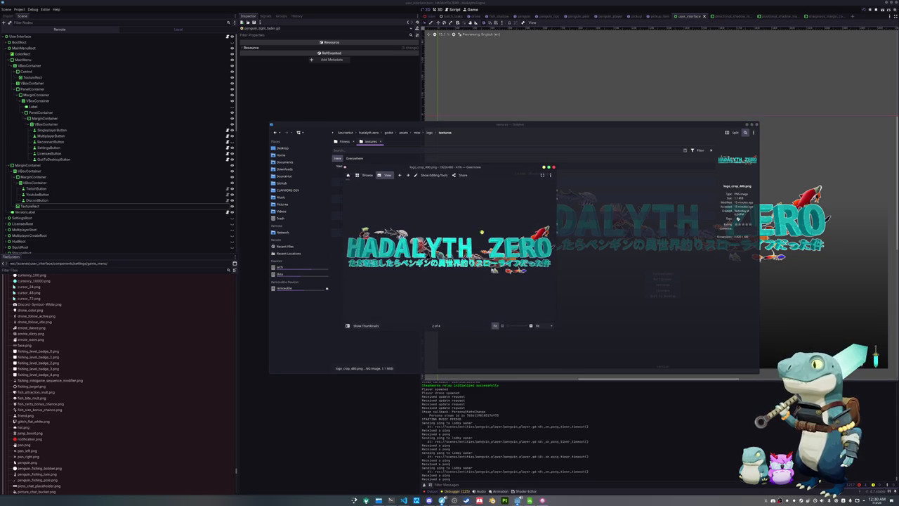
click(432, 177)
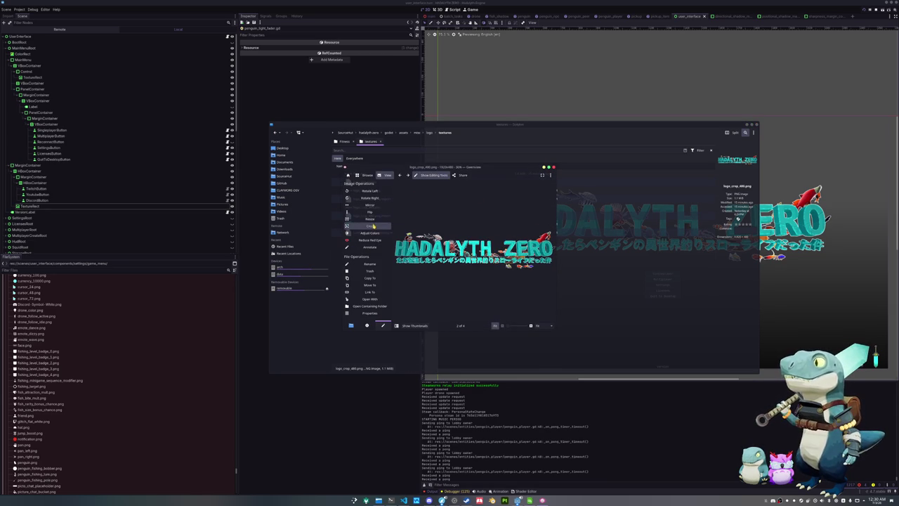
click(370, 219)
text(5)
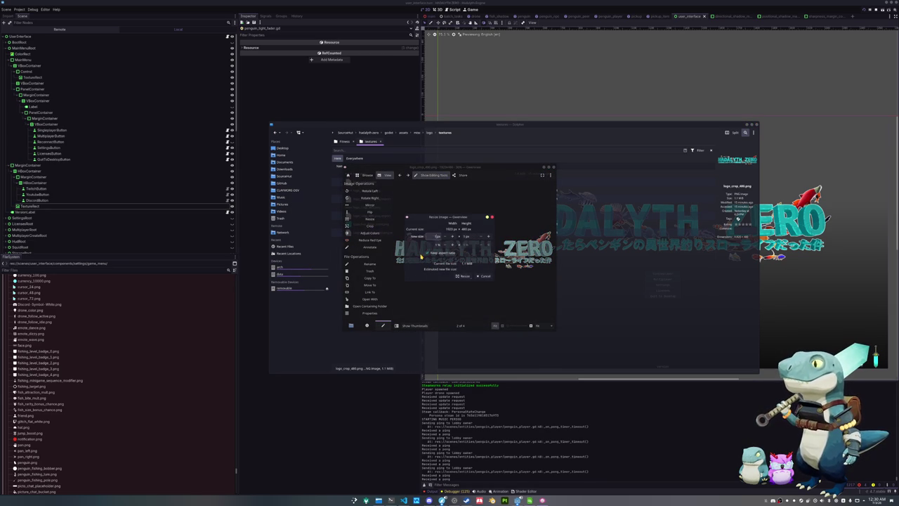
text(0)
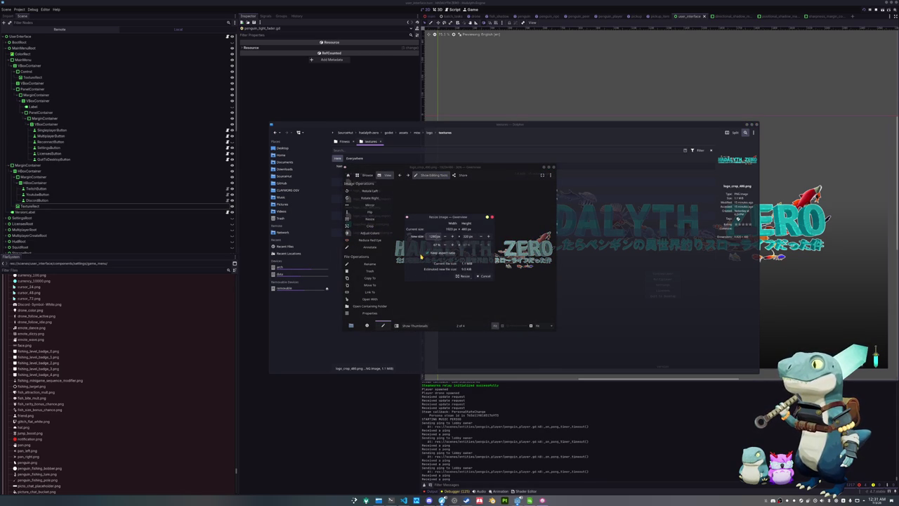
click(465, 277)
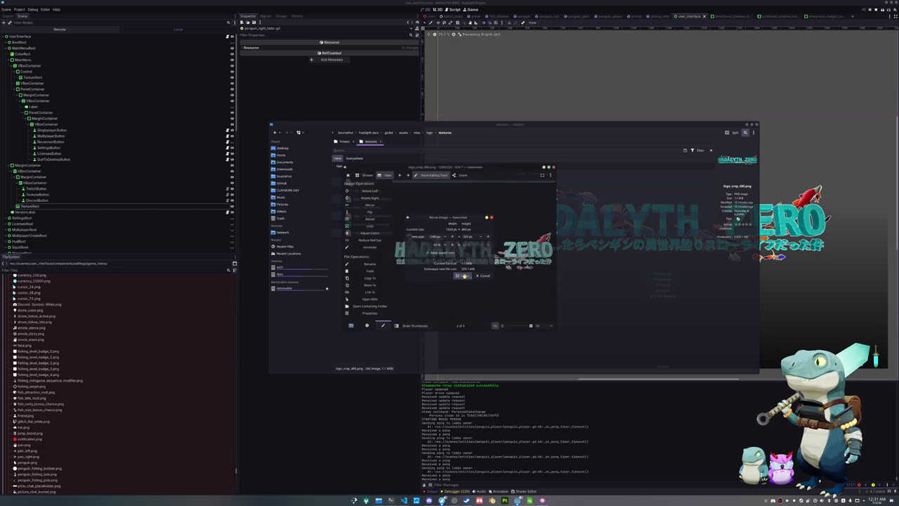
Step: Save the resized logo as a new PNG, logo_crop_320_wide.png, beside the original
click(546, 186)
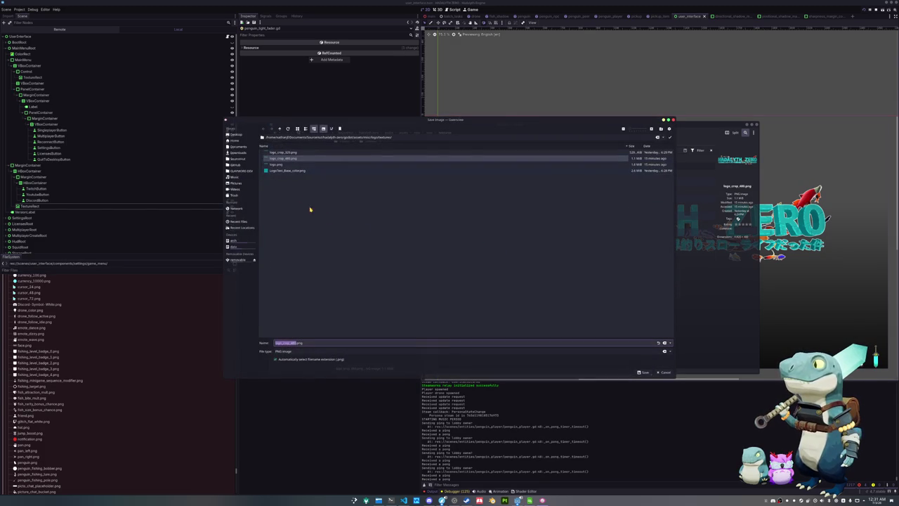
click(293, 342)
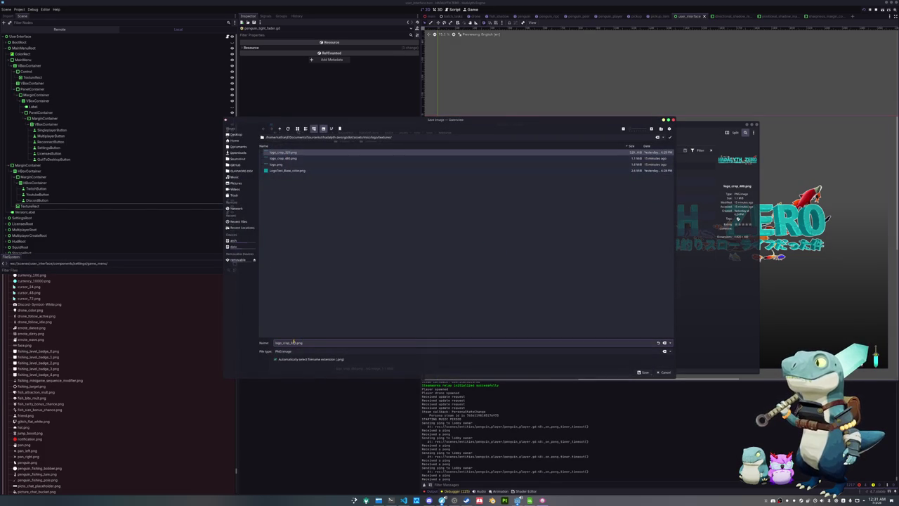
text(web_)
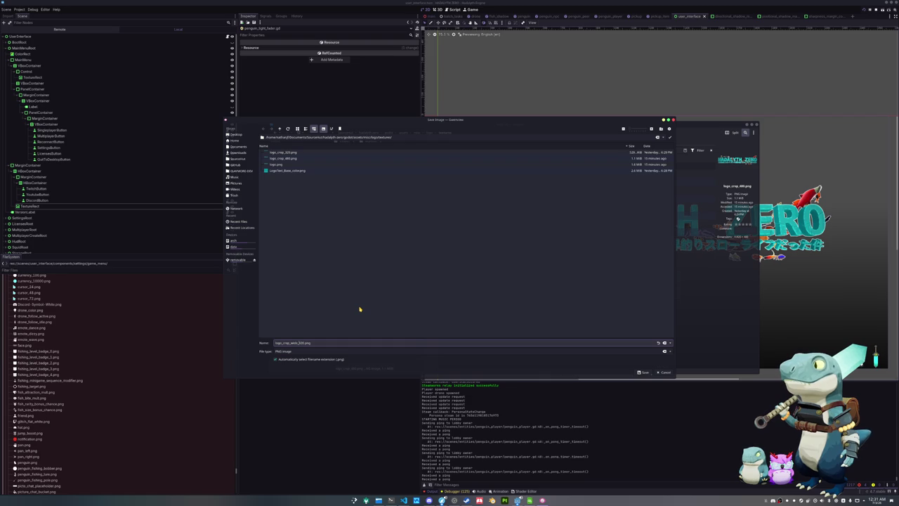
key(BackSpace)
key(BackSpace)
key(BackSpace)
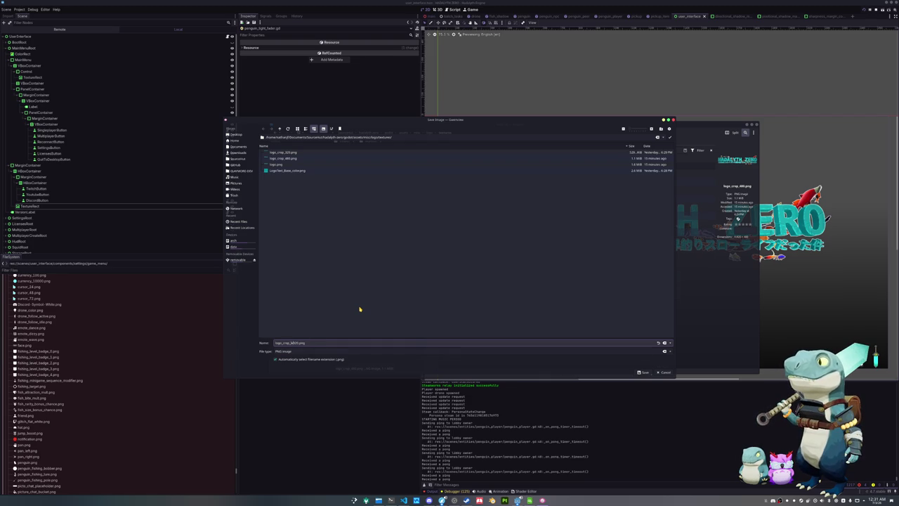
text(_sele)
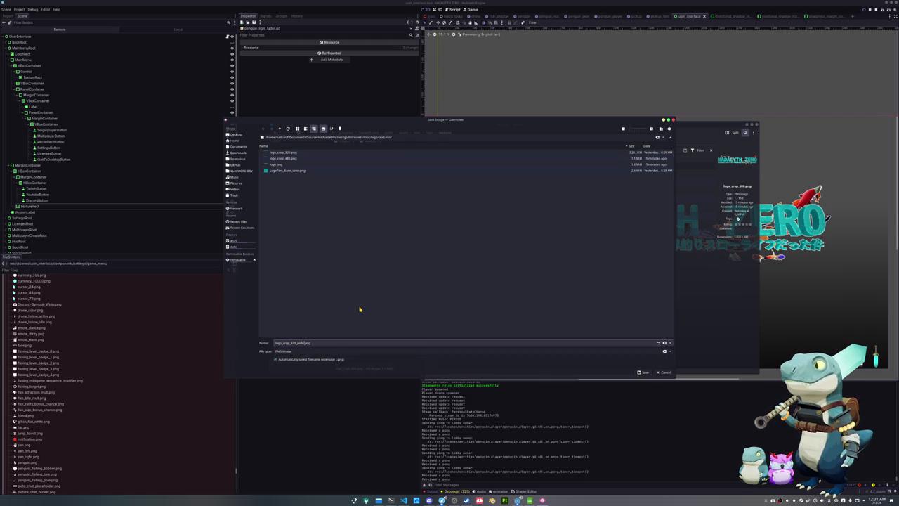
key(Return)
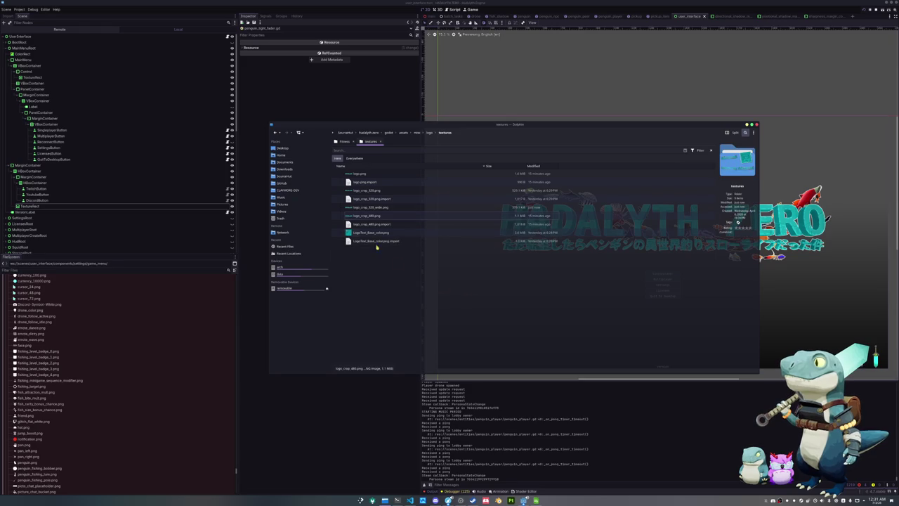
Step: Preview logo_crop_320_wide.png in Gwenview, then bring the Godot editor forward
double_click(368, 208)
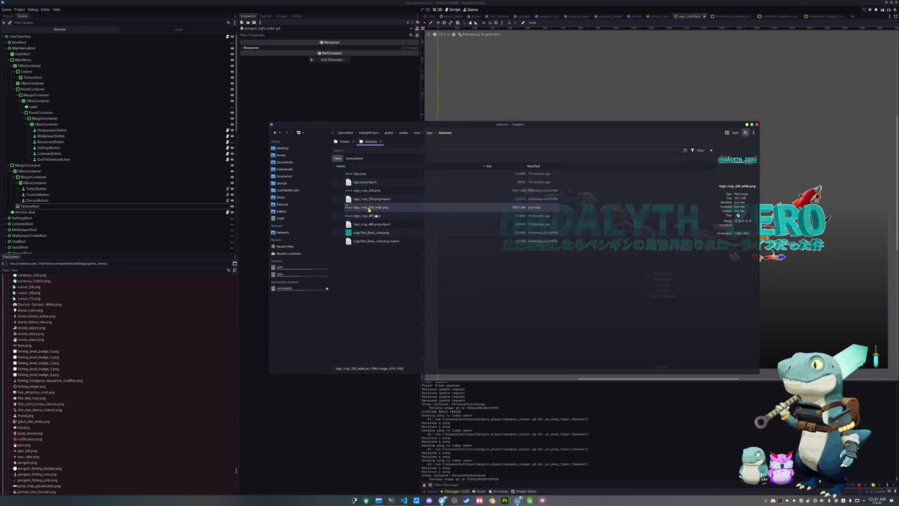
scroll(460, 265, up, 3)
scroll(452, 266, down, 5)
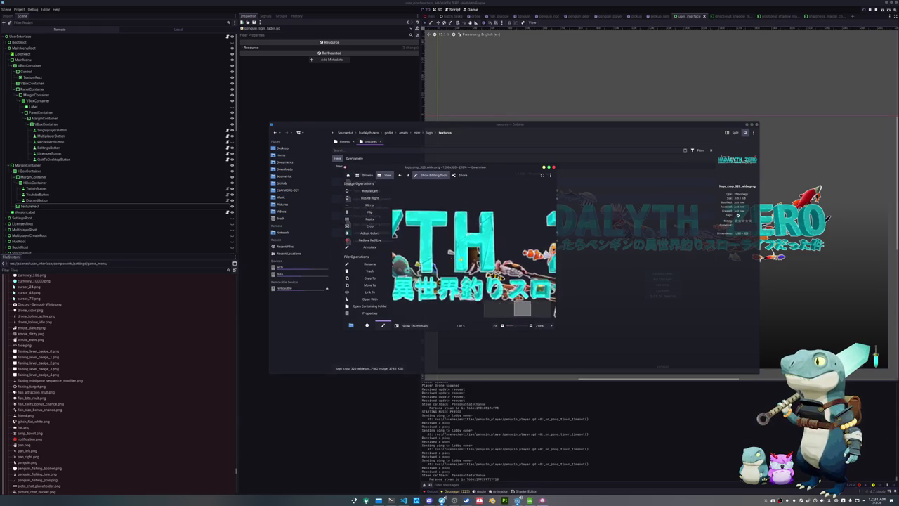
click(553, 168)
click(509, 437)
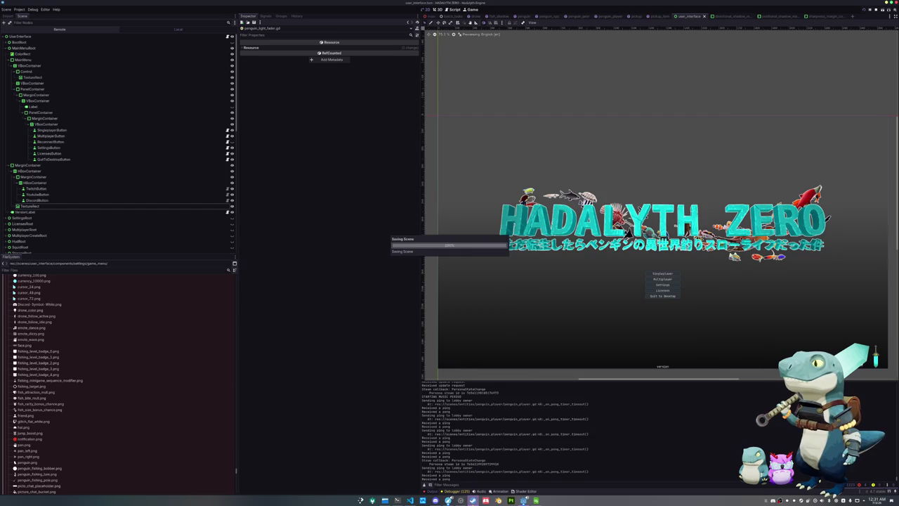
Step: Check the running Hadalyth Zero page in the Steam library, then return to Godot
click(472, 500)
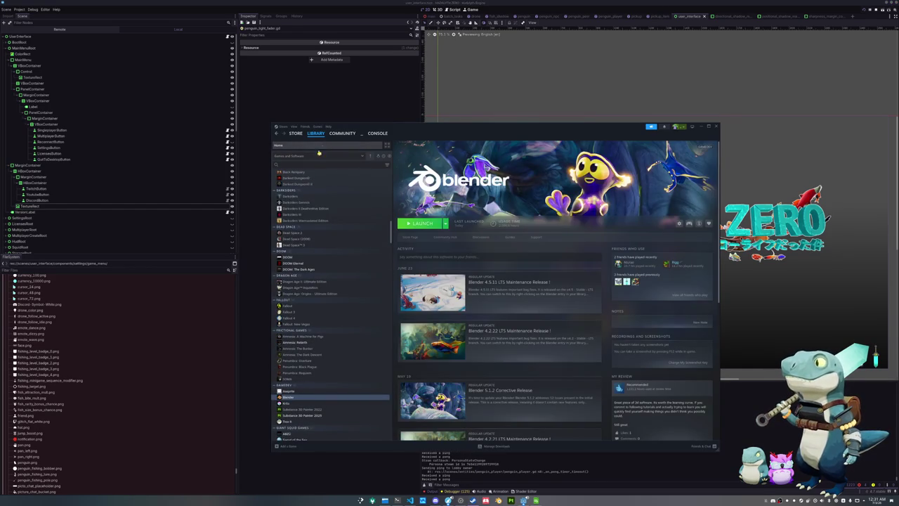
click(295, 145)
click(594, 181)
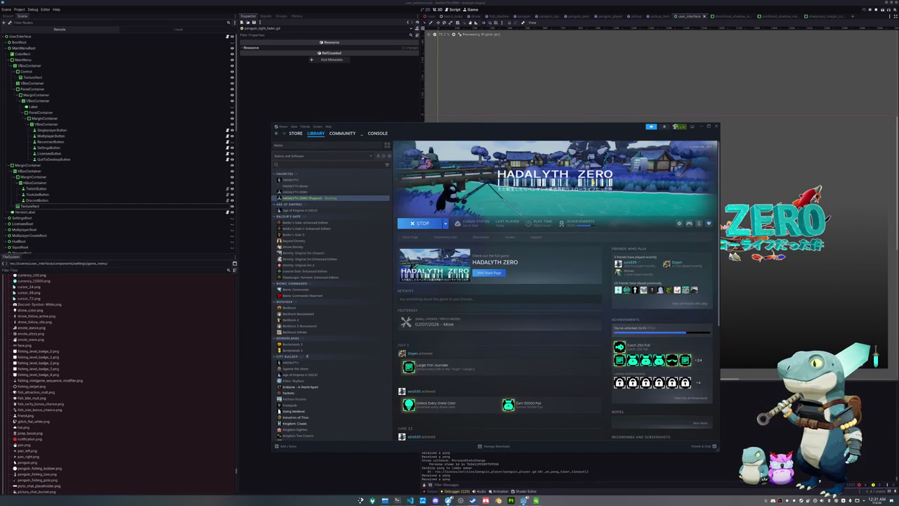
click(364, 471)
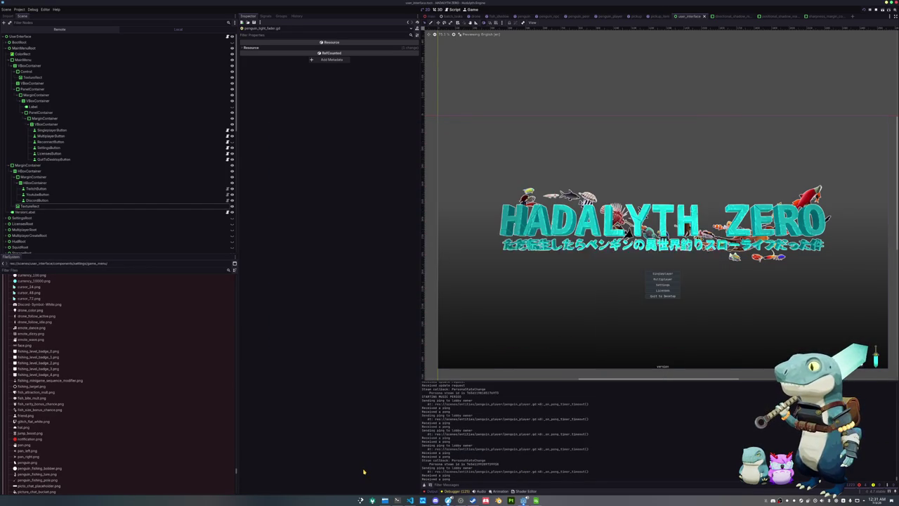
Step: Select the sword TextureRect beside the Twitch, YouTube and Discord icons and zoom to inspect it
scroll(547, 253, down, 1)
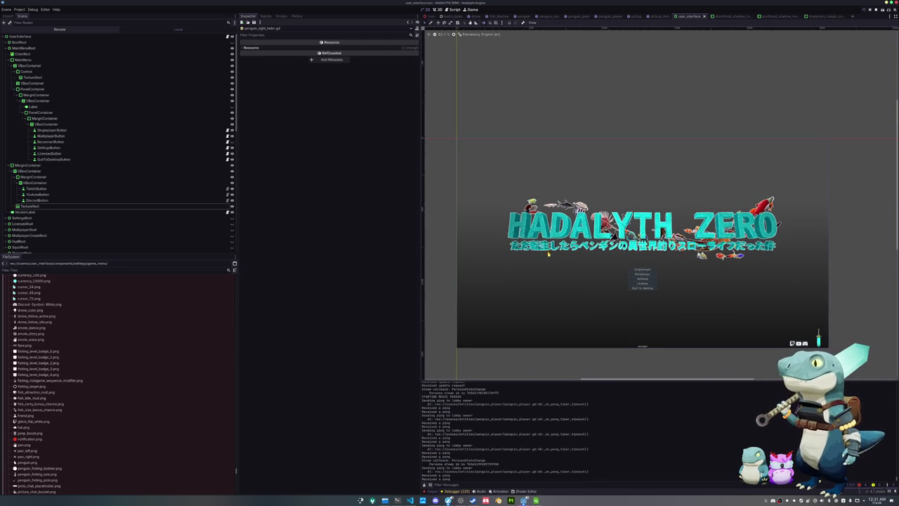
click(767, 330)
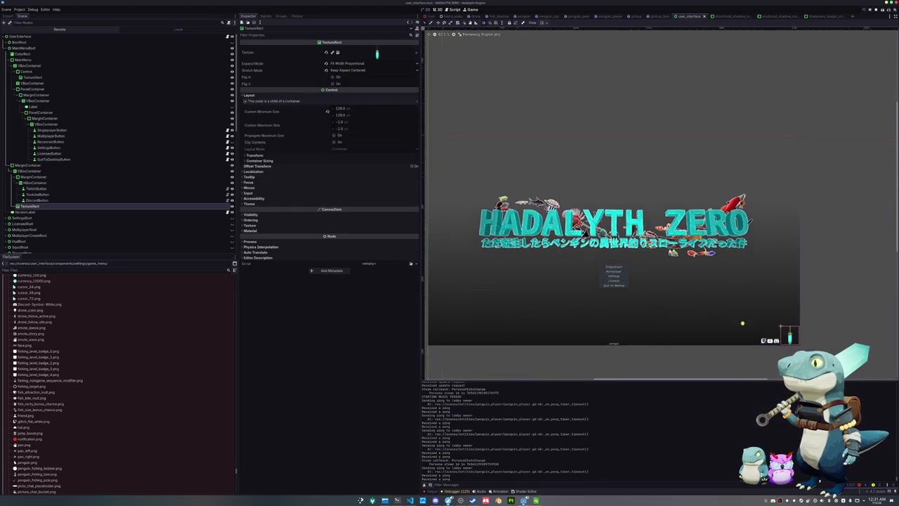
scroll(767, 330, up, 5)
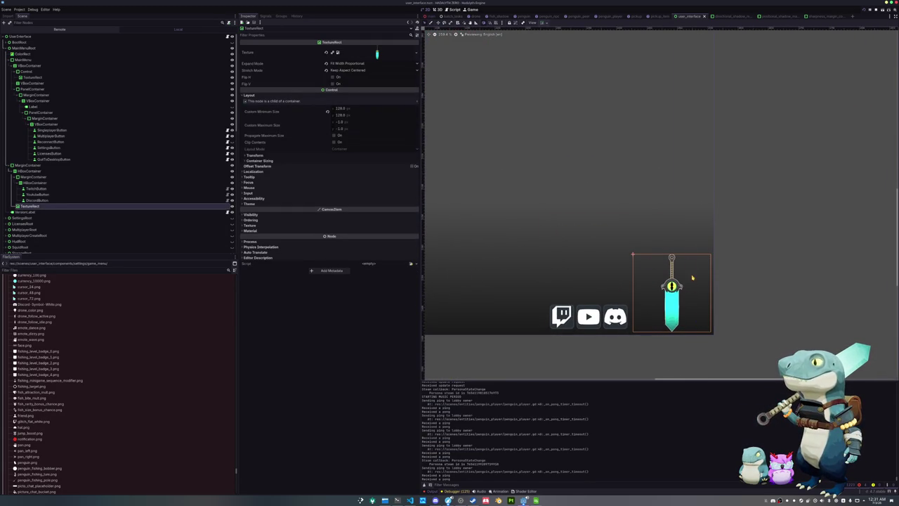
scroll(621, 338, down, 1)
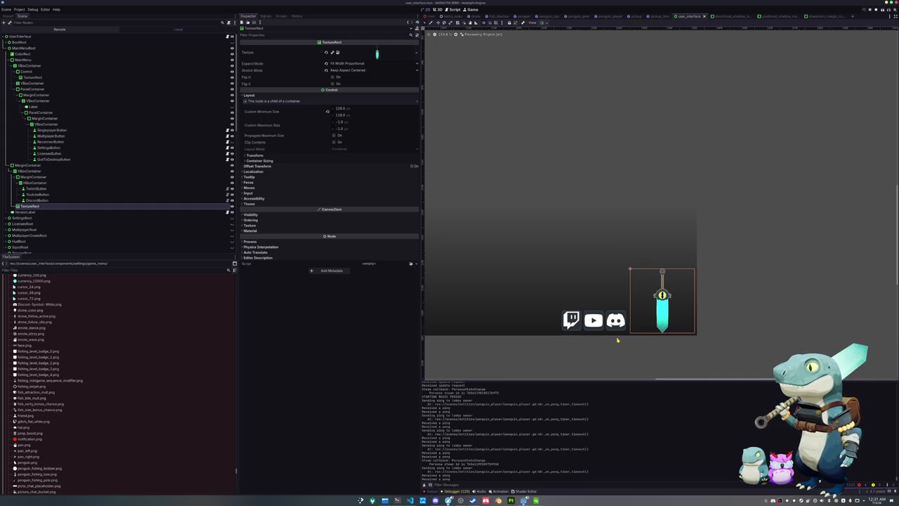
scroll(621, 346, down, 3)
scroll(619, 345, up, 2)
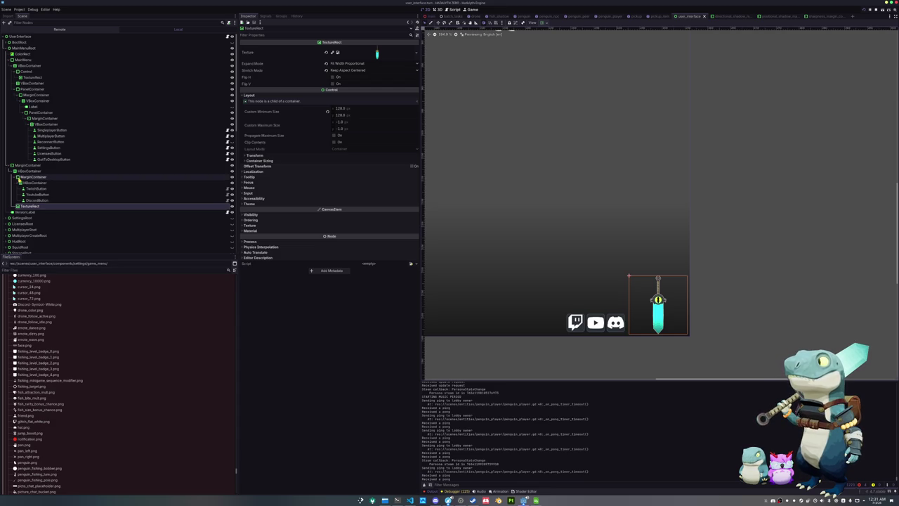
click(20, 171)
Step: Change the outer HBoxContainer holding the social icons into a VBoxContainer
right_click(20, 170)
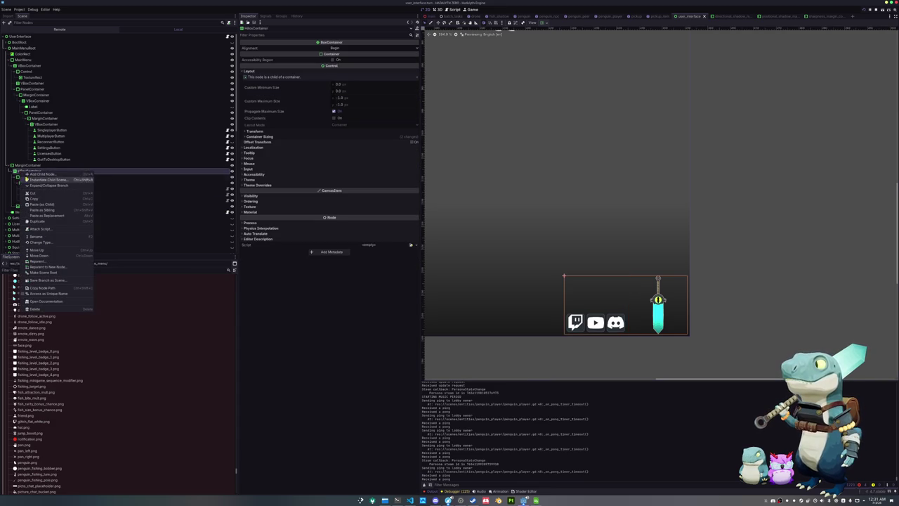
key(Escape)
click(26, 176)
click(30, 183)
click(22, 172)
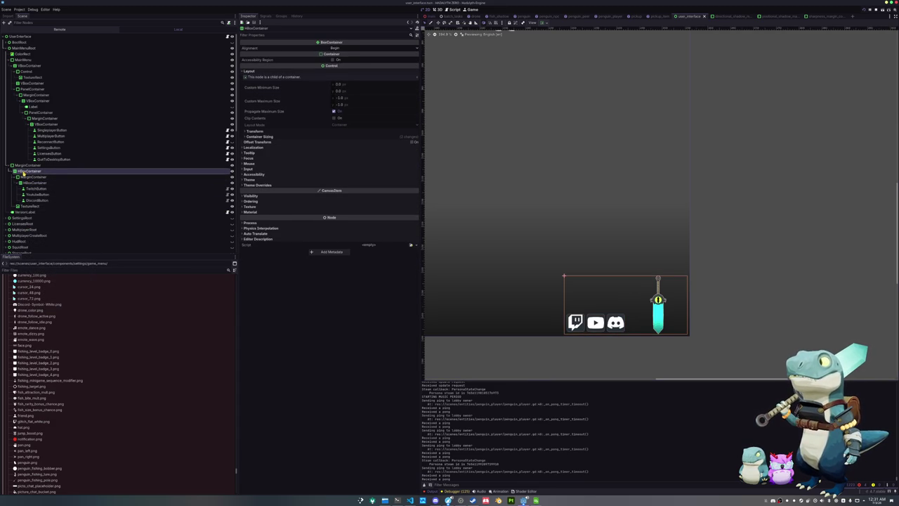
right_click(23, 170)
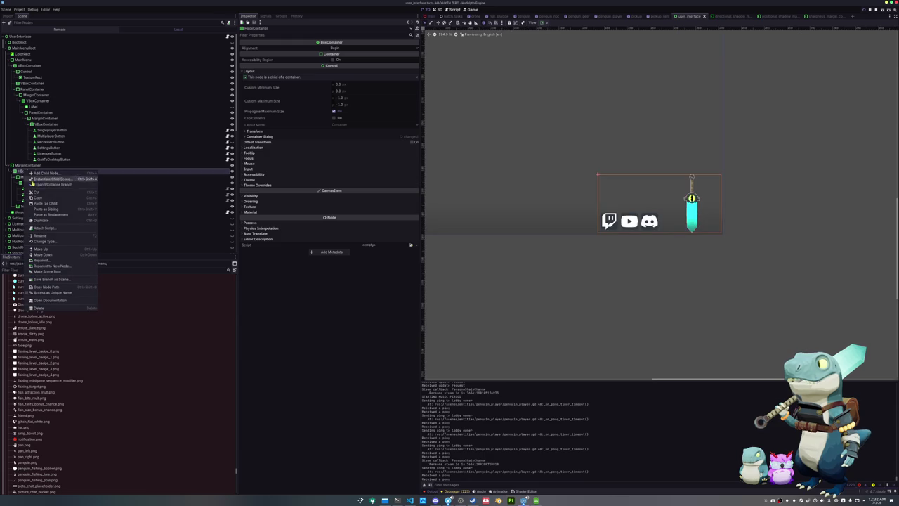
click(43, 241)
text(VBoxContainer)
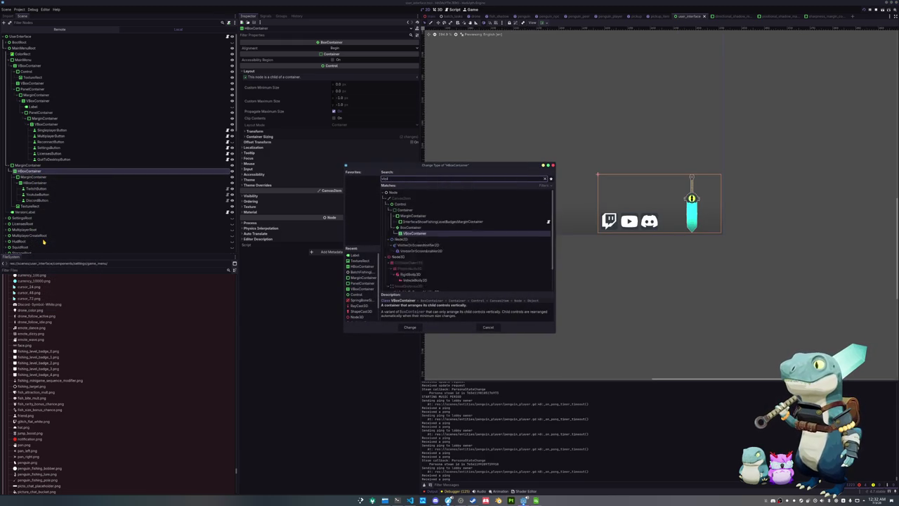
key(Return)
Step: Move the sword TextureRect above the MarginContainer in the Scene tree
drag(26, 207, 36, 176)
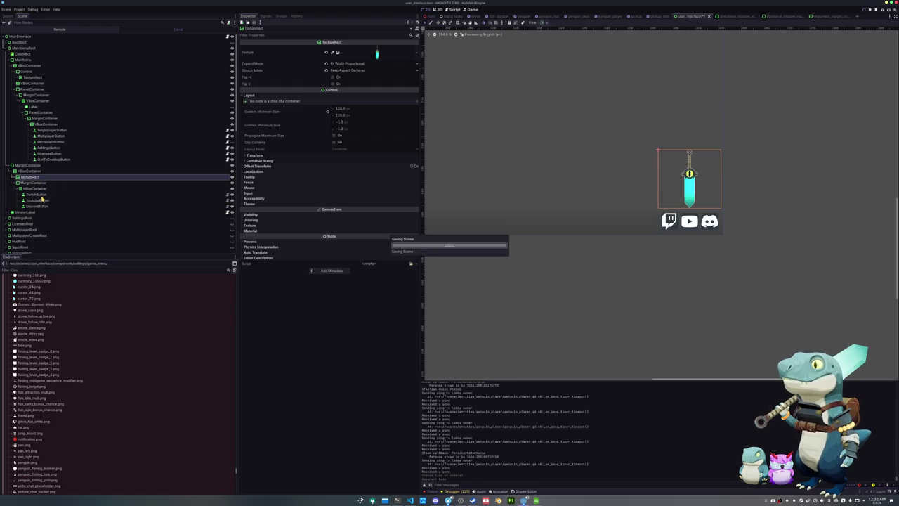
click(516, 307)
scroll(534, 307, down, 6)
Step: Frame the whole title screen, save the scene, and check the sword sits above the social icons
mouse_move(511, 269)
mouse_down()
mouse_move(737, 271)
mouse_move(780, 307)
mouse_move(771, 310)
mouse_up()
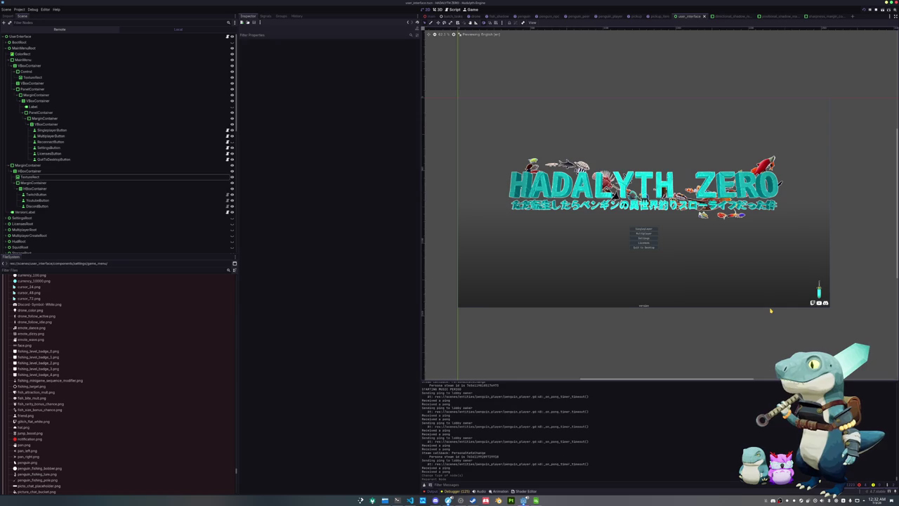
scroll(770, 311, up, 1)
key(ctrl+s)
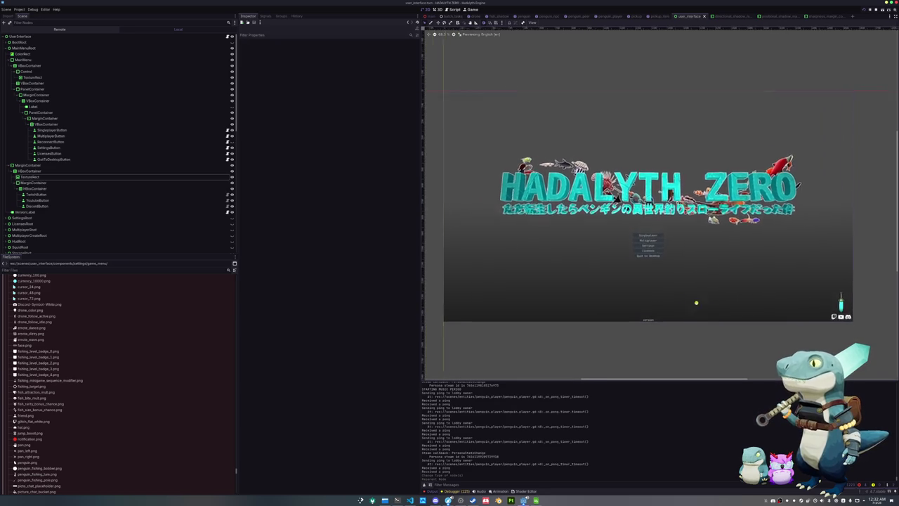
drag(692, 298, 674, 279)
click(727, 267)
scroll(741, 282, up, 5)
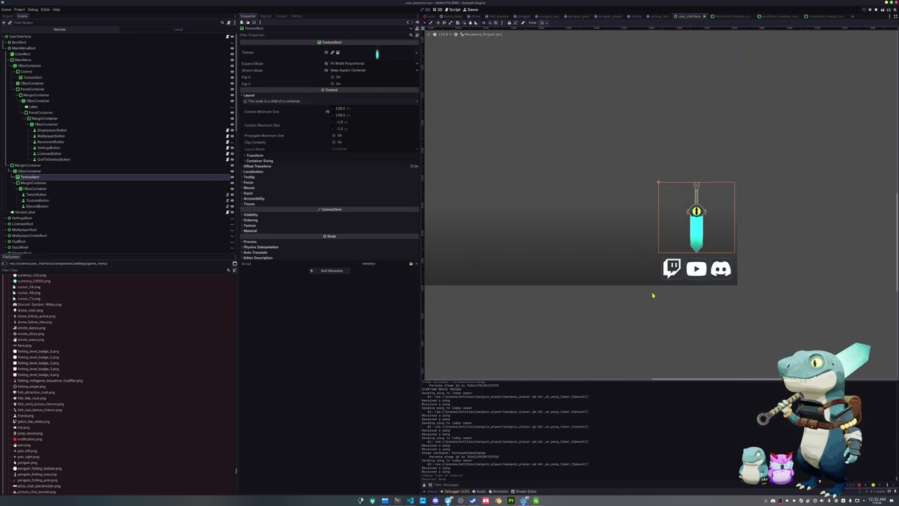
scroll(653, 295, down, 8)
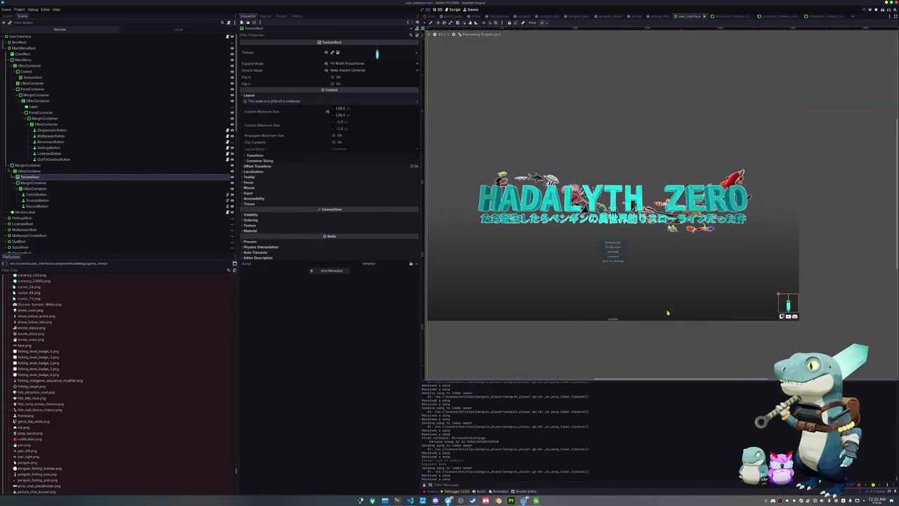
scroll(661, 319, down, 1)
mouse_move(638, 329)
mouse_down()
mouse_move(638, 320)
mouse_move(653, 324)
mouse_up()
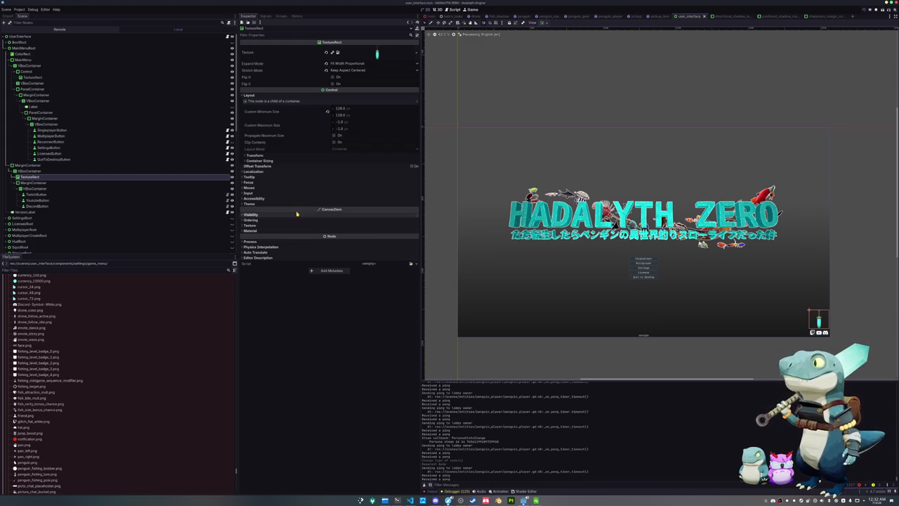
click(77, 198)
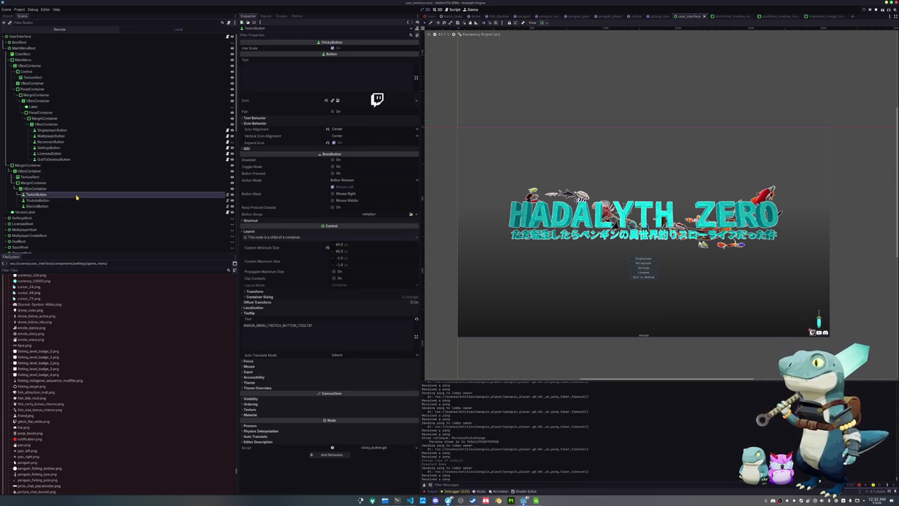
key(ctrl+d)
scroll(742, 345, up, 3)
drag(737, 331, 667, 324)
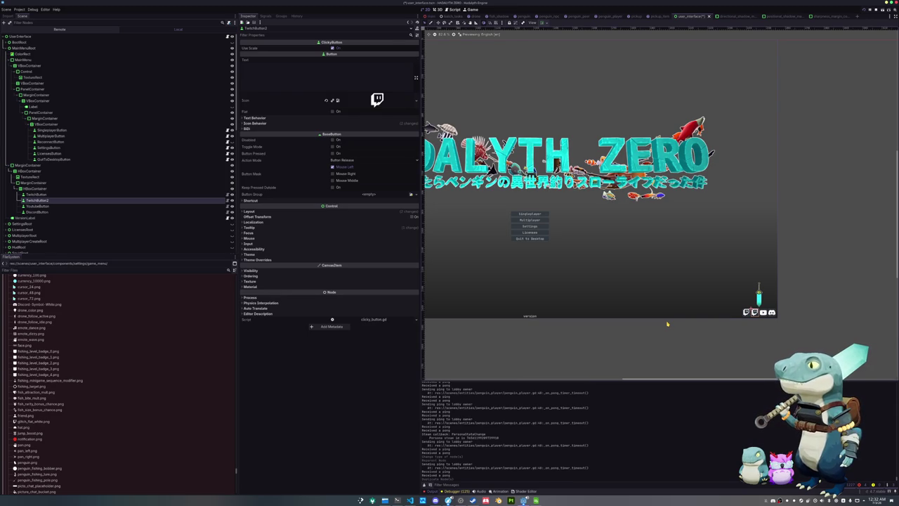
key(Delete)
click(763, 295)
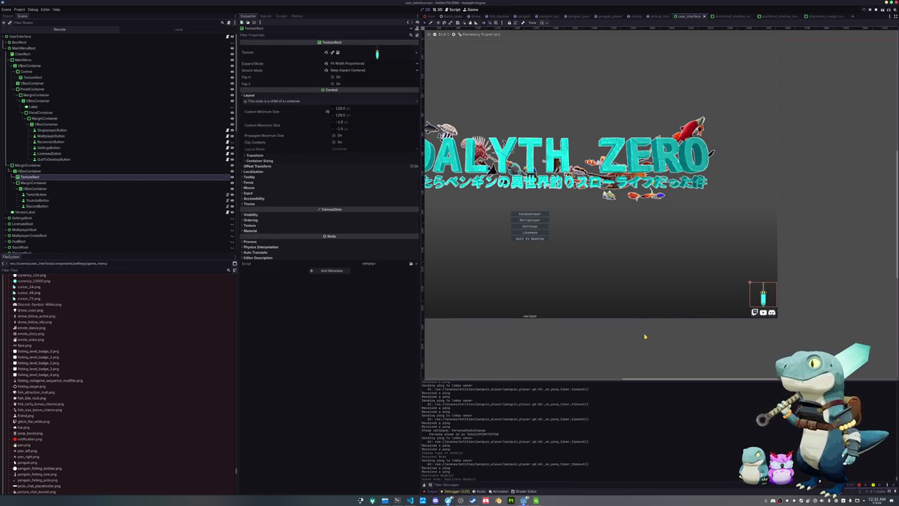
scroll(645, 337, down, 3)
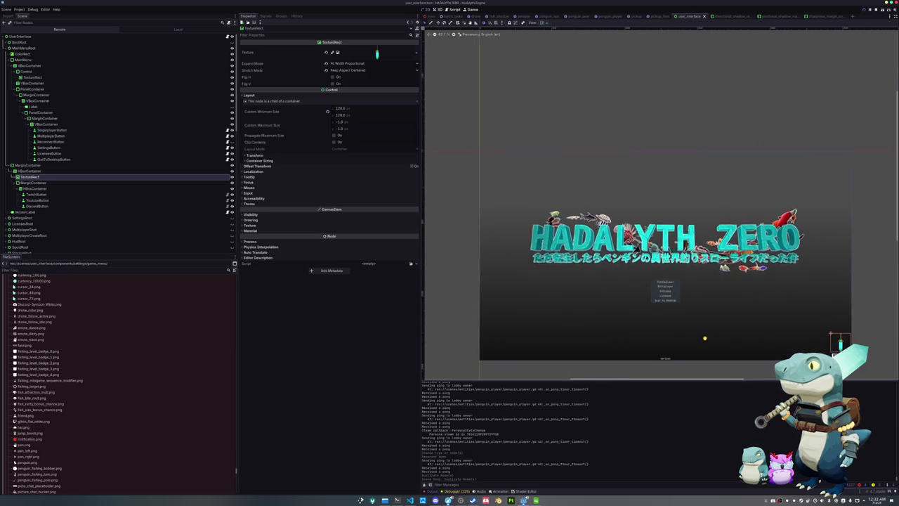
key(ctrl+s)
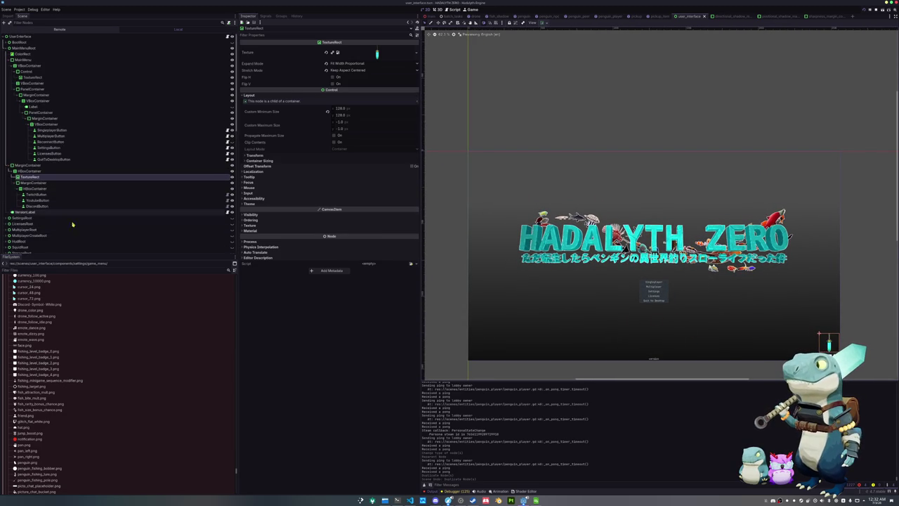
scroll(28, 401, up, 3)
Step: Preview each fishing_level_badge image, 0 through 4, in the Inspector
scroll(28, 401, down, 10)
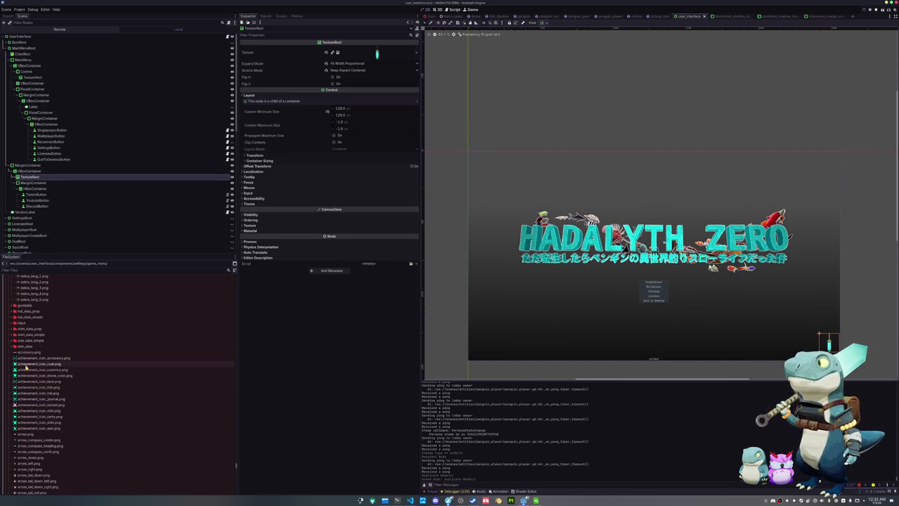
scroll(23, 407, up, 8)
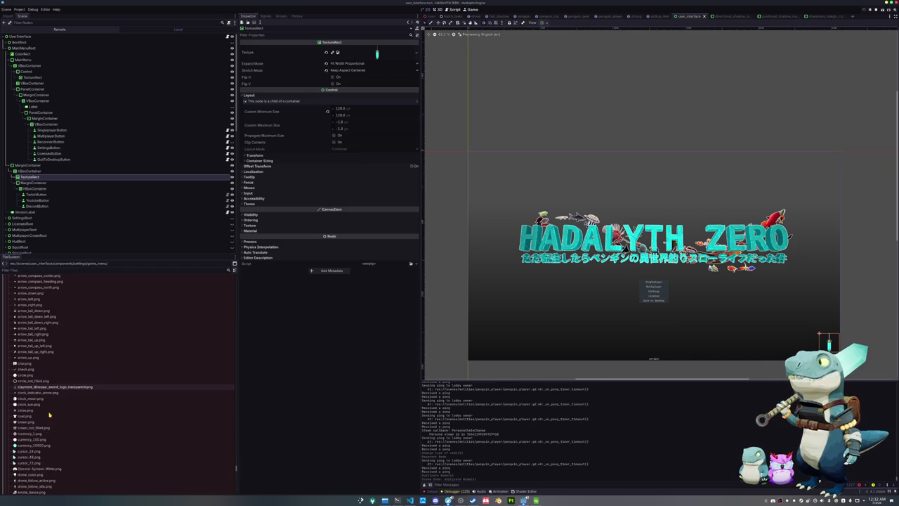
click(50, 350)
click(50, 356)
click(53, 363)
click(53, 368)
click(54, 375)
click(54, 350)
click(55, 356)
click(55, 362)
click(56, 368)
click(55, 375)
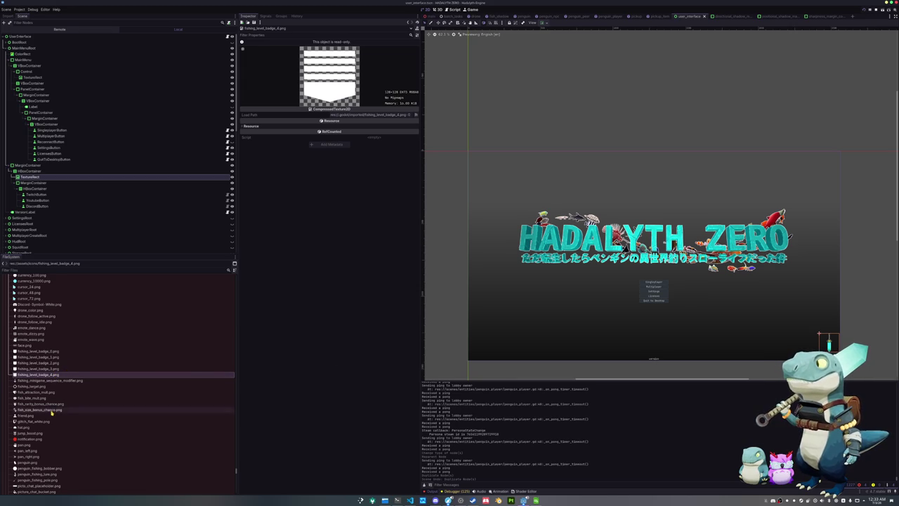
Step: Preview the teal achievement_icon_fish.png texture in the Inspector
scroll(31, 377, up, 10)
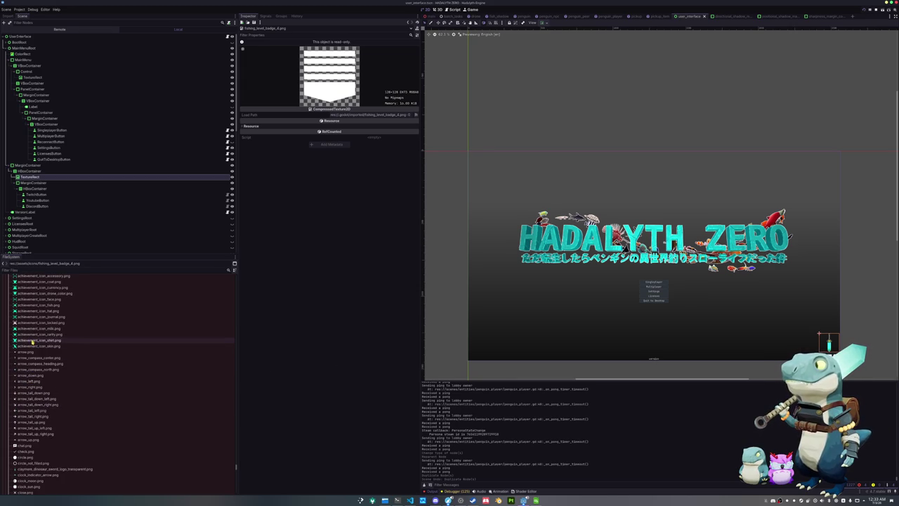
scroll(34, 348, up, 3)
click(39, 360)
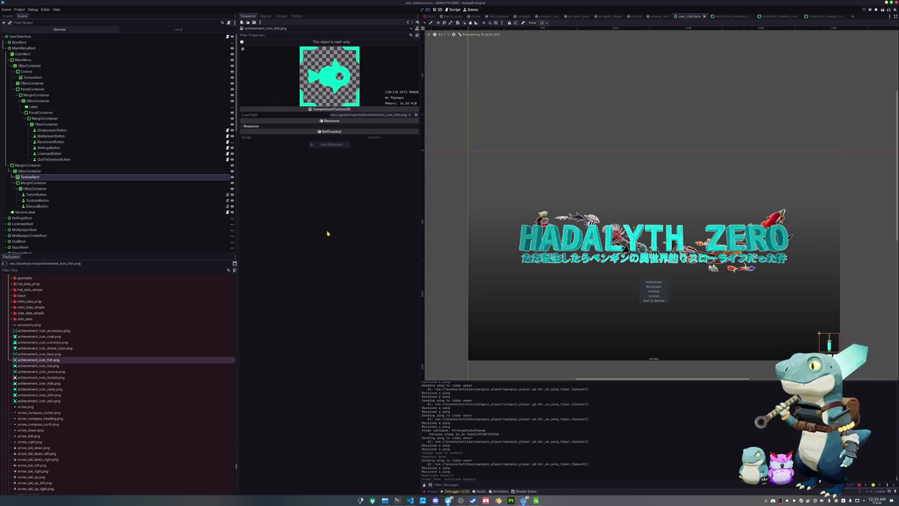
Step: Zoom and pan the menu scene in the 2D viewport
scroll(470, 237, up, 1)
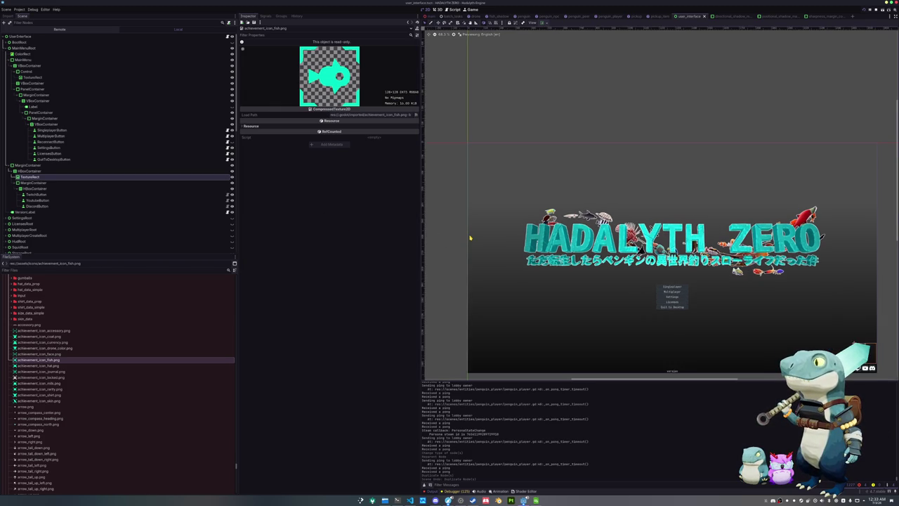
drag(470, 238, 454, 215)
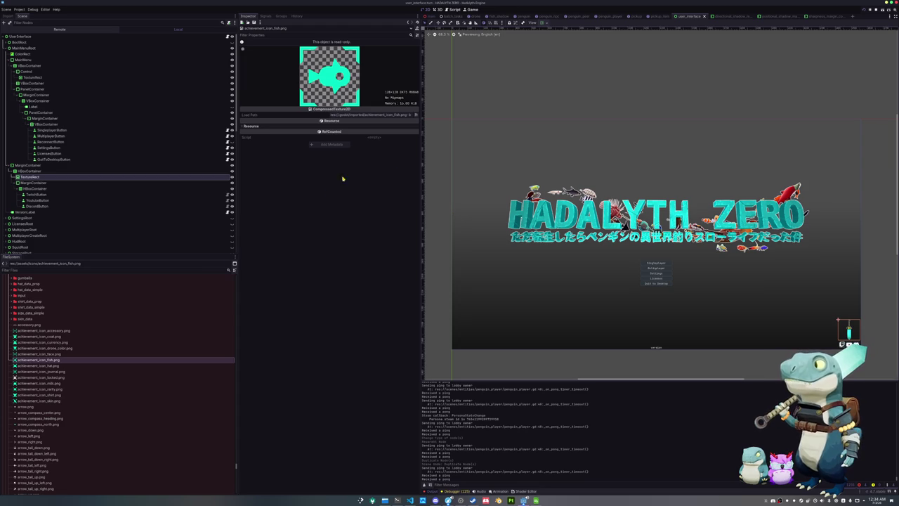
scroll(49, 386, down, 15)
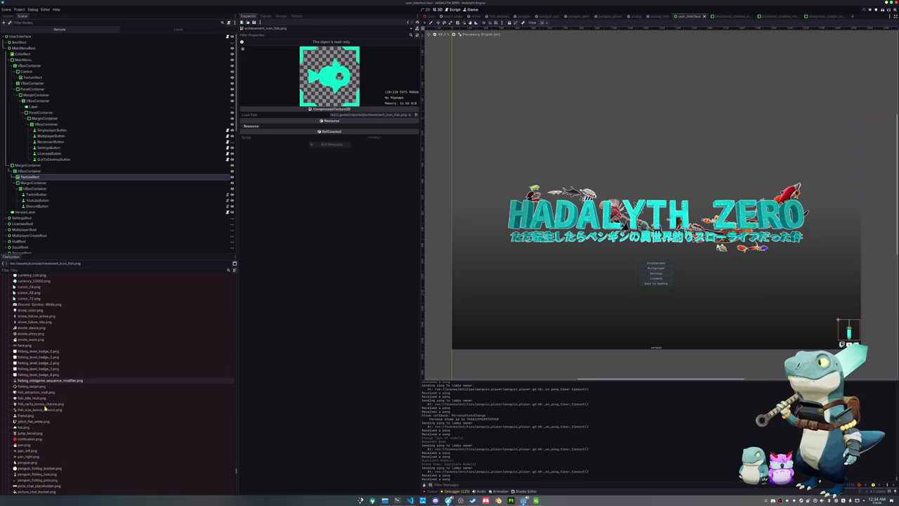
Step: Compare the fishing_level_badge_0–4 previews in FileSystem, then run the project with F5
click(60, 357)
click(61, 362)
click(60, 368)
click(58, 375)
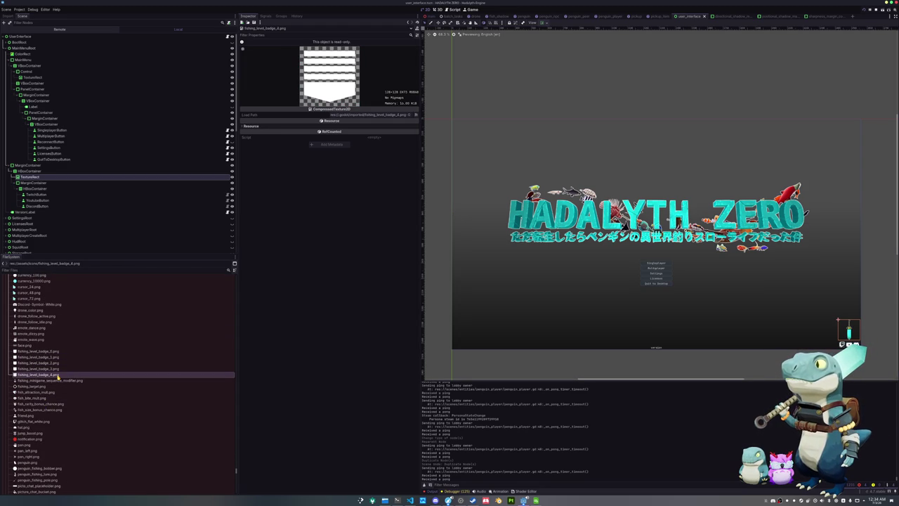
click(60, 369)
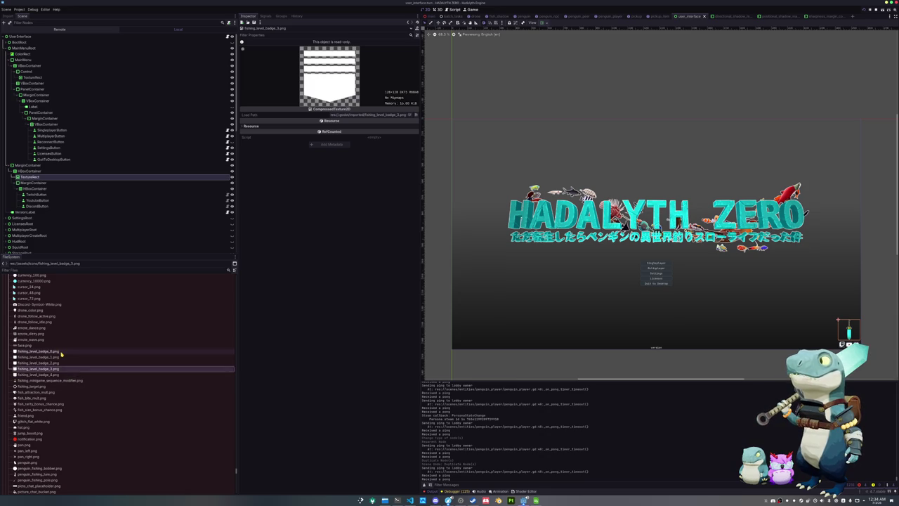
click(61, 352)
click(61, 357)
click(61, 363)
click(61, 369)
click(61, 375)
key(F5)
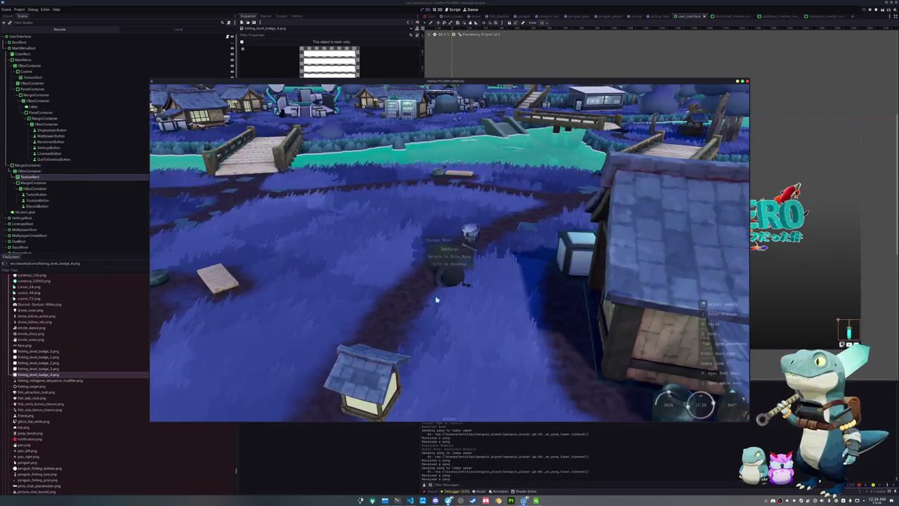
Step: Check the fishing level on the Inventory's Journal page, then return to play
key(Tab)
key(e)
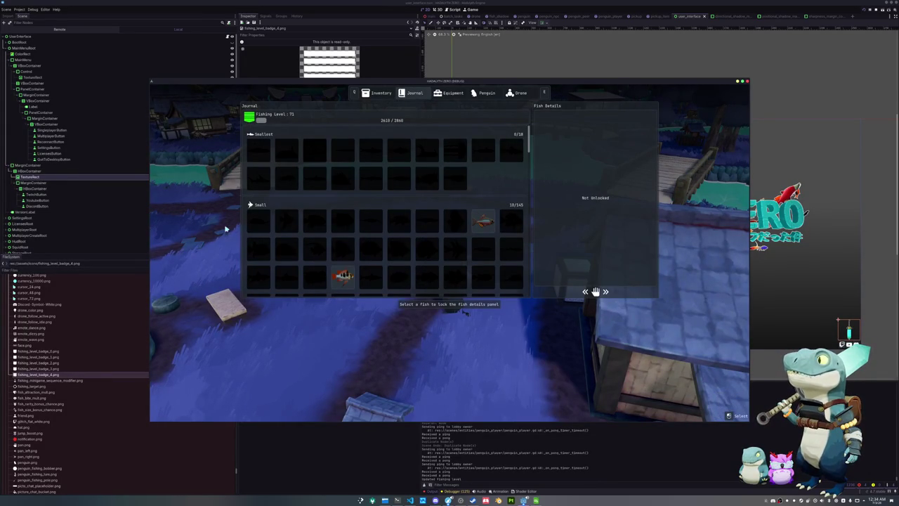
key(Escape)
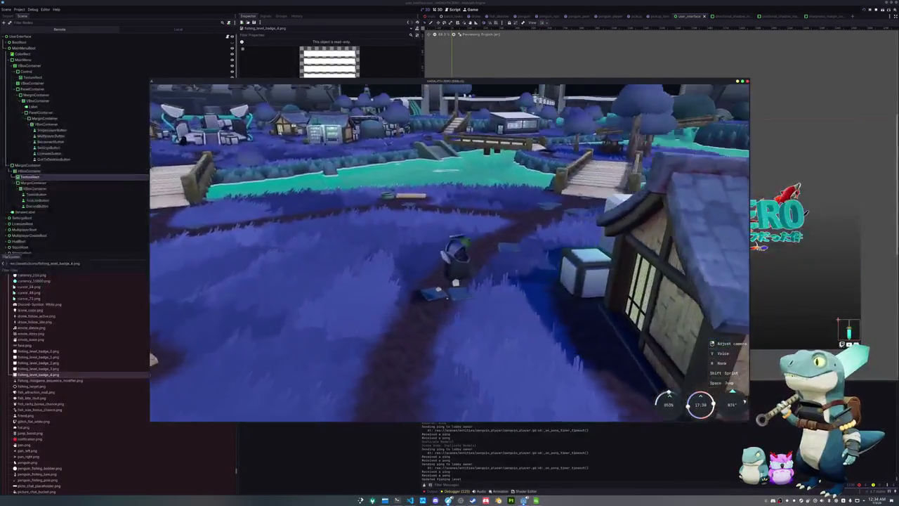
Step: Walk the penguin onto the bridge and cast the fishing line into the water
key(w)
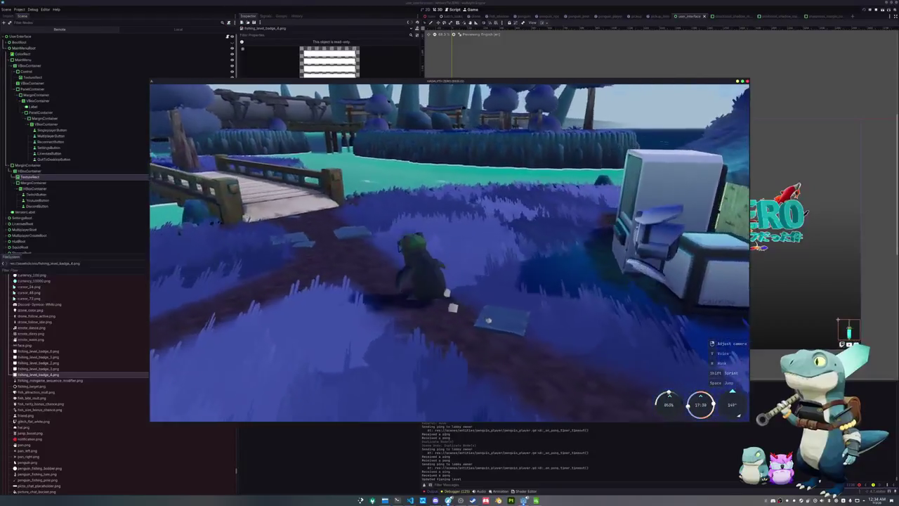
key(w)
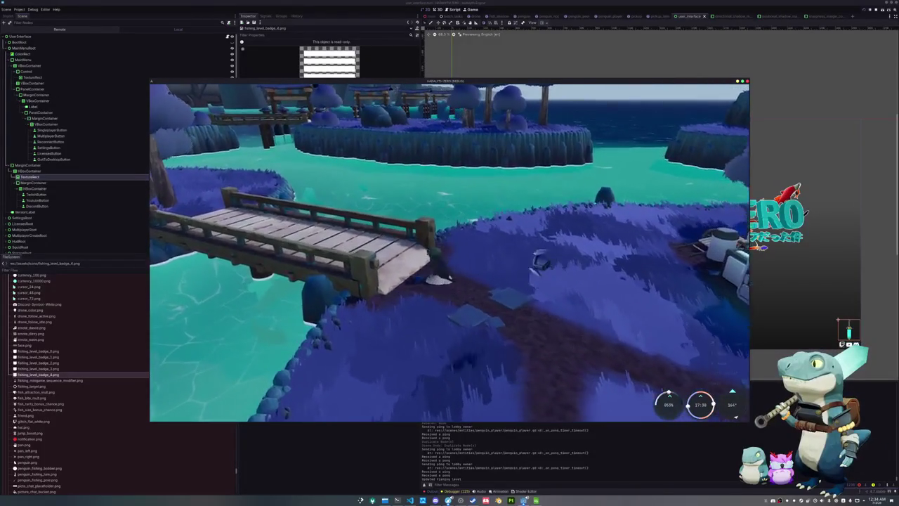
key(w)
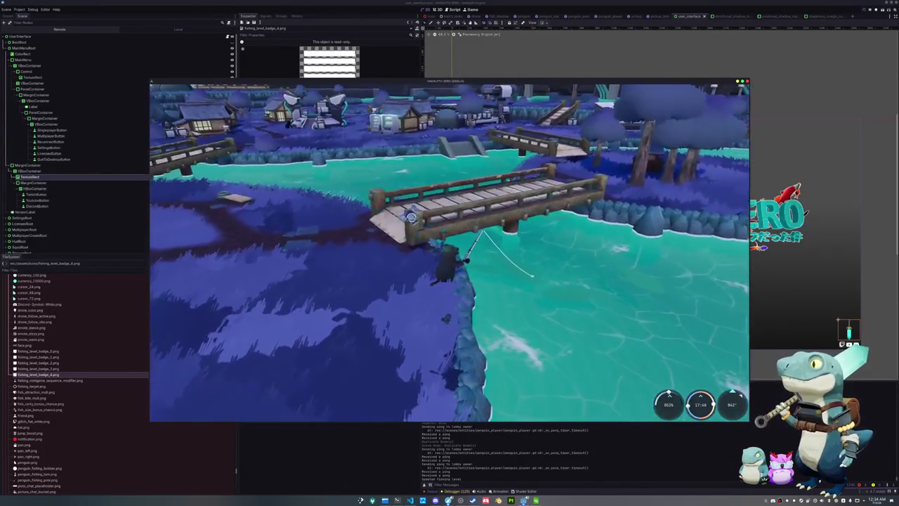
click(413, 215)
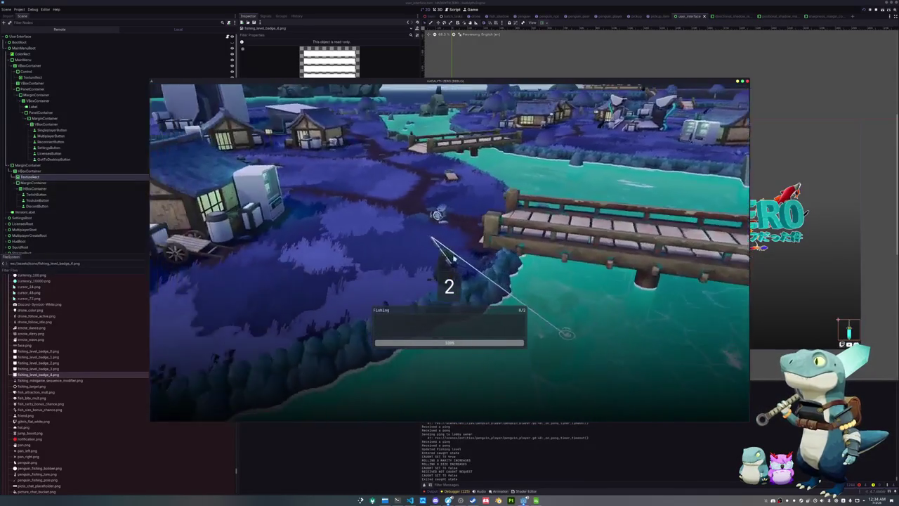
Step: Match the arrow prompts to land a Salmon Shark and dismiss its catch card
key(Up)
key(Left)
key(Down)
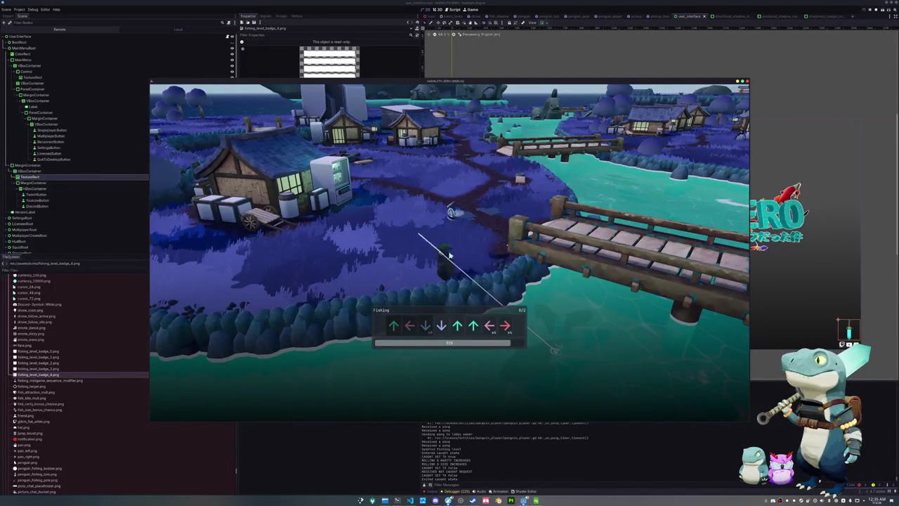
key(Up)
key(Up)
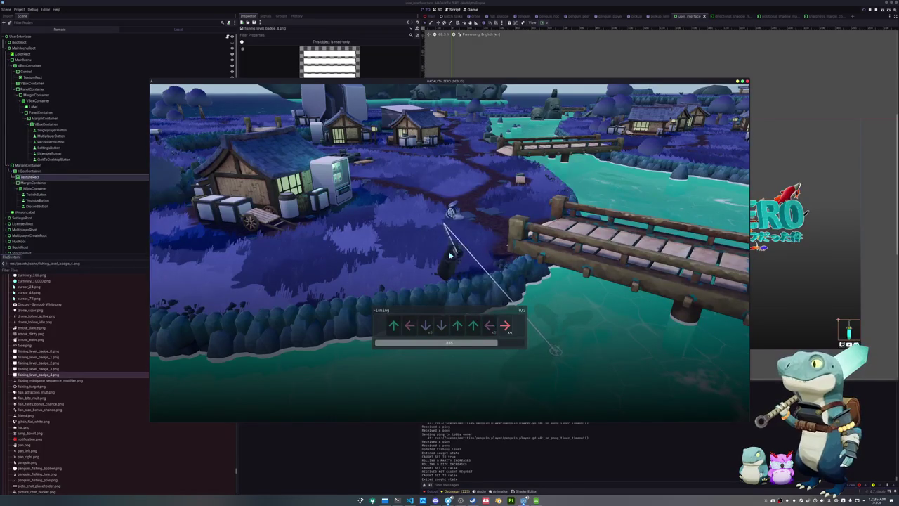
key(Right)
key(Up)
key(Up)
key(Down)
key(Right)
key(Right)
key(Down)
key(Left)
key(Right)
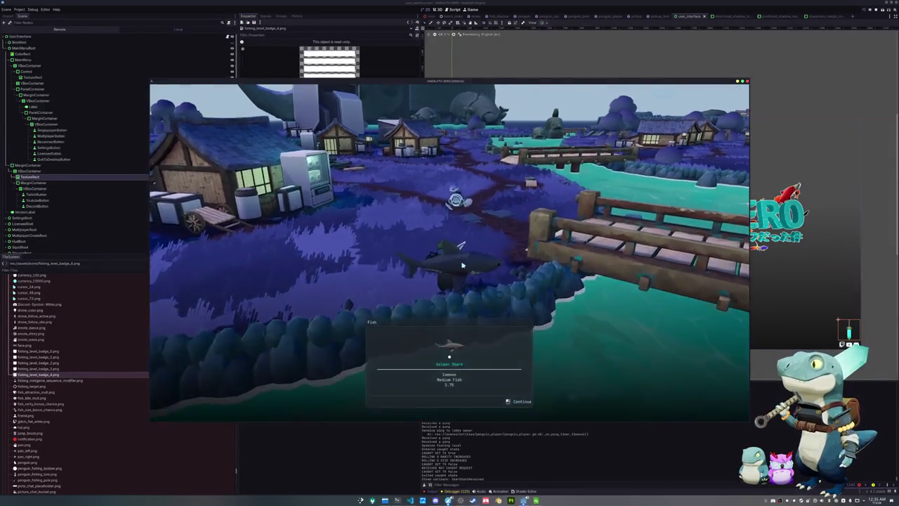
click(463, 265)
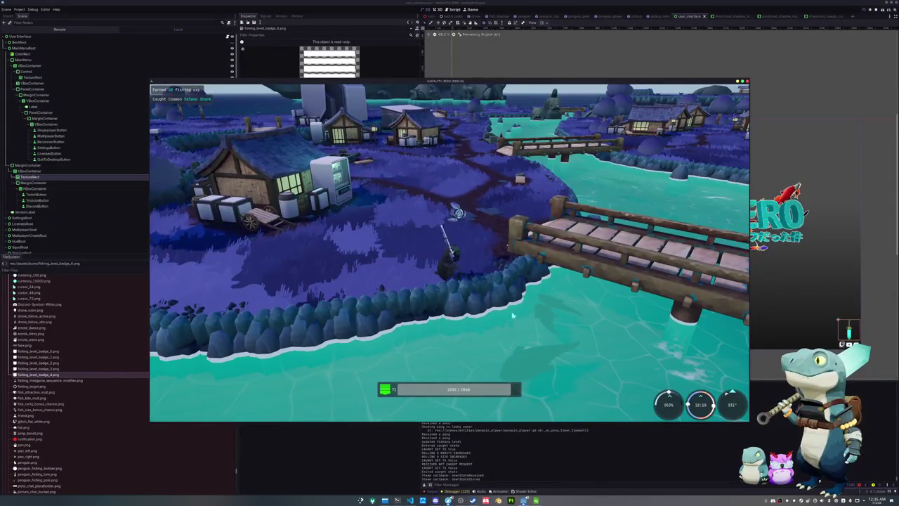
Step: Cast again, finish the arrow sequence to catch a Red Porgy, and dismiss the card
click(467, 327)
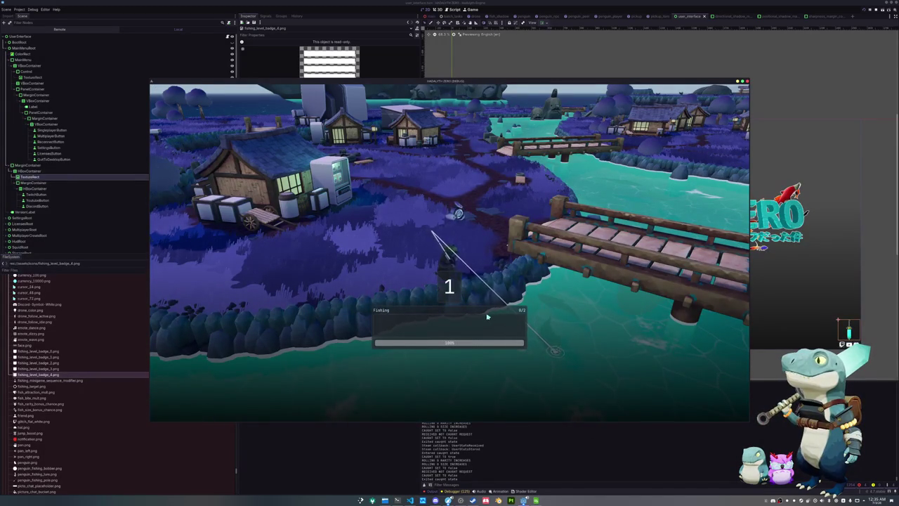
key(Up)
key(Up)
key(Up)
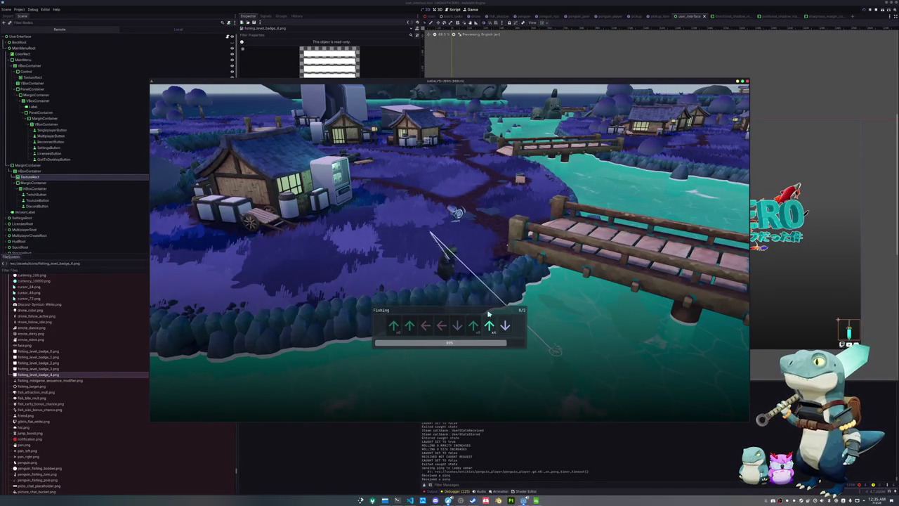
key(Down)
key(Left)
key(Right)
key(Down)
key(Down)
key(Left)
key(Left)
key(Right)
key(Right)
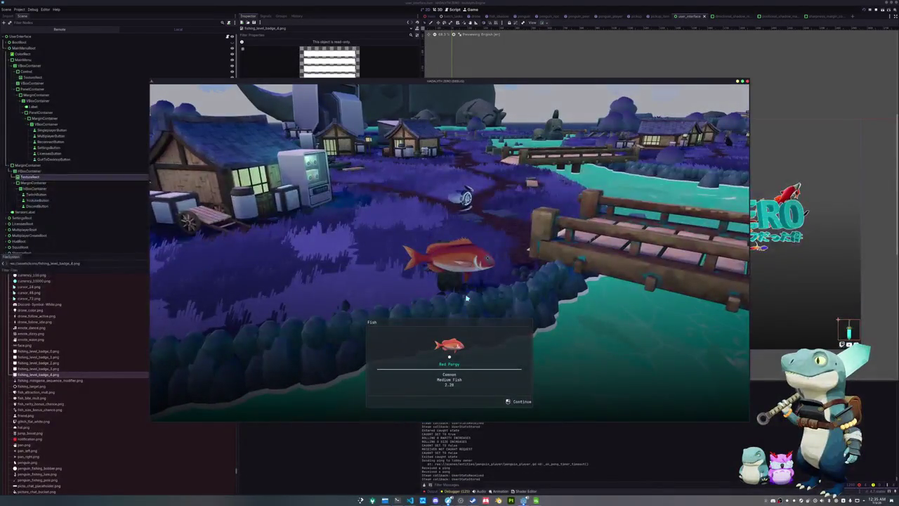
click(492, 320)
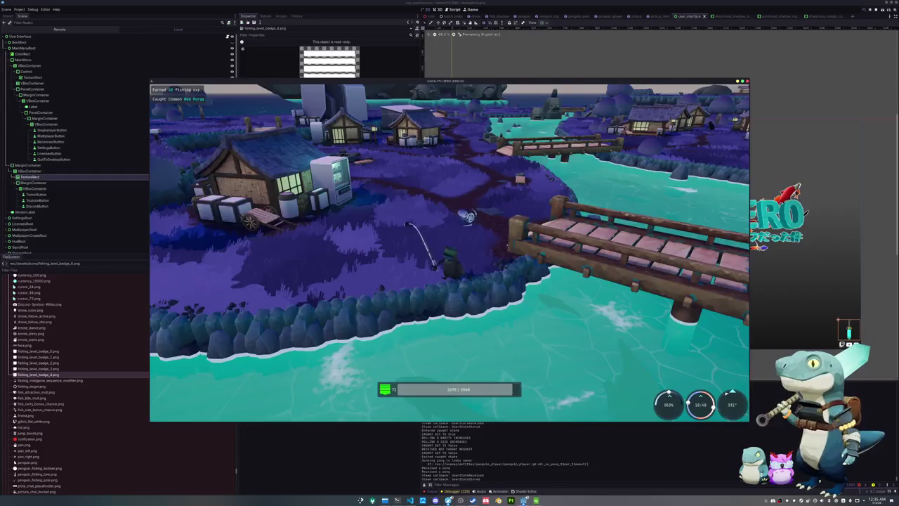
Step: Cast and hook another fish, land the Common Freshwater Drum, and dismiss its card
click(450, 255)
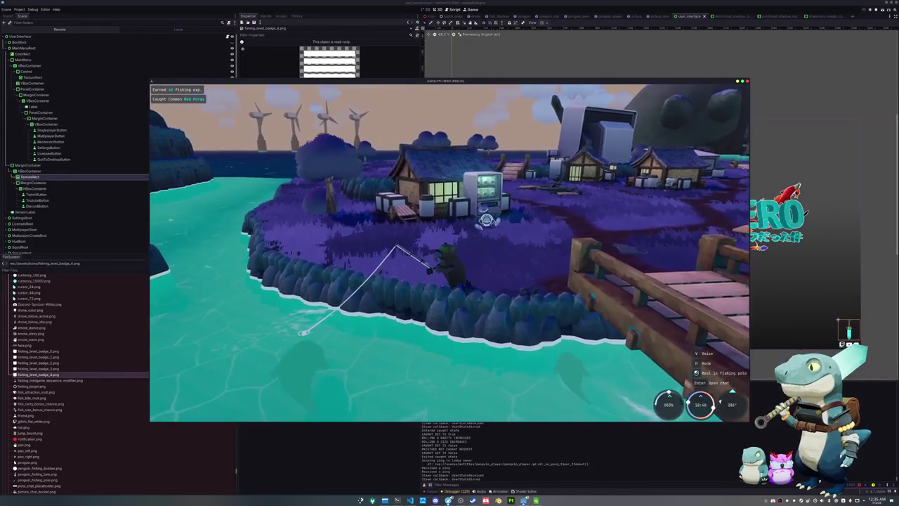
click(382, 330)
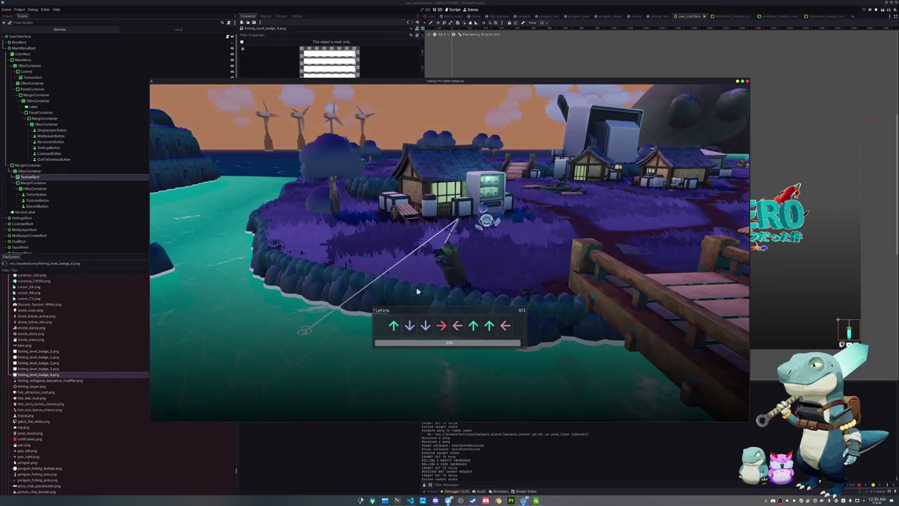
key(Down)
key(Down)
key(Up)
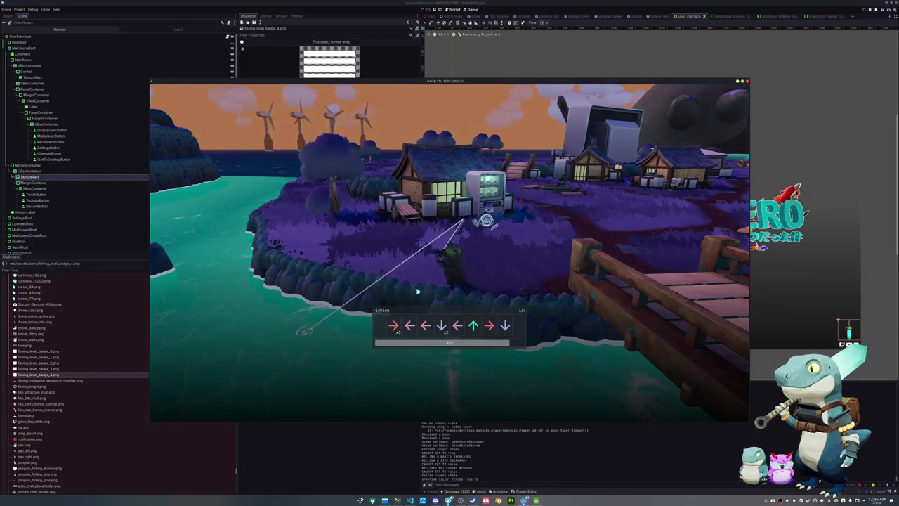
key(Right)
key(Left)
key(Left)
key(Down)
key(Down)
key(Left)
key(Down)
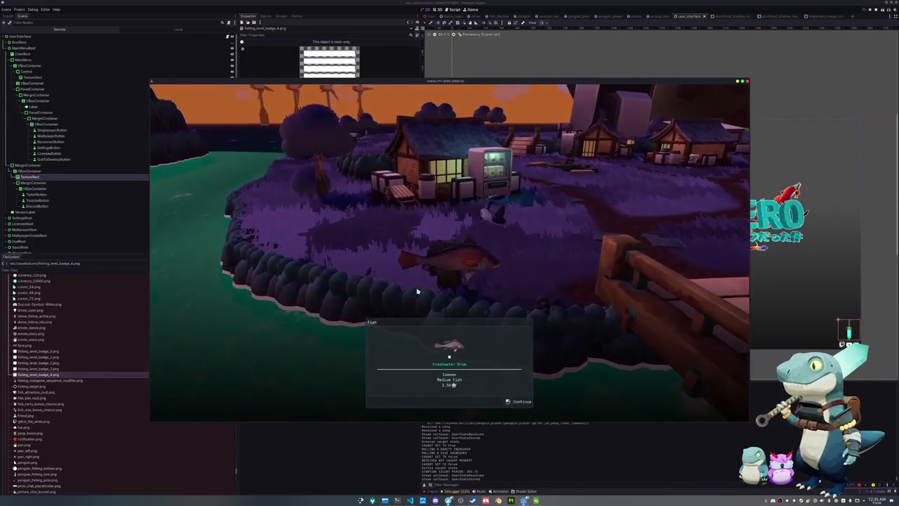
key(e)
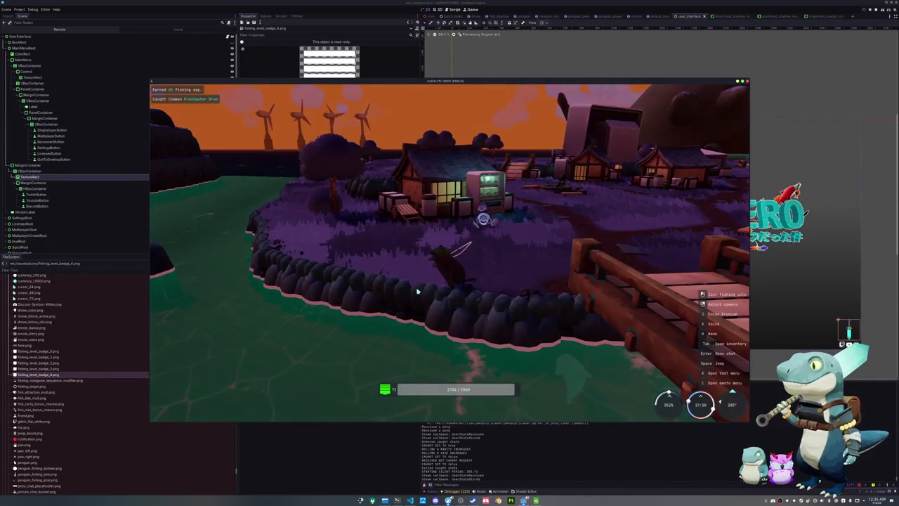
Step: Walk around near the bridge, then quit the running game with F8
key(w)
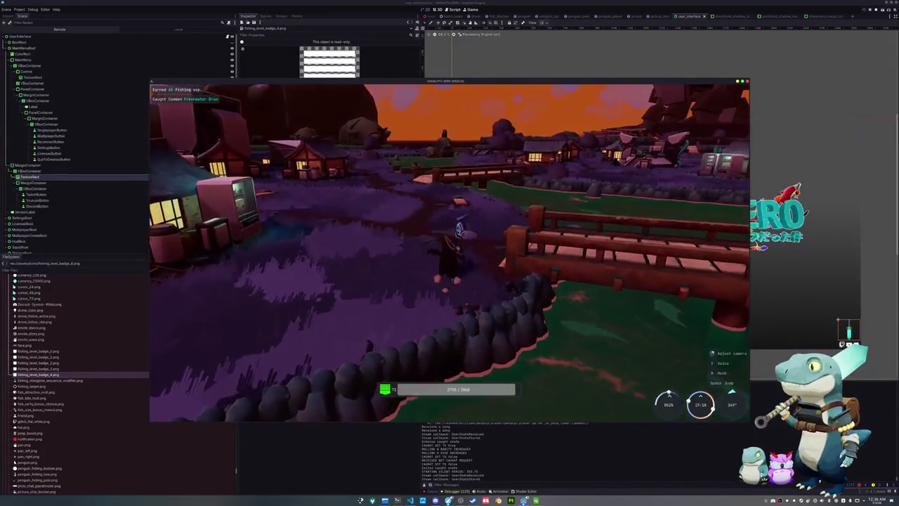
key(w)
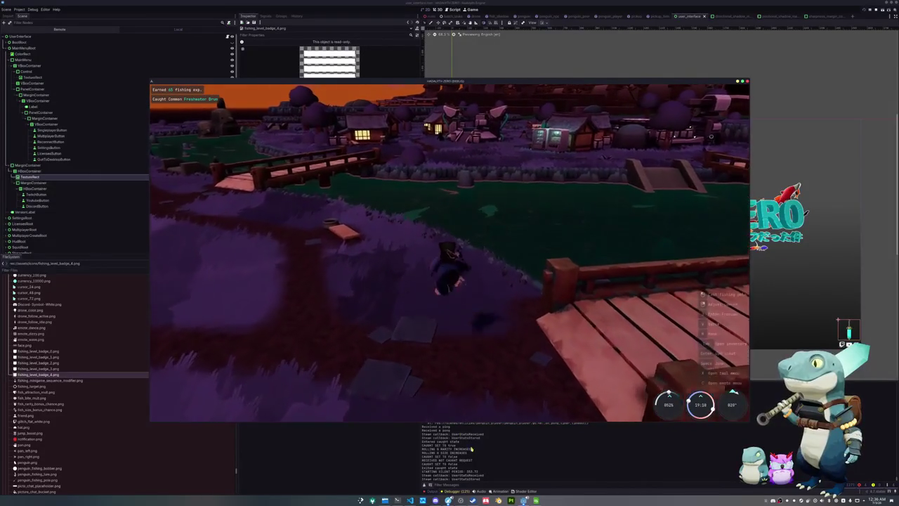
key(F8)
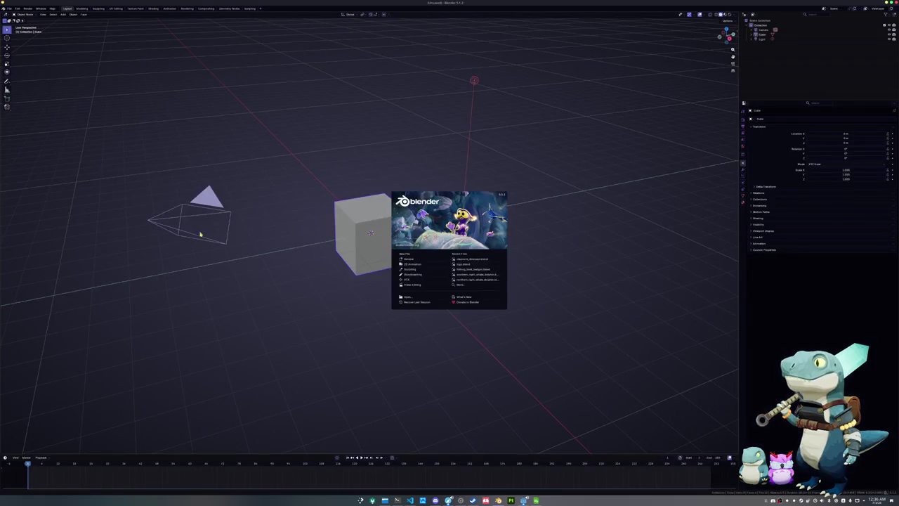
Step: Open fishing_level_badges.blend and append the fish collection from achievement_icons.blend
click(480, 271)
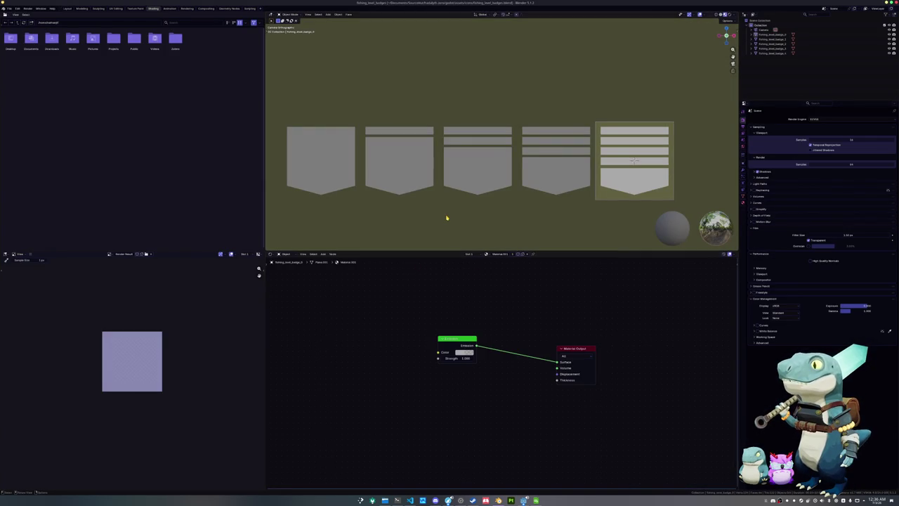
click(10, 9)
mouse_move(21, 80)
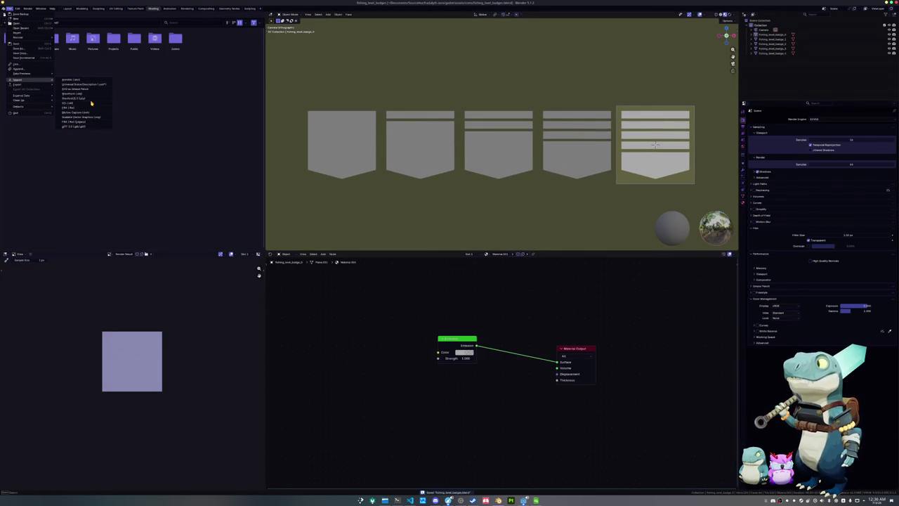
click(25, 70)
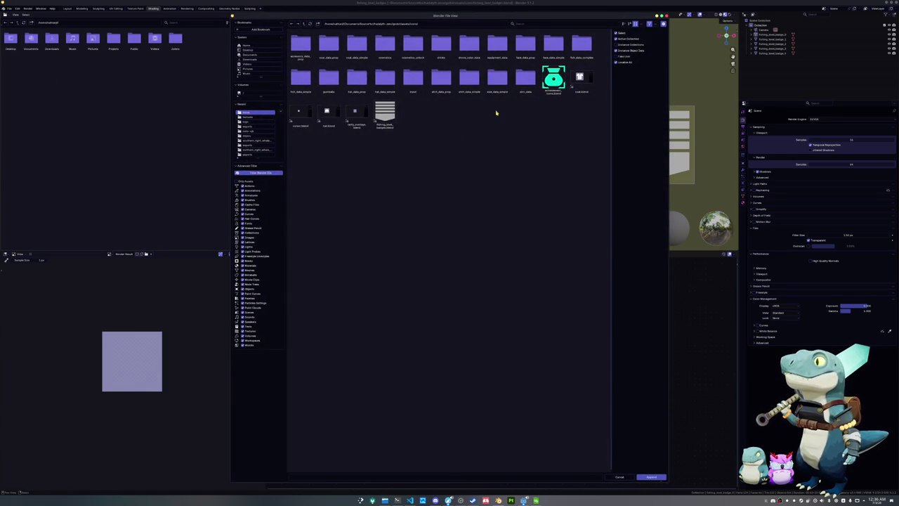
double_click(553, 77)
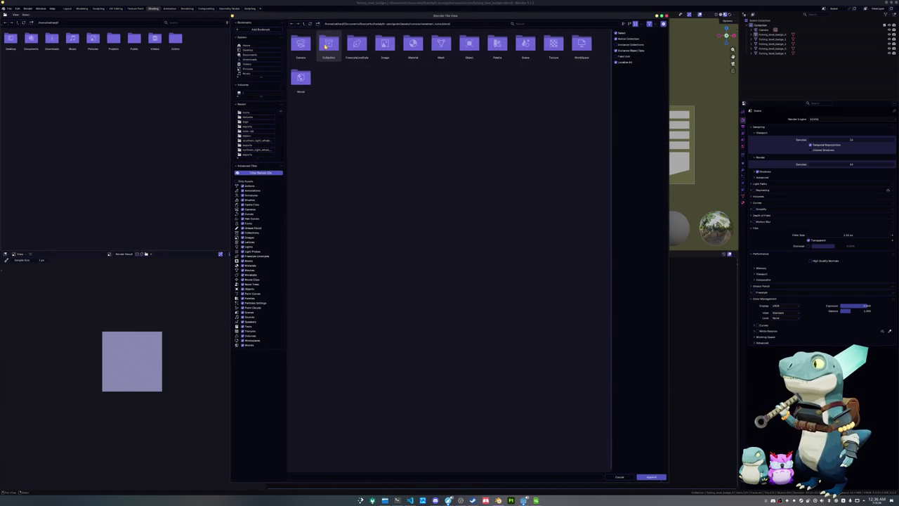
double_click(330, 45)
double_click(359, 56)
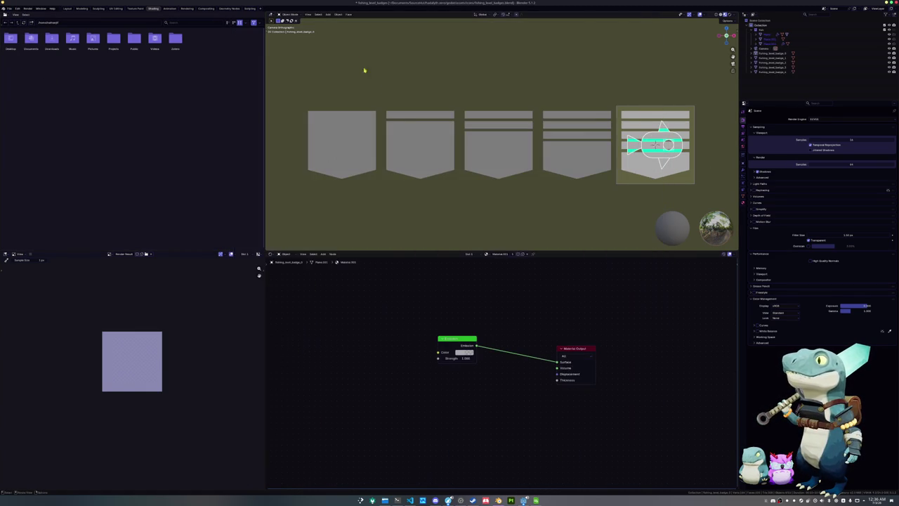
scroll(523, 164, right, 4)
Step: Select the fish Plane object and try converting it to a mesh, then undo
key(g)
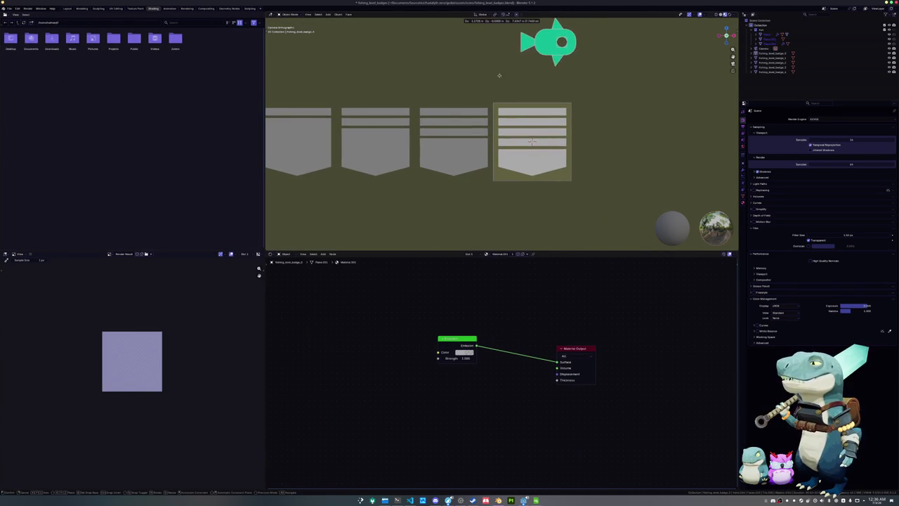
right_click(487, 91)
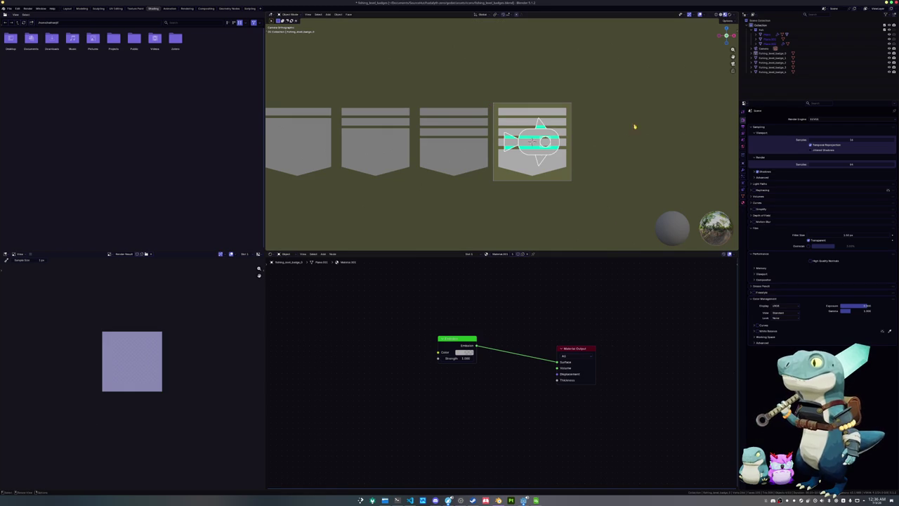
click(770, 34)
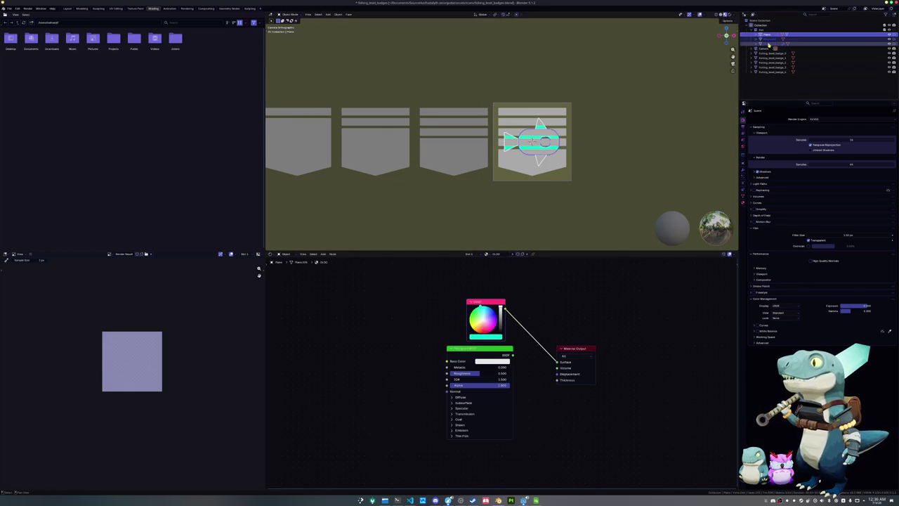
right_click(604, 72)
mouse_move(613, 96)
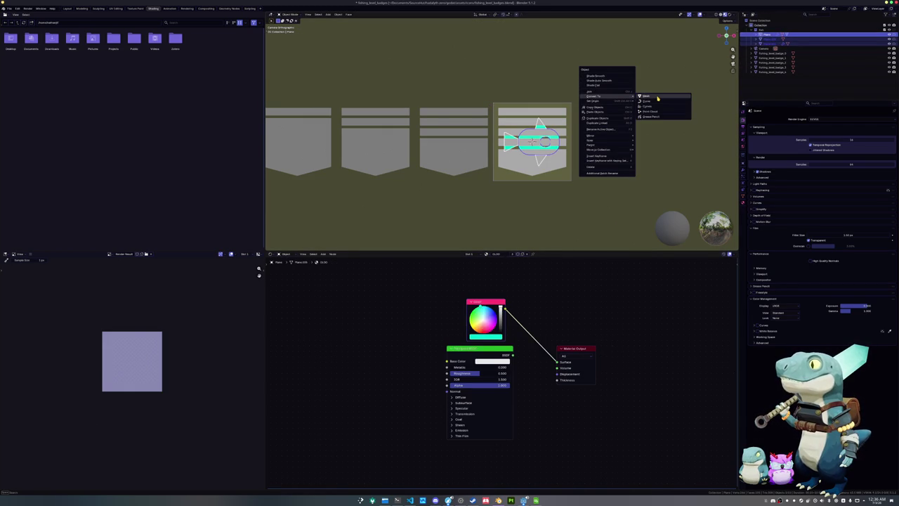
click(658, 98)
key(ctrl+z)
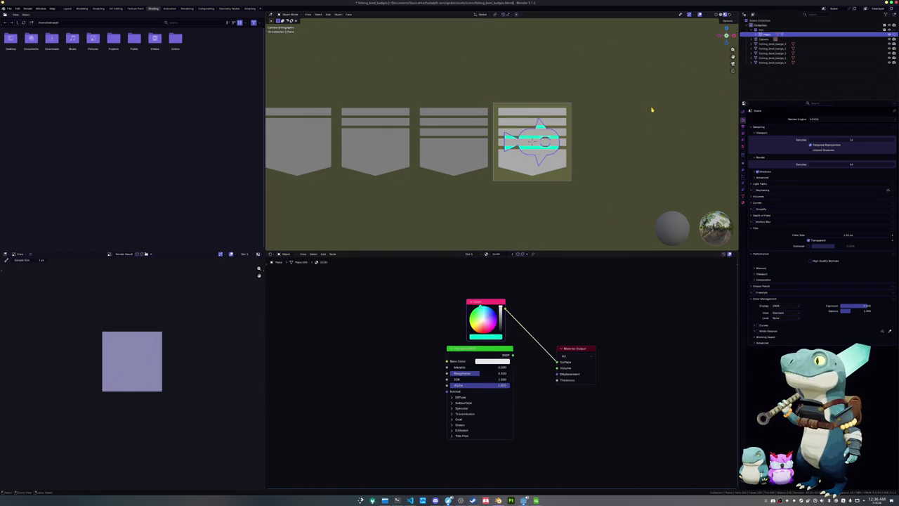
scroll(573, 158, up, 3)
key(ctrl+z)
key(x)
click(573, 158)
click(574, 158)
scroll(573, 157, down, 2)
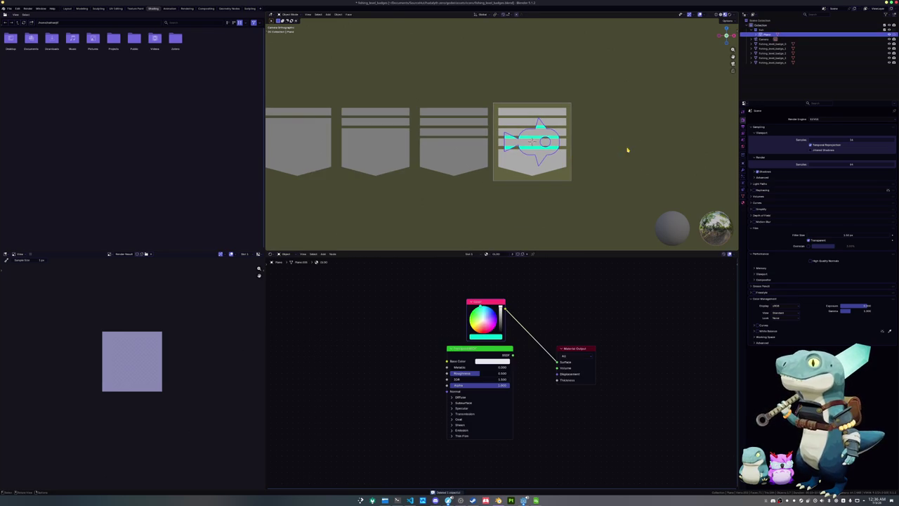
Step: Lift the fish vertically above the badge, then reset its location with Alt+G
key(g)
key(z)
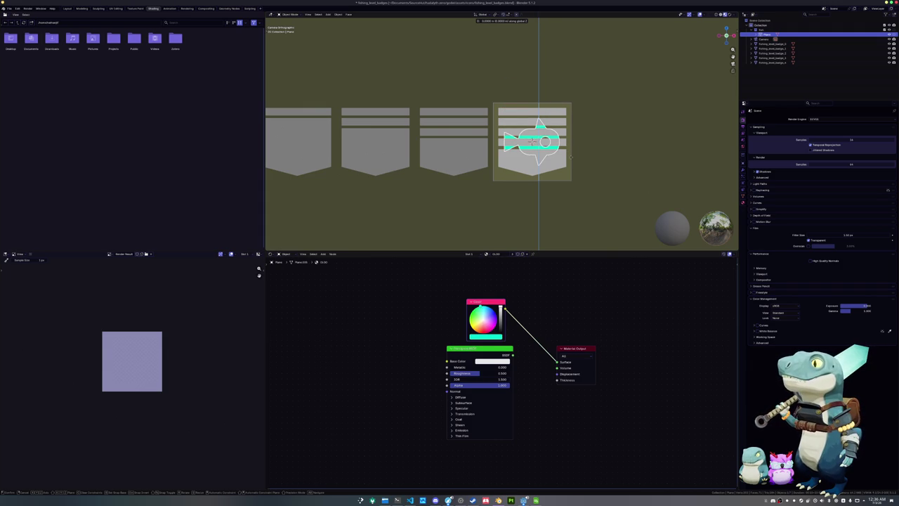
click(569, 92)
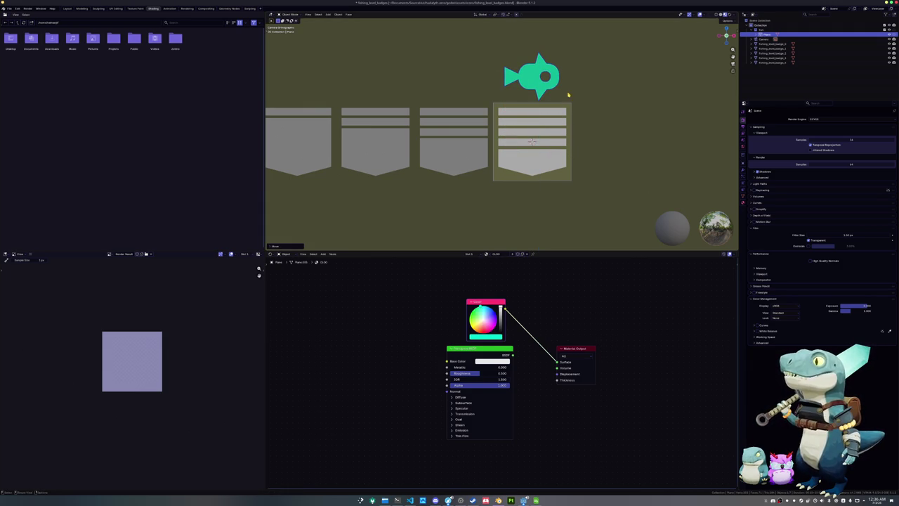
click(541, 84)
key(g)
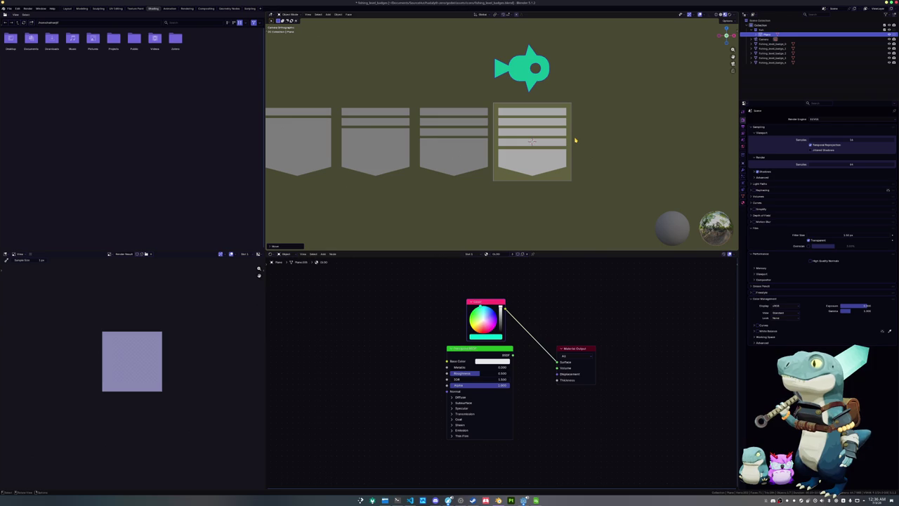
key(Escape)
key(alt+g)
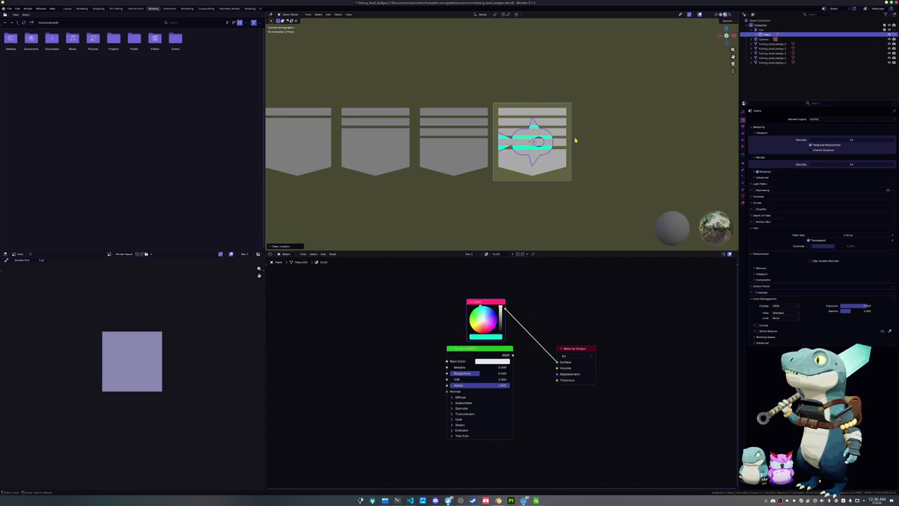
scroll(611, 157, right, 2)
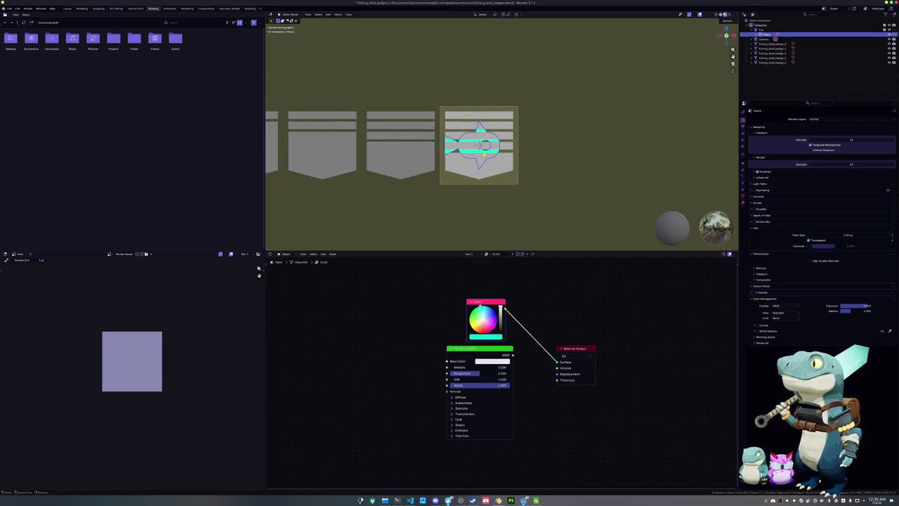
scroll(557, 151, up, 2)
Step: Apply the fish's transforms and shift it along the X axis
key(s)
key(Escape)
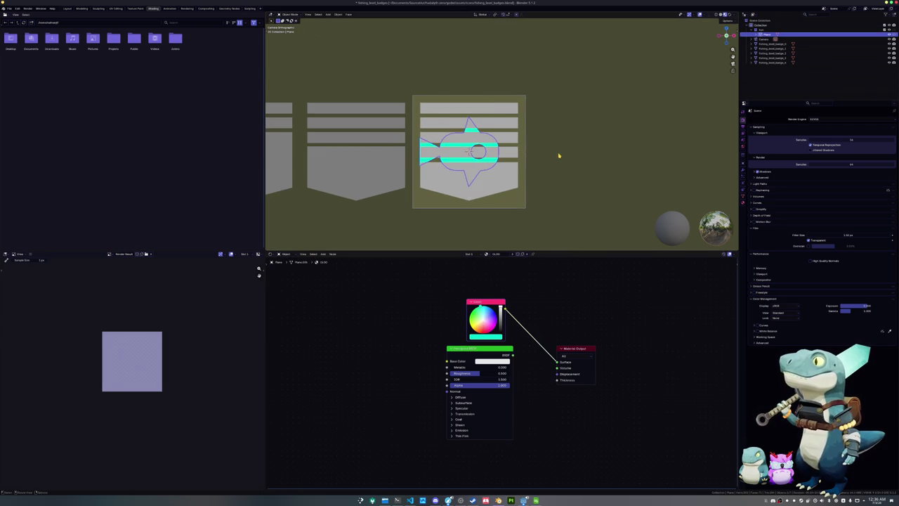
key(ctrl+a)
click(541, 167)
key(g)
key(x)
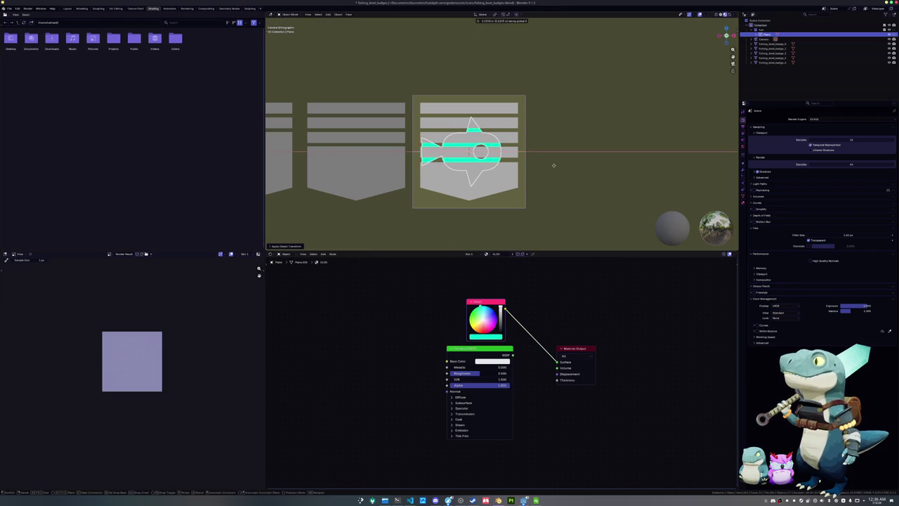
click(553, 167)
Step: Scale the fish down to a smaller size
right_click(551, 167)
key(Escape)
scroll(555, 167, up, 1)
key(s)
key(Escape)
key(s)
click(546, 167)
Step: Duplicate the fish, then delete the copy and both fish objects and frame the badges
key(shift+d)
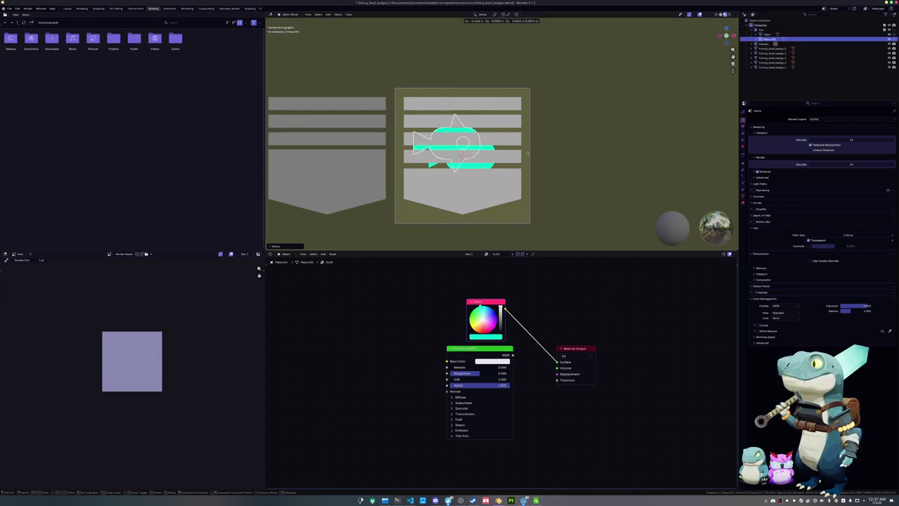
key(x)
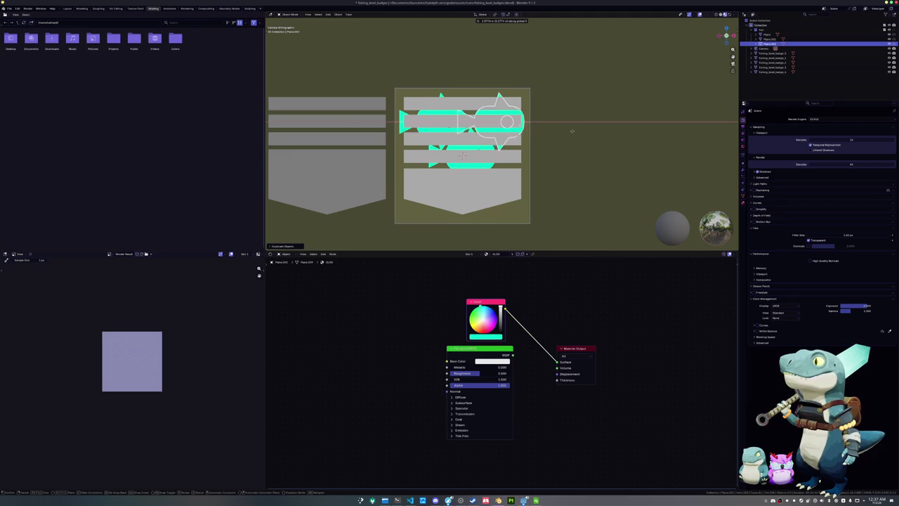
key(Escape)
key(x)
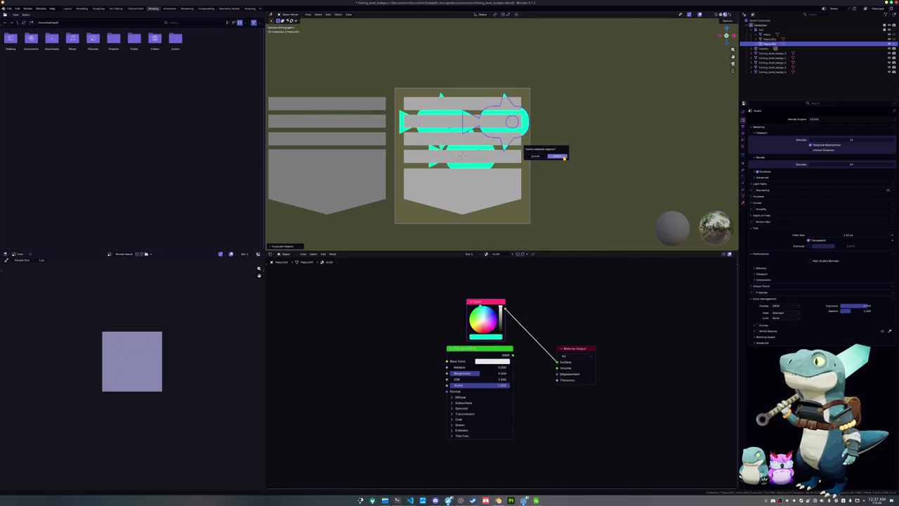
click(550, 154)
click(435, 121)
key(x)
click(436, 127)
click(457, 151)
key(x)
click(449, 144)
key(Home)
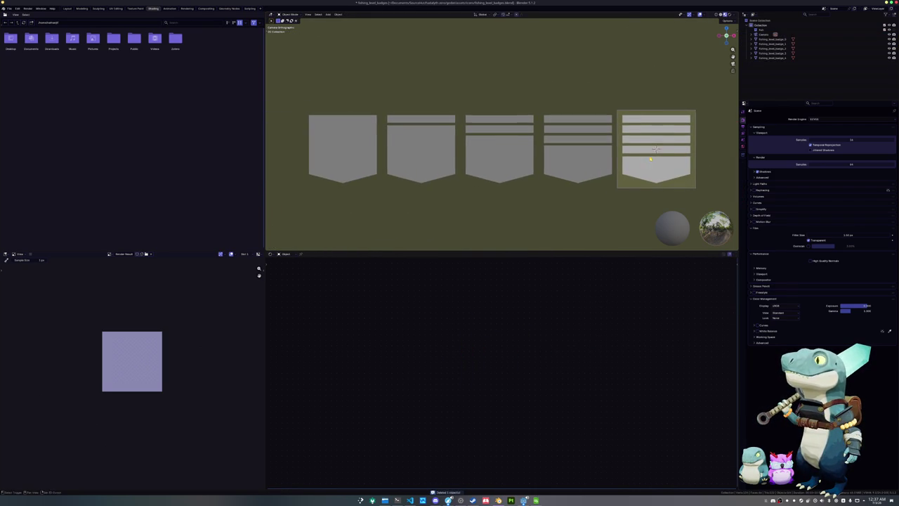
Step: Select the fourth badge, recentre the view, and enter Edit Mode on its mesh
click(592, 160)
drag(584, 167, 548, 171)
key(Tab)
key(Tab)
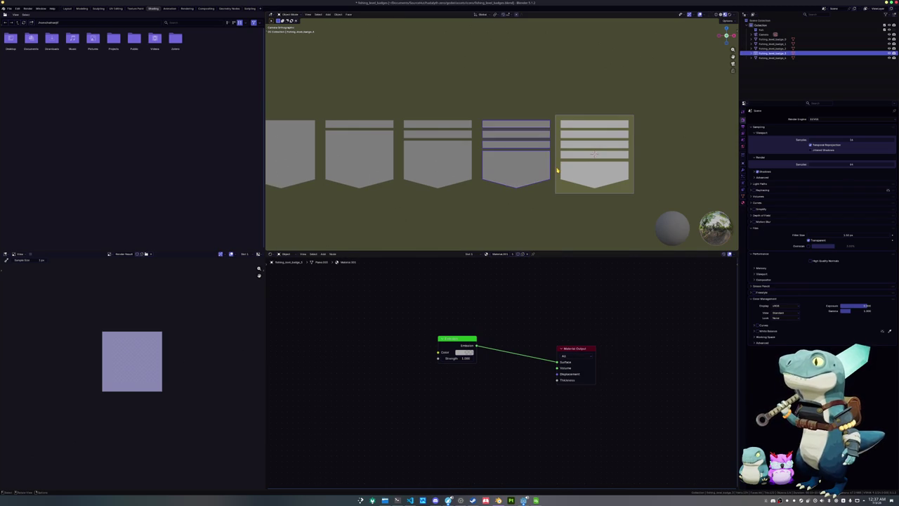
scroll(557, 170, up, 1)
click(613, 176)
key(Tab)
Step: Lower the shield's top edge vertically along Z
alt+click(555, 164)
scroll(559, 166, up, 1)
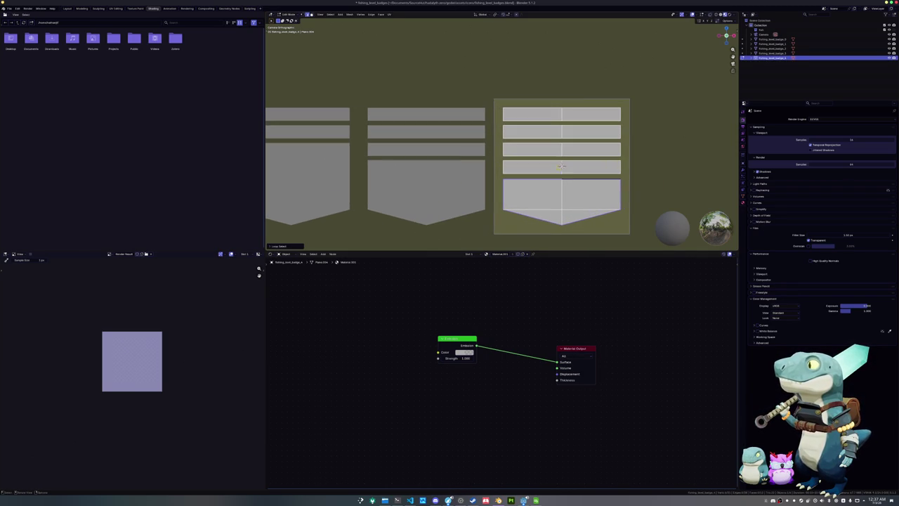
click(560, 166)
key(g)
key(y)
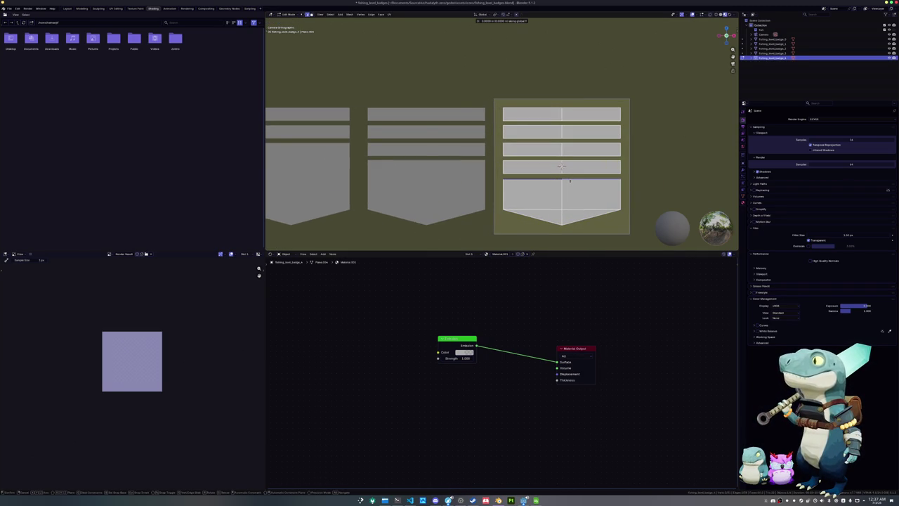
key(z)
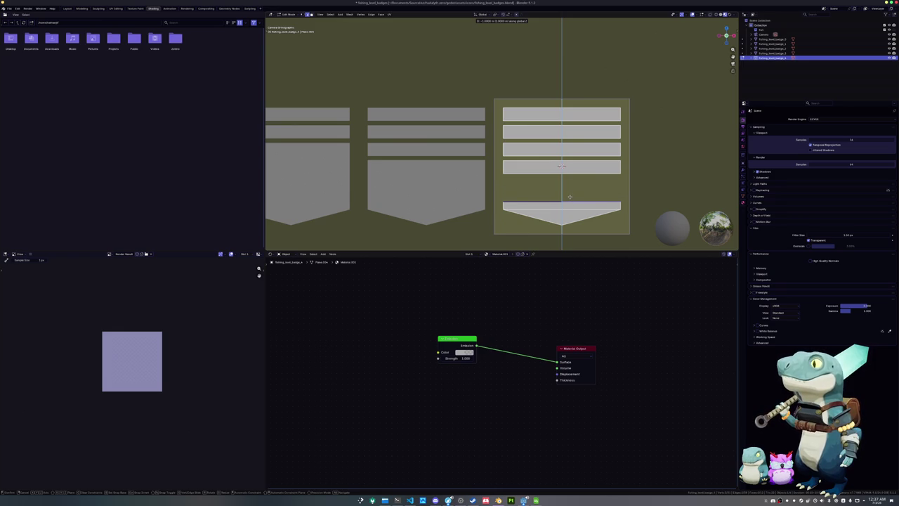
click(570, 197)
Step: Select the four bar edge loops and move them vertically to a new height
alt+click(568, 172)
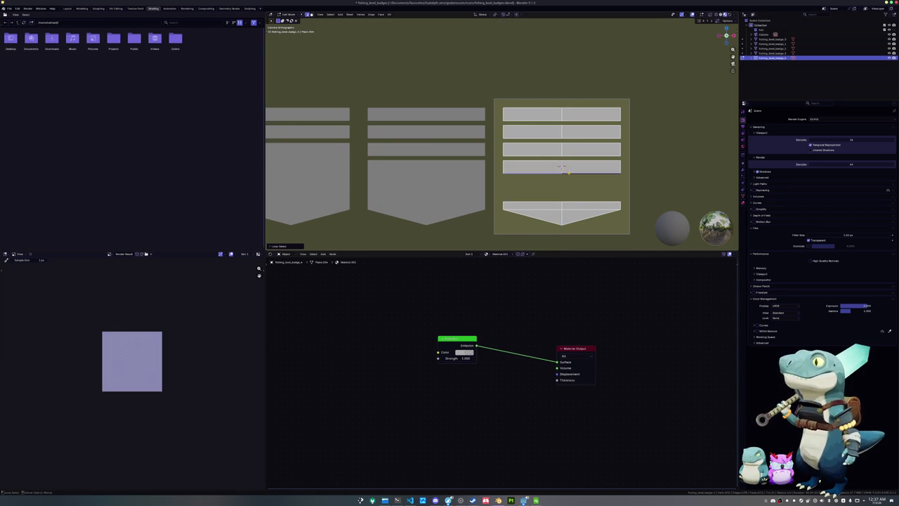
alt+shift+click(569, 156)
alt+shift+click(569, 139)
alt+shift+click(569, 121)
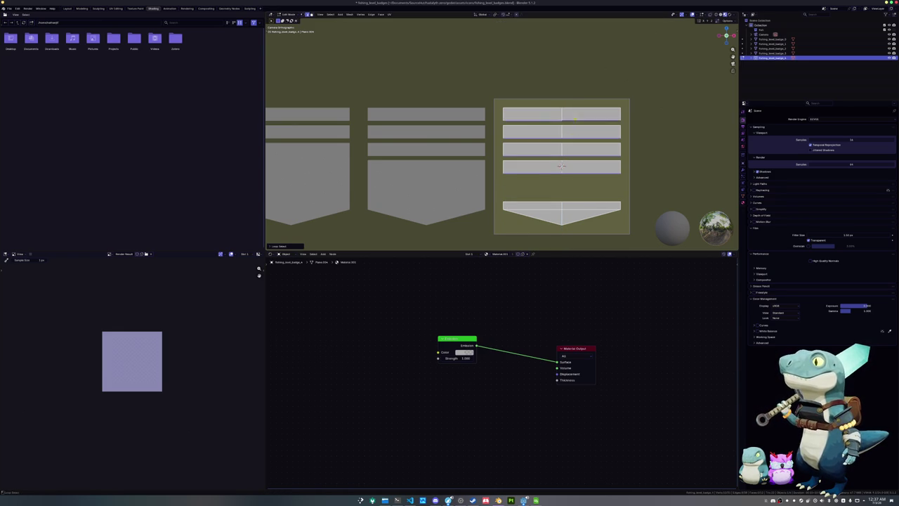
scroll(501, 135, up, 2)
key(g)
key(z)
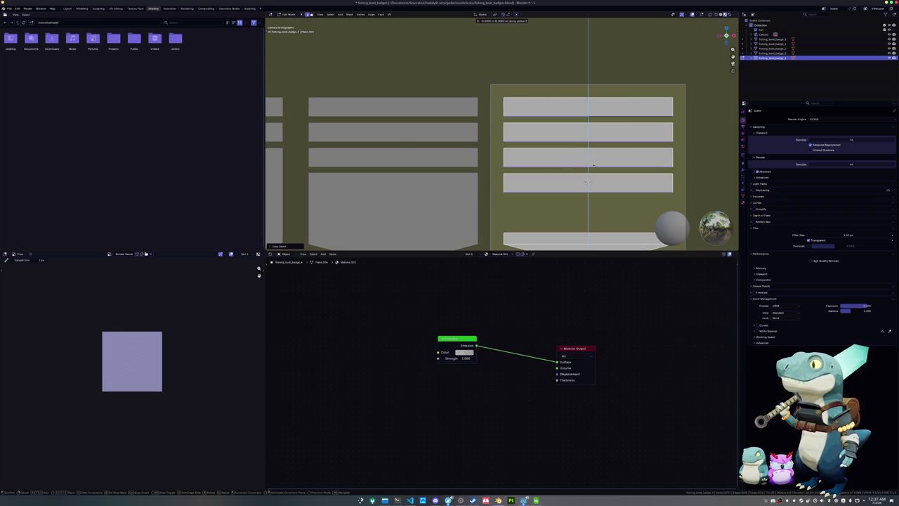
click(594, 193)
Step: Try moving the bottom faces vertically, then undo it and leave Edit Mode
click(593, 169)
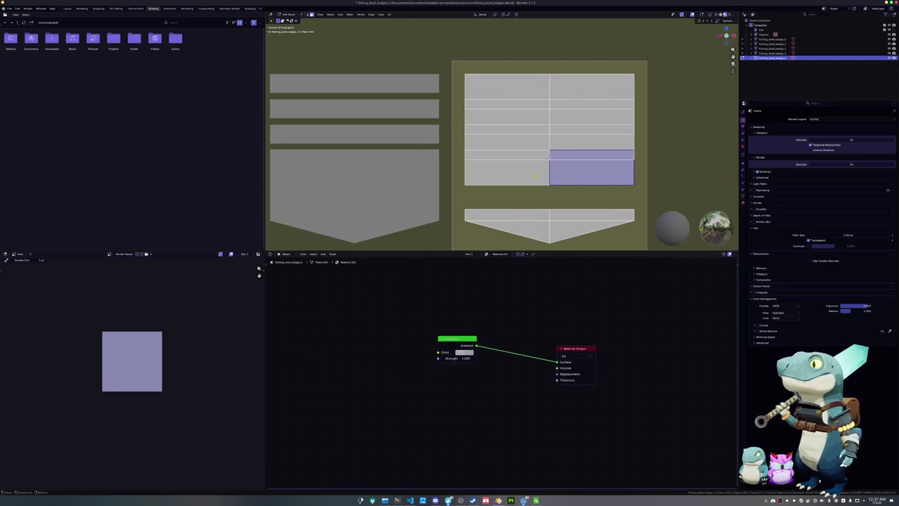
shift+click(507, 169)
key(g)
key(z)
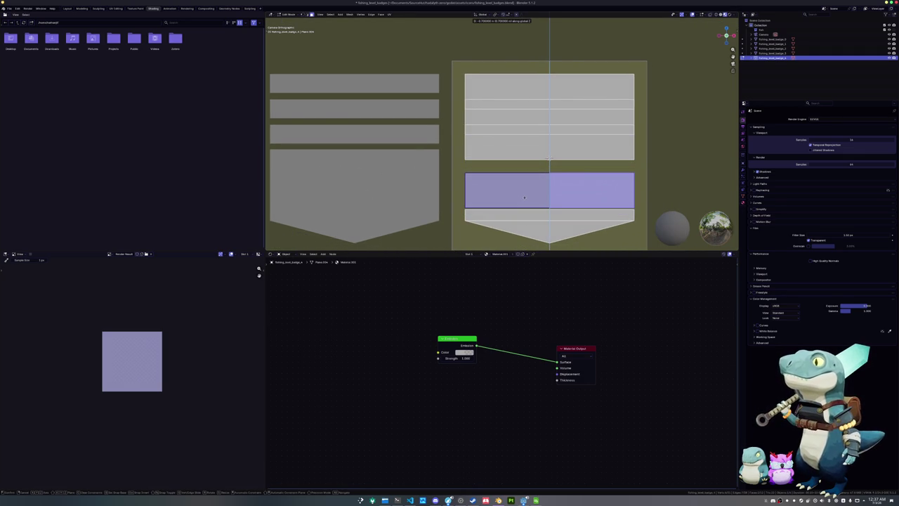
click(534, 173)
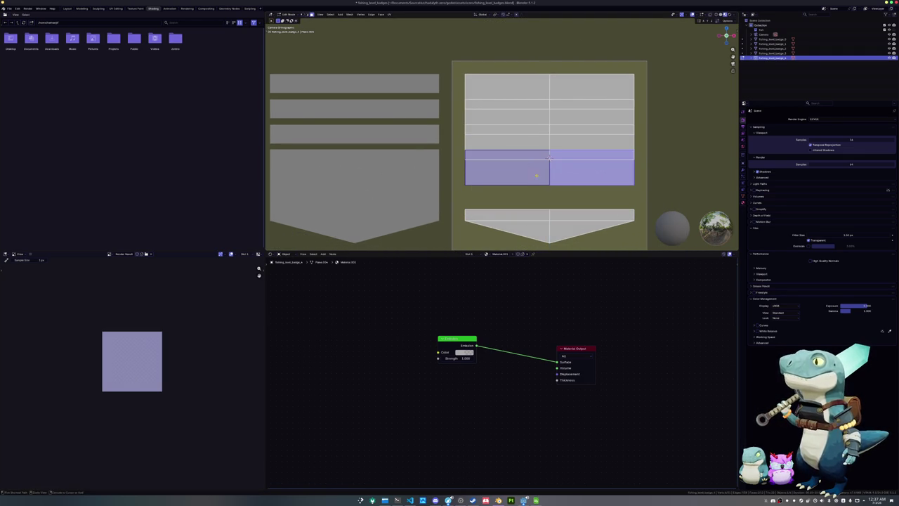
key(ctrl+z)
key(ctrl+z)
key(ctrl+z)
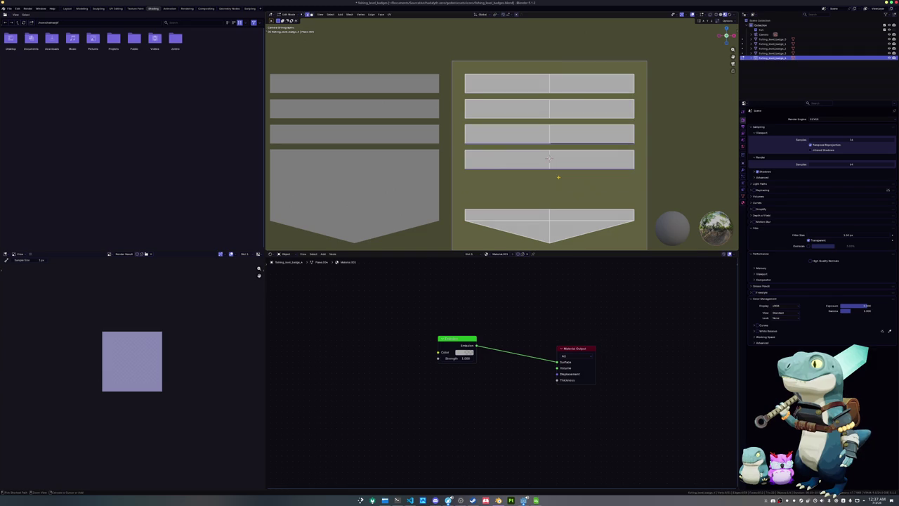
key(Tab)
Step: Back in Edit Mode, select the bottom shape's edge loop and the top bar's lower edge
scroll(549, 159, down, 5)
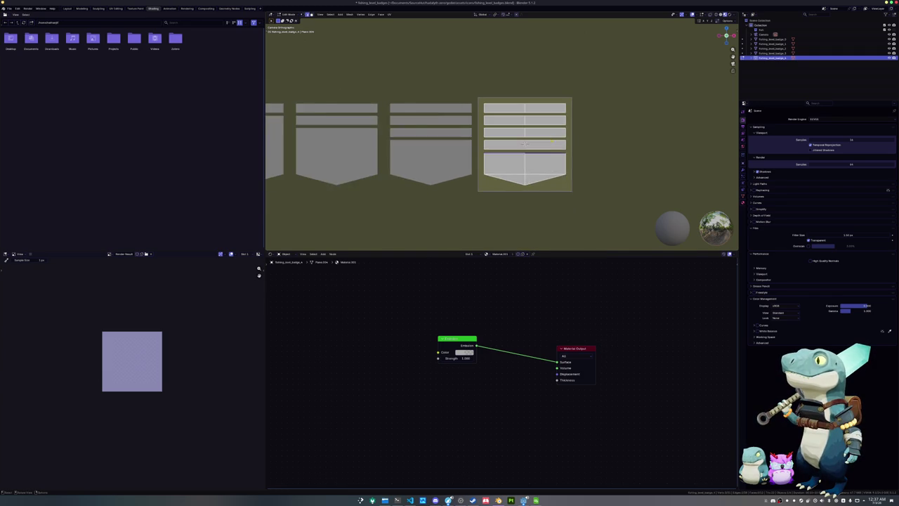
scroll(552, 144, left, 5)
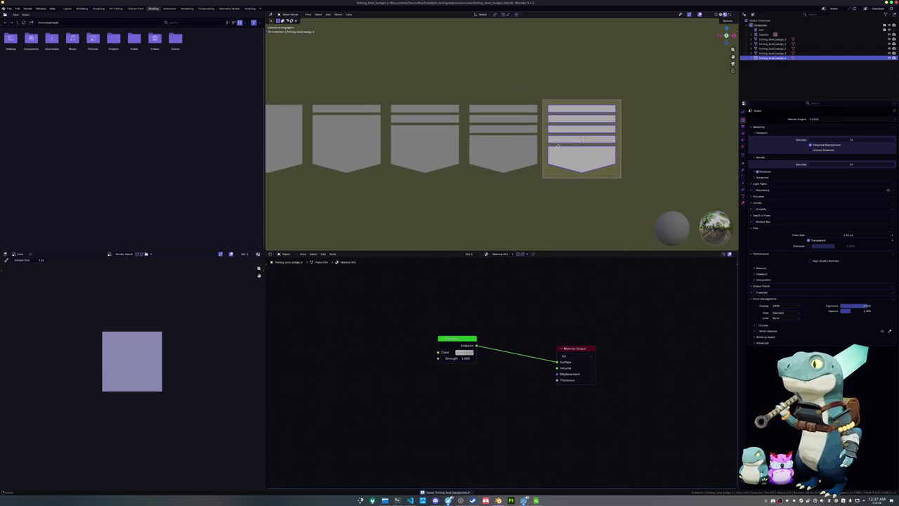
key(Tab)
scroll(548, 144, up, 3)
alt+click(542, 148)
click(528, 159)
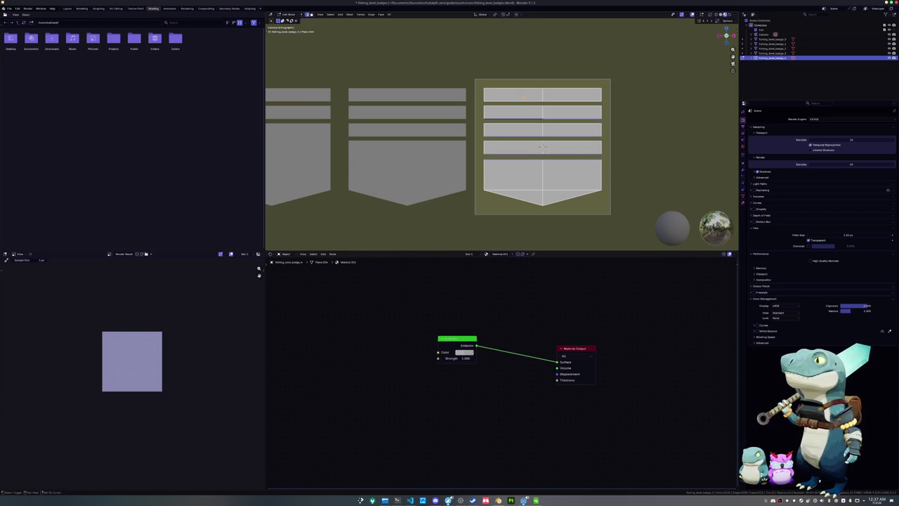
alt+click(537, 100)
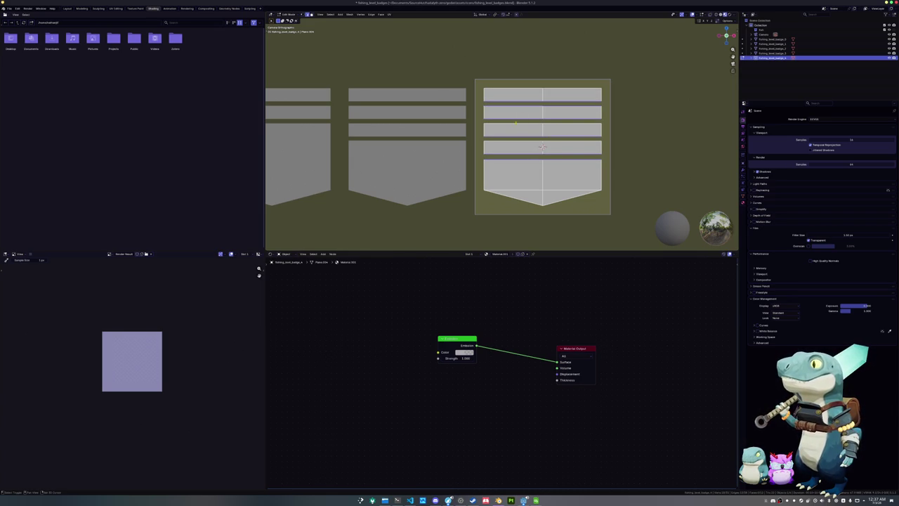
scroll(541, 146, up, 2)
Step: Move the selected strips along Z by -0.3
key(g)
key(z)
text(-0.3)
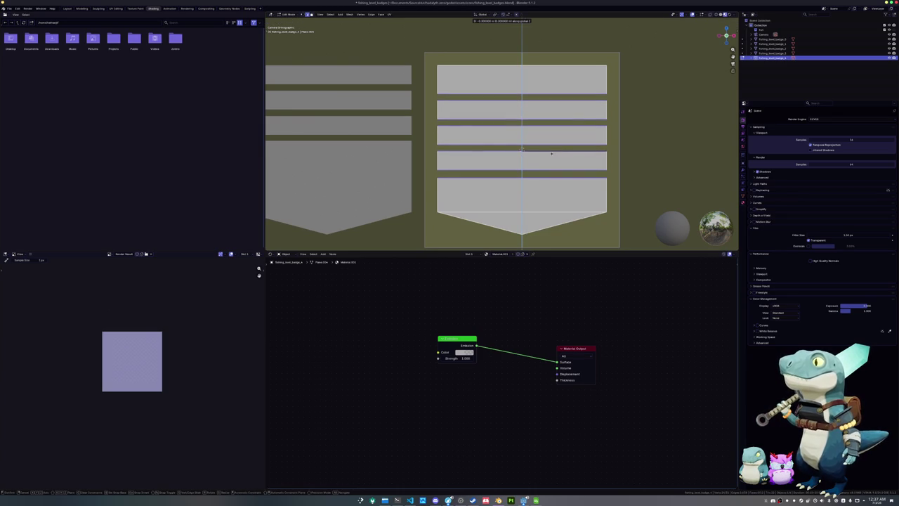
key(BackSpace)
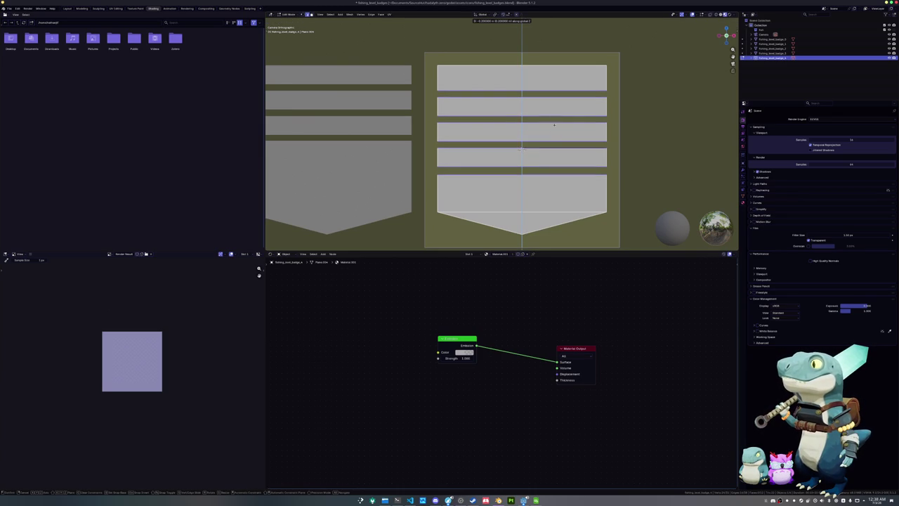
key(BackSpace)
text(-0.2)
key(BackSpace)
text(3)
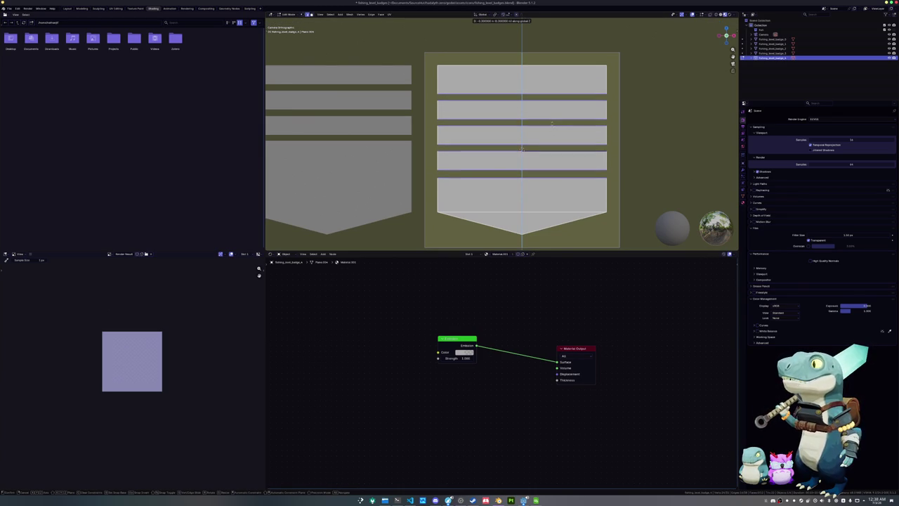
key(Return)
Step: In vertex mode, box-select the two middle strips and move them -0.2 along Z
key(1)
drag(611, 187, 429, 111)
text(gz-0.2)
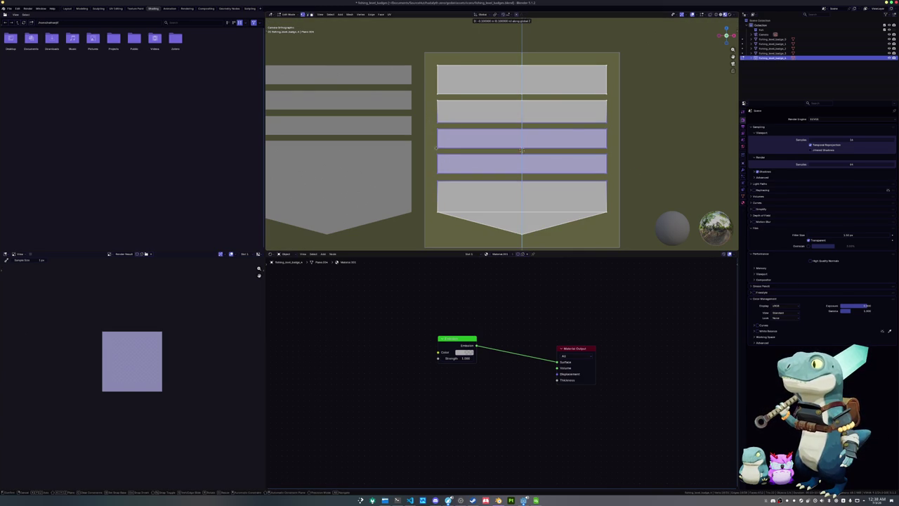
key(Return)
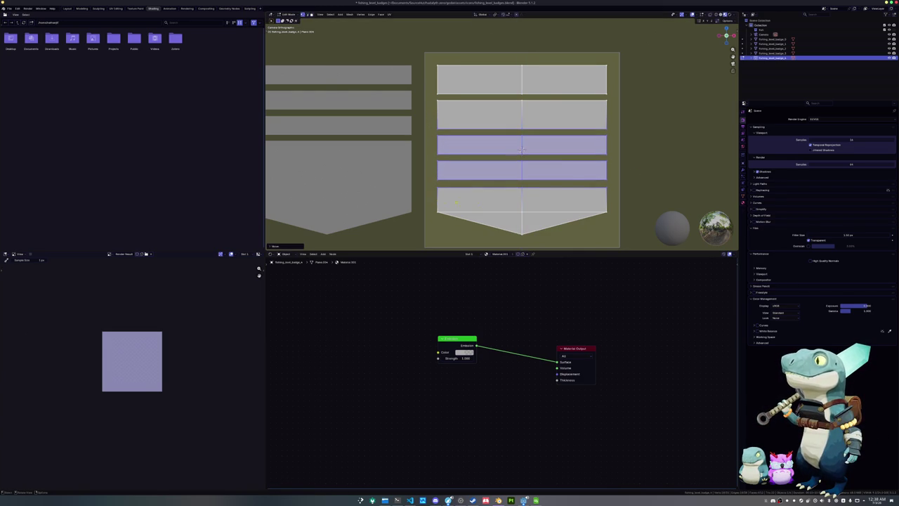
Step: Box-select the fourth strip and move it vertically
click(610, 199)
mouse_move(613, 200)
mouse_down()
mouse_move(450, 164)
mouse_move(431, 152)
mouse_up()
key(g)
key(z)
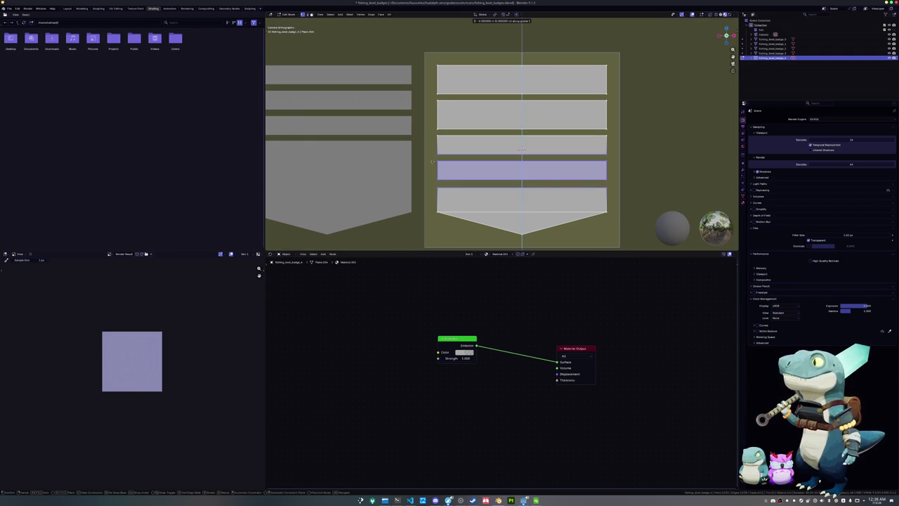
mouse_move(440, 242)
key(Return)
click(445, 227)
Step: Reselect the fourth strip, adjust its height along Z again, and exit Edit Mode
scroll(530, 173, down, 2)
drag(600, 172, 412, 161)
key(g)
key(z)
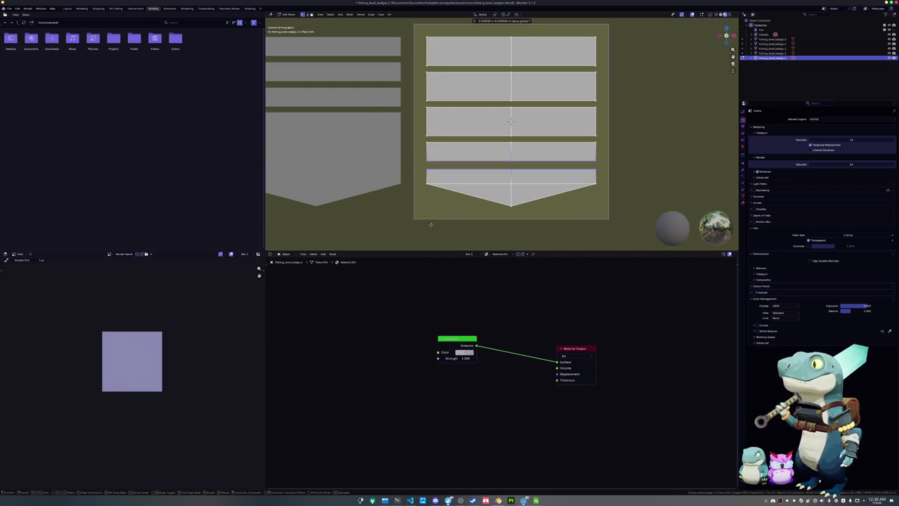
key(z)
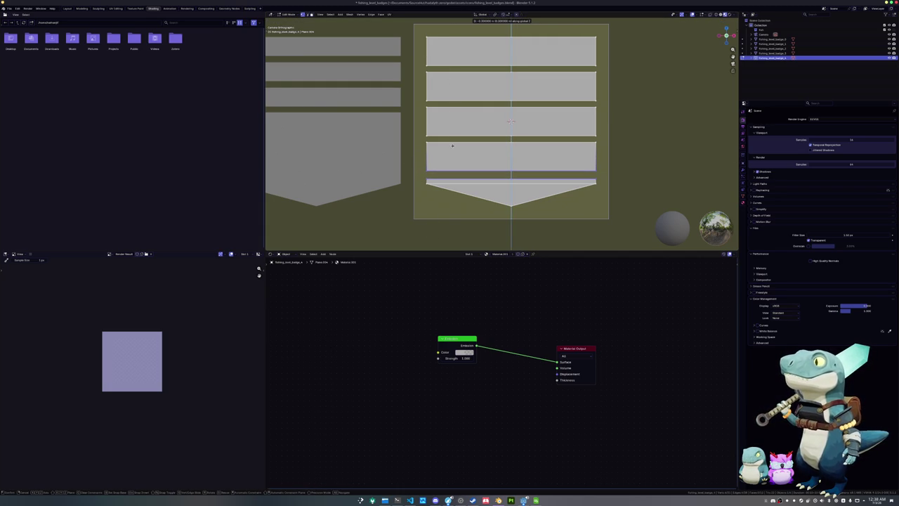
click(449, 87)
key(Tab)
scroll(441, 186, down, 3)
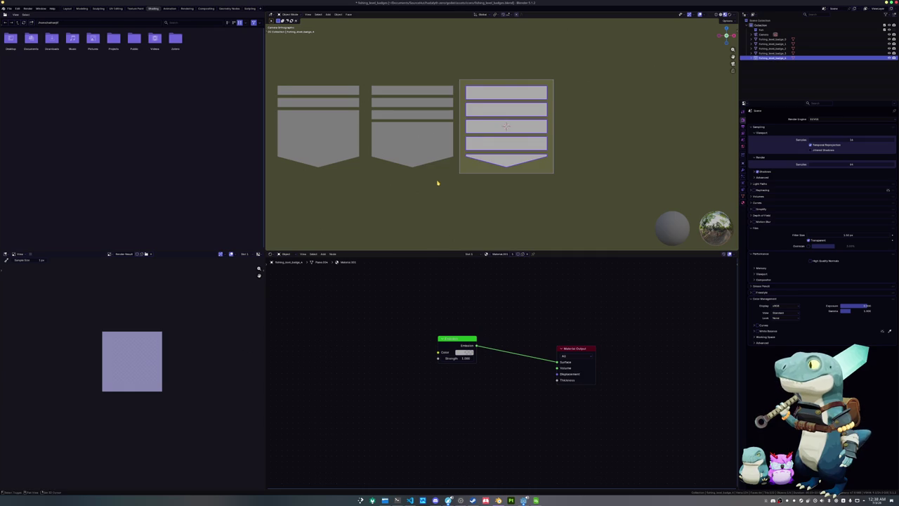
Step: In edge select mode, move one of the badge's edge loops vertically along Z
scroll(434, 197, down, 2)
scroll(509, 164, up, 3)
key(Tab)
scroll(497, 155, up, 2)
key(2)
alt+click(497, 164)
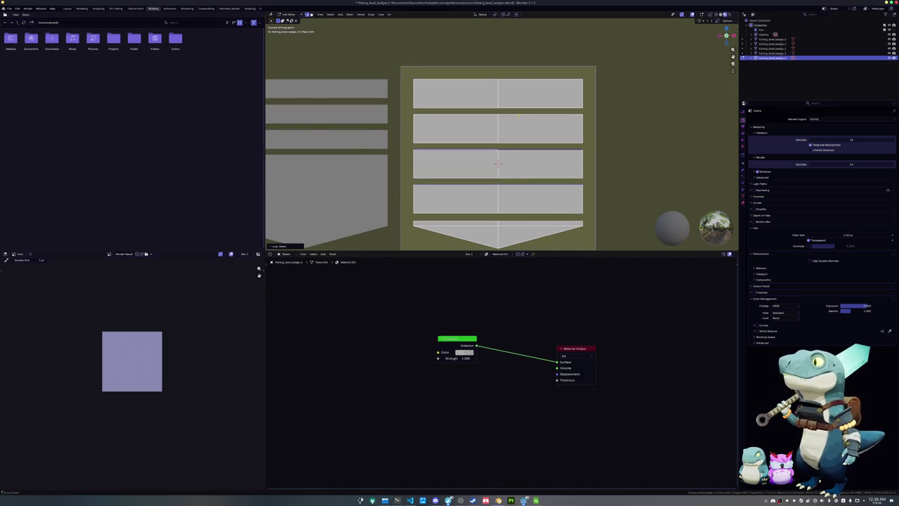
key(g)
key(z)
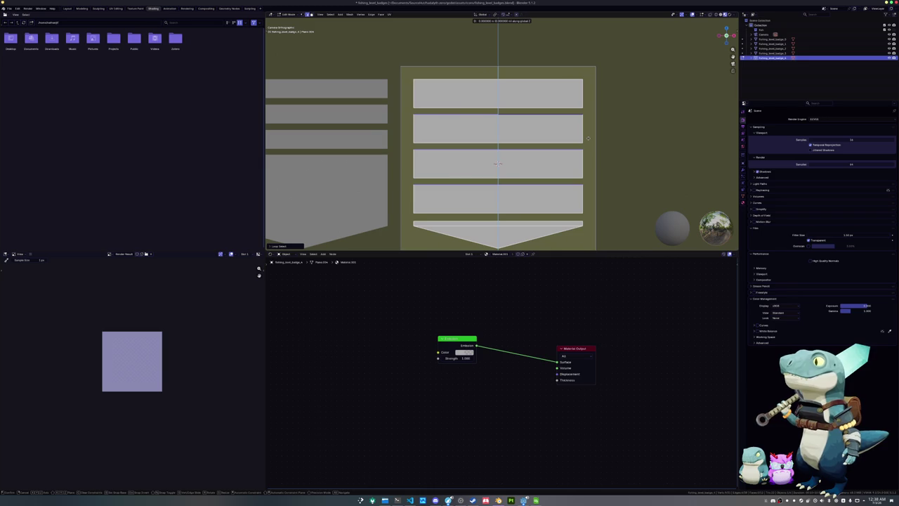
click(591, 170)
Step: Select badge_4, enter Edit Mode, and pick the chevron's bottom edge loop
key(Tab)
scroll(603, 200, down, 4)
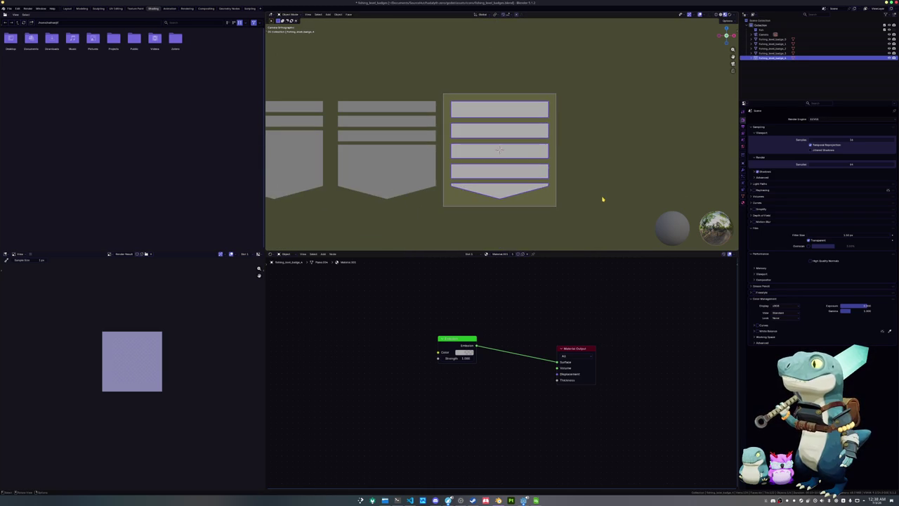
click(602, 200)
scroll(601, 195, up, 5)
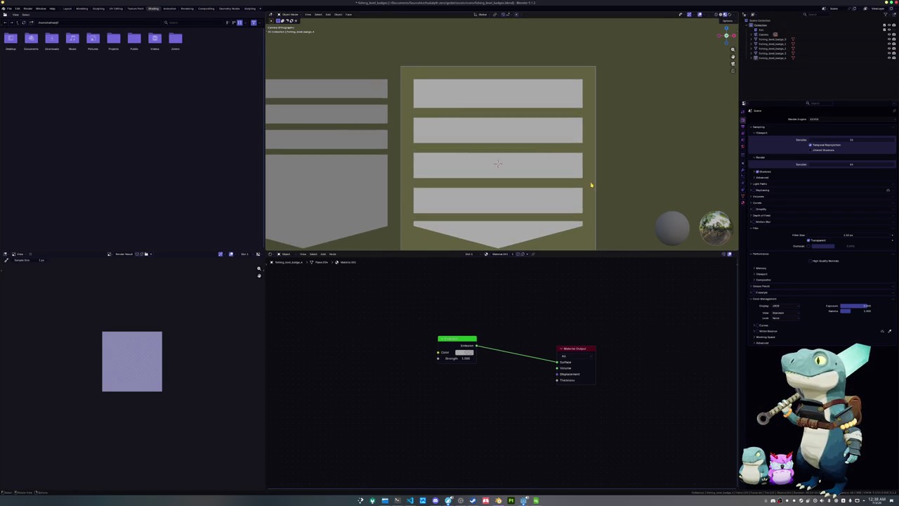
click(591, 183)
key(Tab)
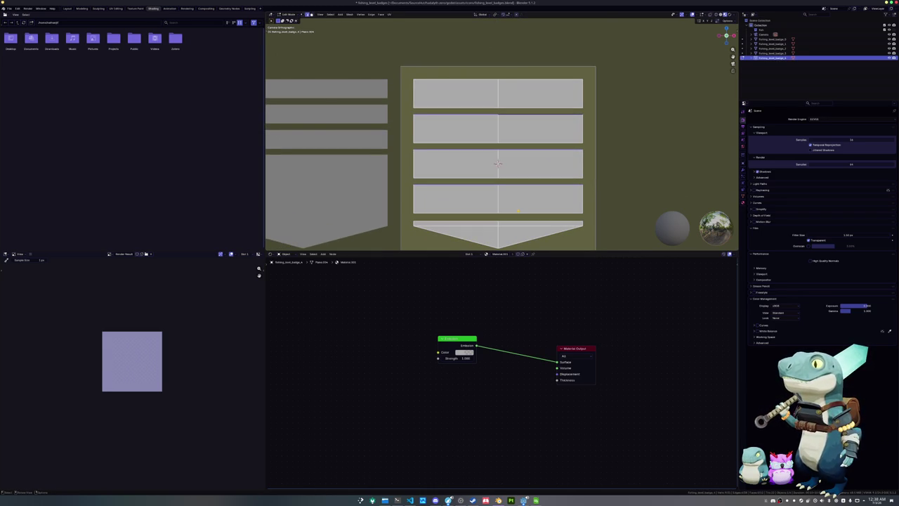
alt+click(541, 213)
alt+click(520, 177)
alt+click(501, 178)
alt+click(505, 220)
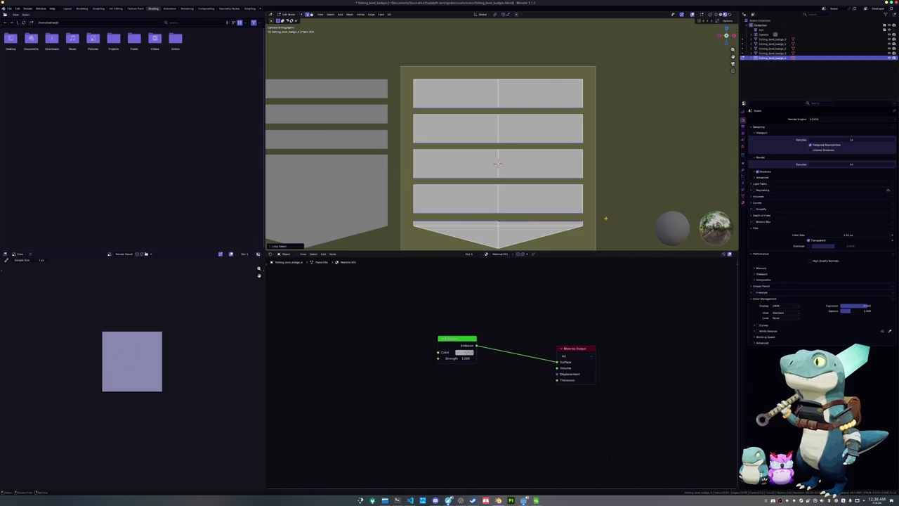
Step: Shift the chevron's bottom loop along Y and save fishing_level_badges.blend
key(g)
key(y)
mouse_move(605, 213)
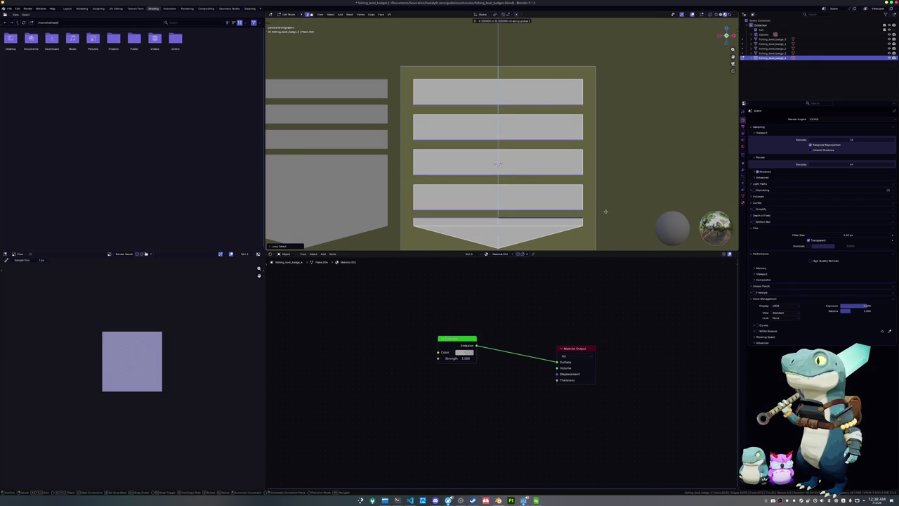
click(605, 211)
key(Tab)
scroll(604, 211, down, 4)
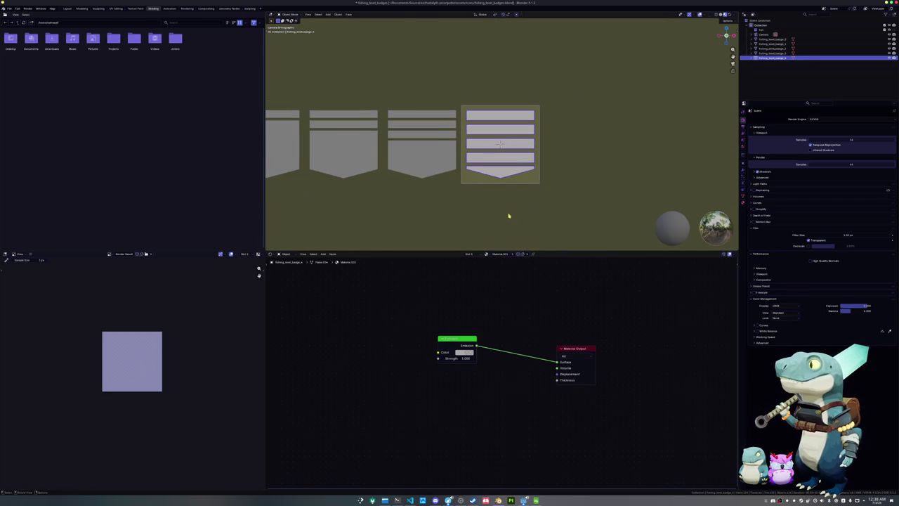
key(ctrl+s)
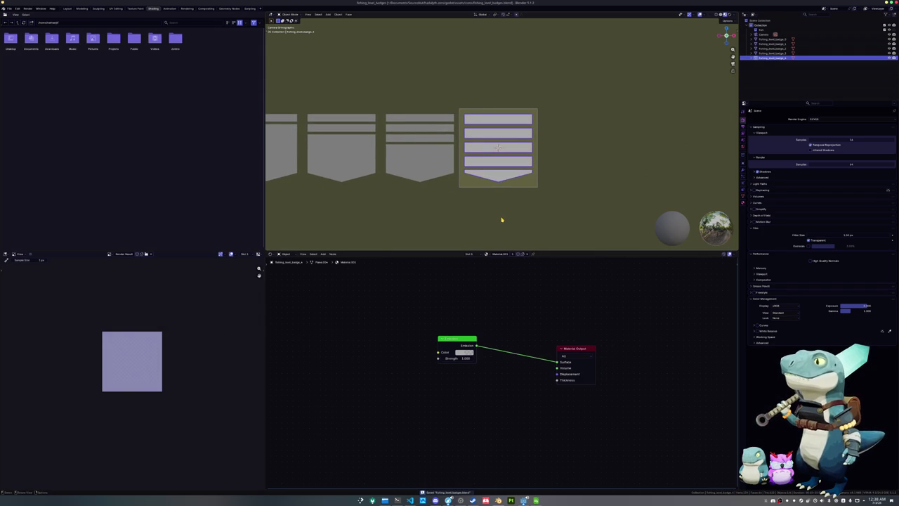
Step: Render the badge, set its emission colour to bright white, and save the blend file
key(F12)
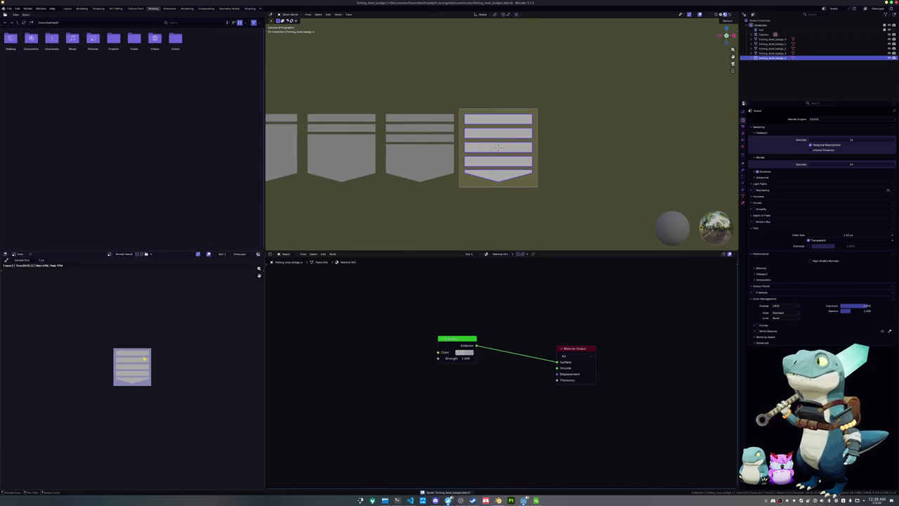
scroll(144, 364, up, 1)
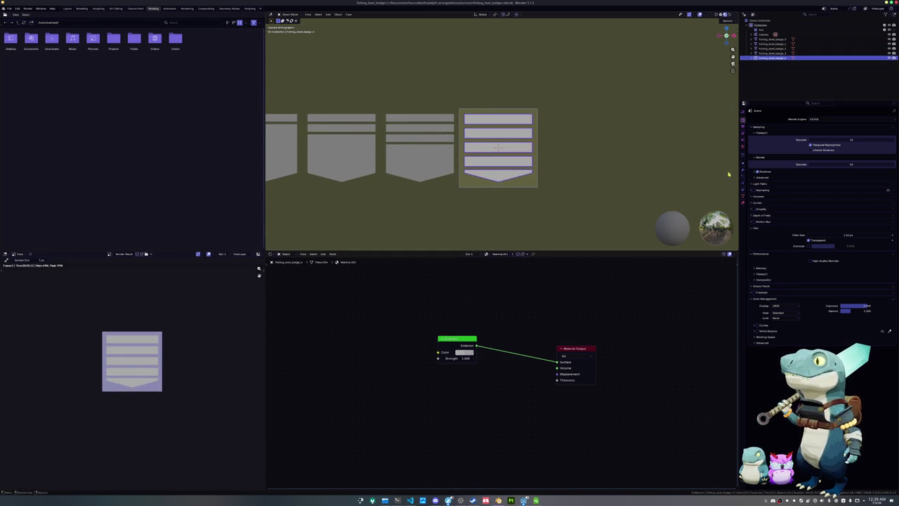
click(742, 203)
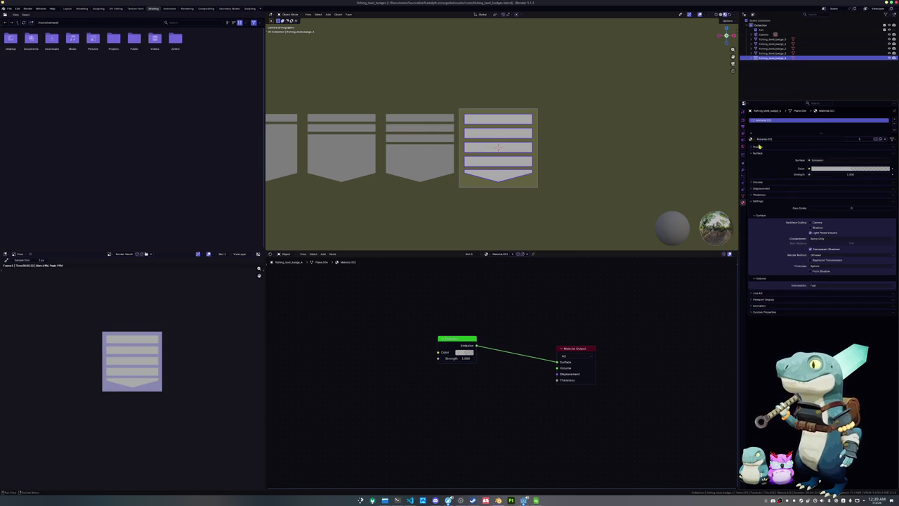
click(819, 170)
click(889, 103)
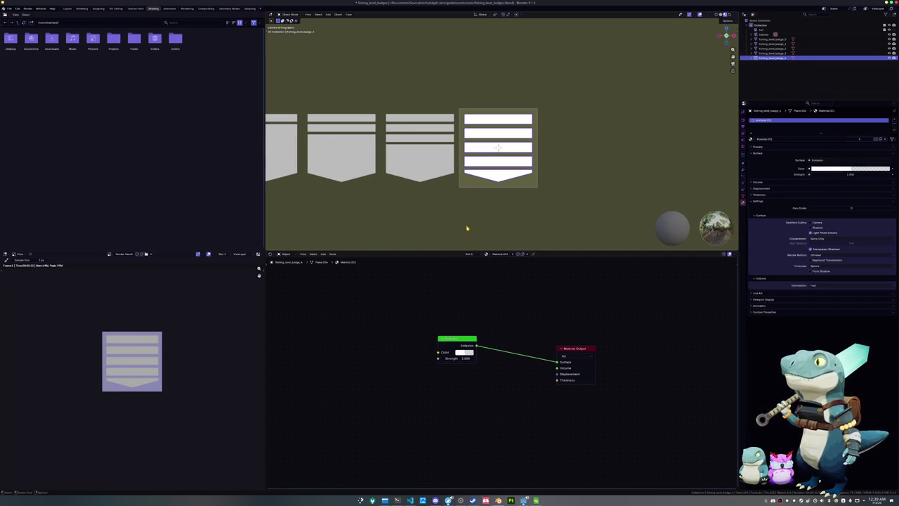
mouse_move(437, 215)
mouse_down()
mouse_move(597, 208)
mouse_move(546, 209)
mouse_move(562, 211)
mouse_move(557, 220)
mouse_up()
key(ctrl+s)
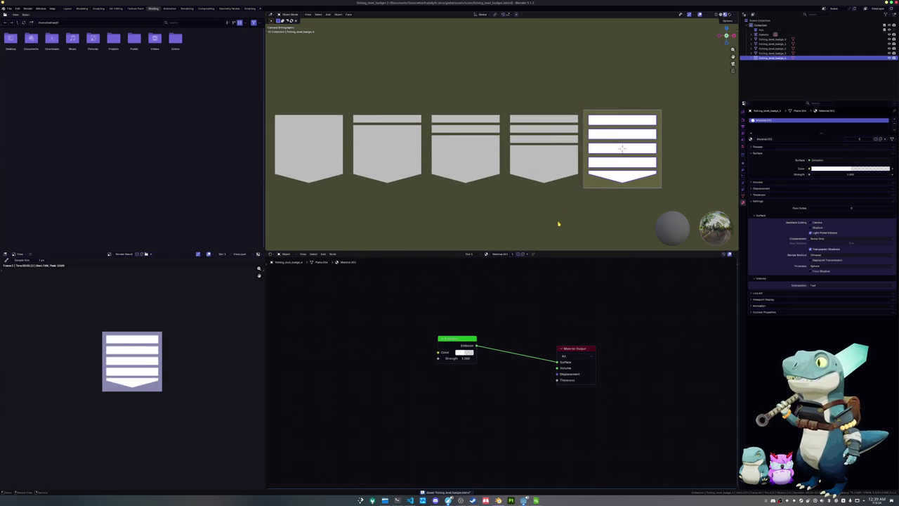
Step: Move the four-stripe badge's bottom chevron loop -0.1 along Y
scroll(562, 223, up, 4)
key(KP_Decimal)
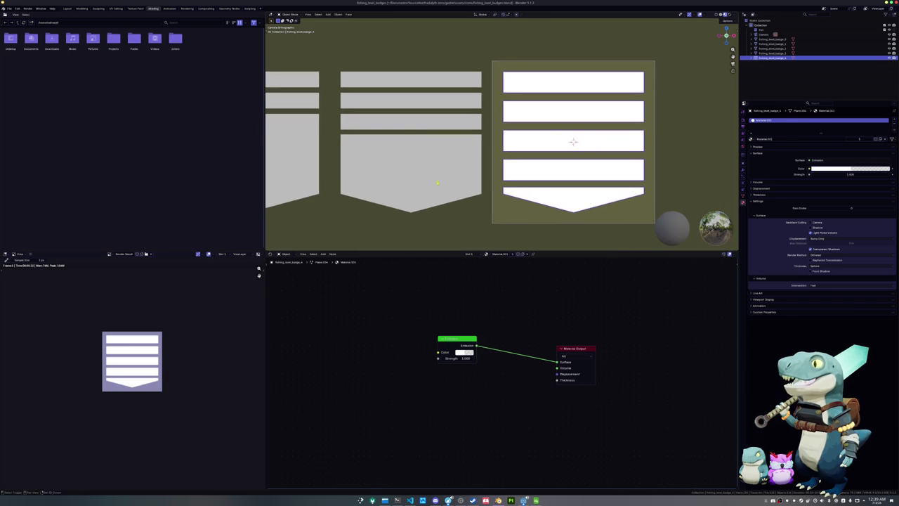
key(Tab)
alt+click(590, 189)
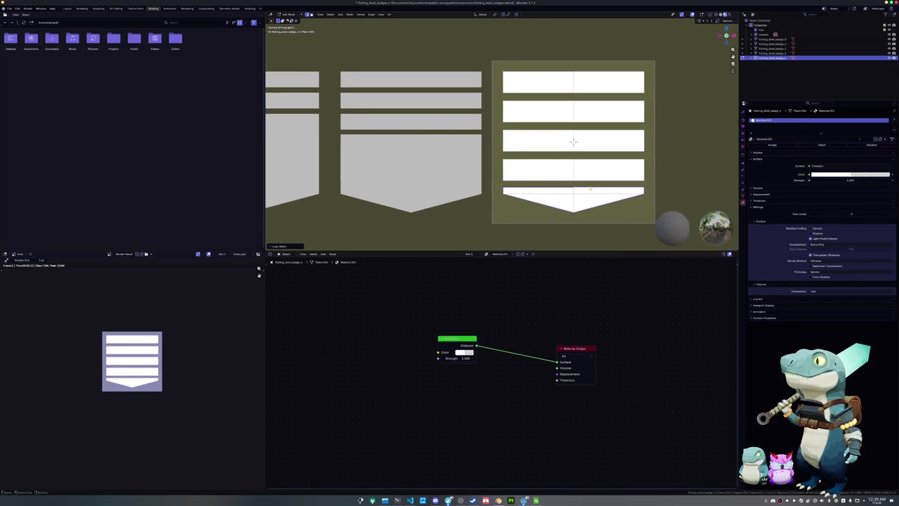
text(gy-0.1)
key(Return)
key(Tab)
mouse_move(557, 215)
mouse_down()
mouse_move(473, 223)
mouse_move(507, 224)
mouse_up()
scroll(524, 225, down, 1)
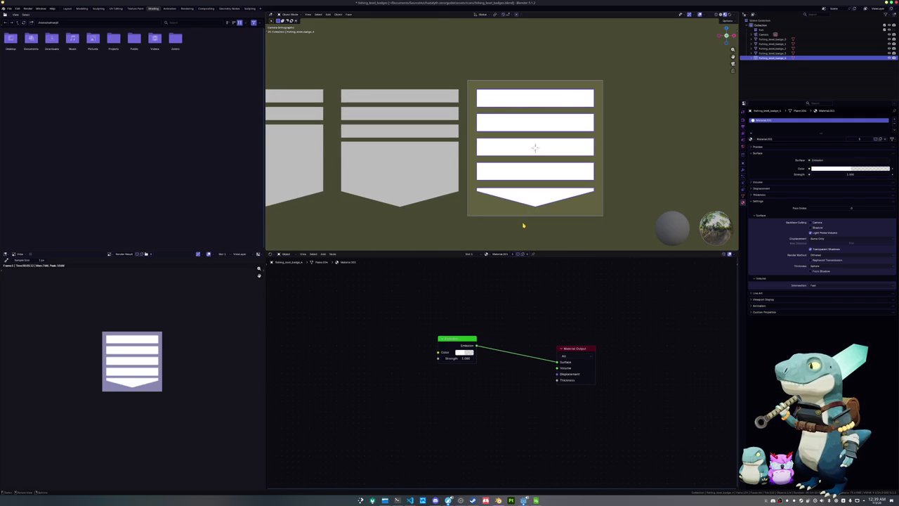
Step: Save the render over fishing_level_badge_4.png via Image > Save As
click(31, 255)
mouse_move(56, 264)
click(92, 304)
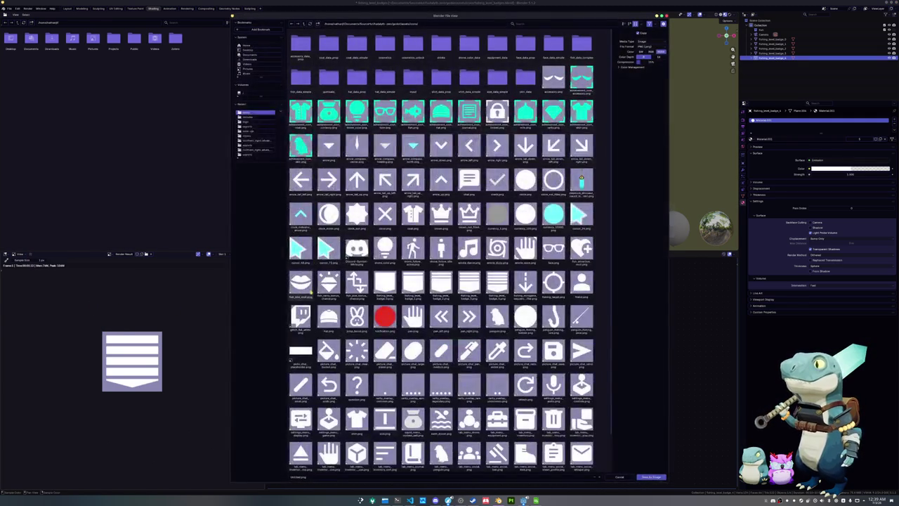
click(498, 286)
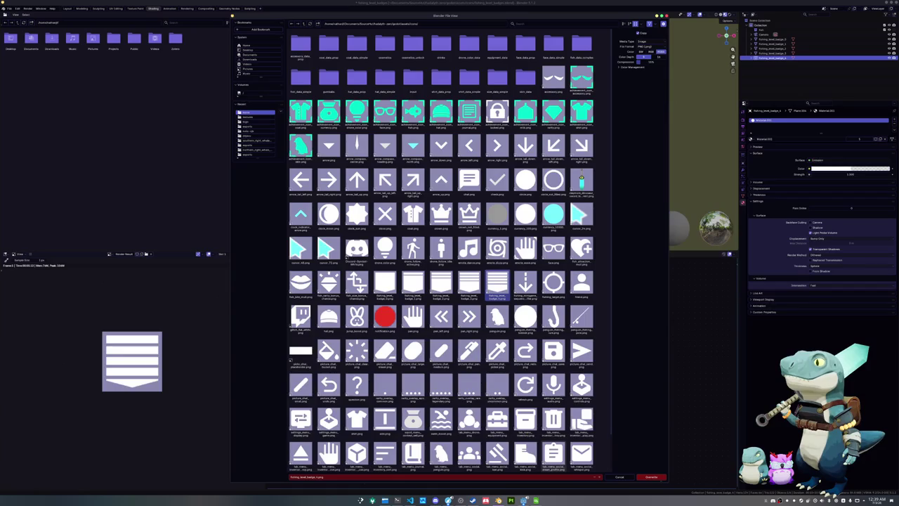
click(653, 477)
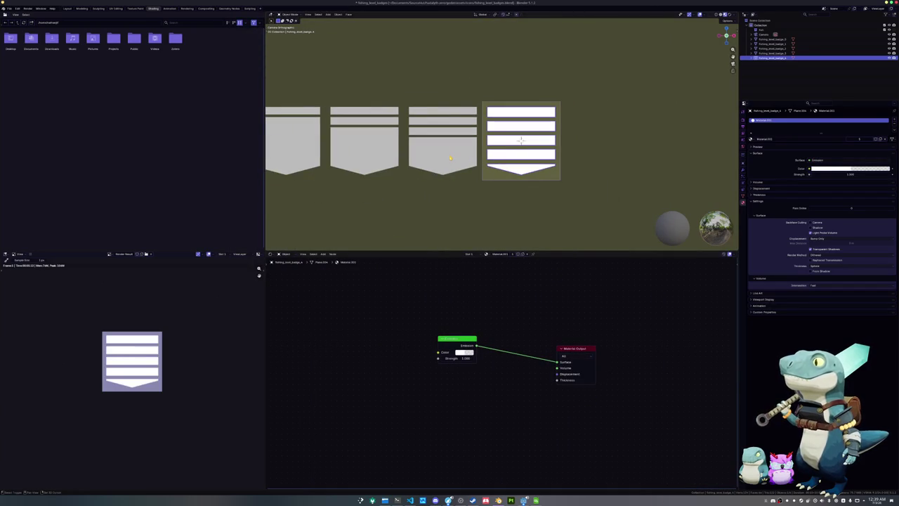
key(Up)
key(Up)
key(Up)
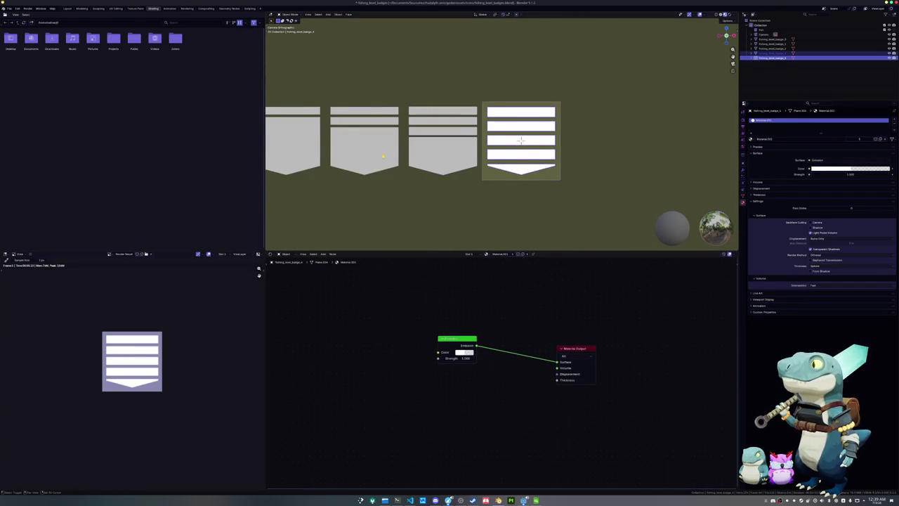
Step: Select the three-stripe badge and frame it in the viewport
key(Up)
key(g)
key(x)
click(470, 194)
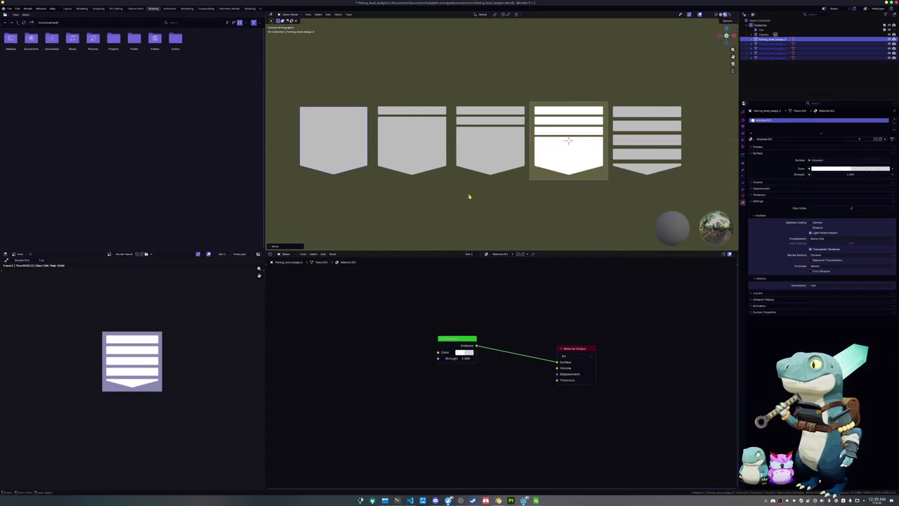
key(Down)
key(Down)
key(Down)
key(Tab)
drag(640, 150, 500, 157)
alt+click(499, 157)
key(Tab)
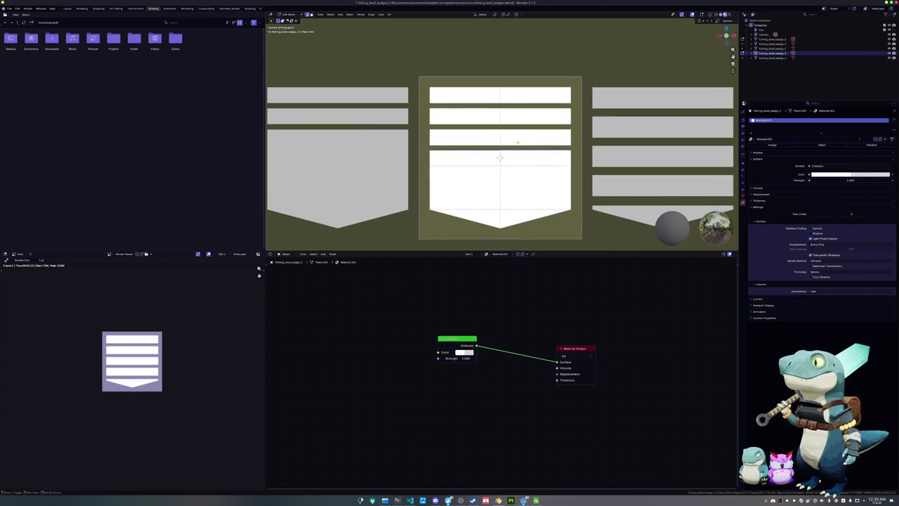
Step: In Edit Mode, lower the second and third strips, then all three strips, along Z
key(Tab)
drag(575, 158, 419, 104)
scroll(500, 163, up, 2)
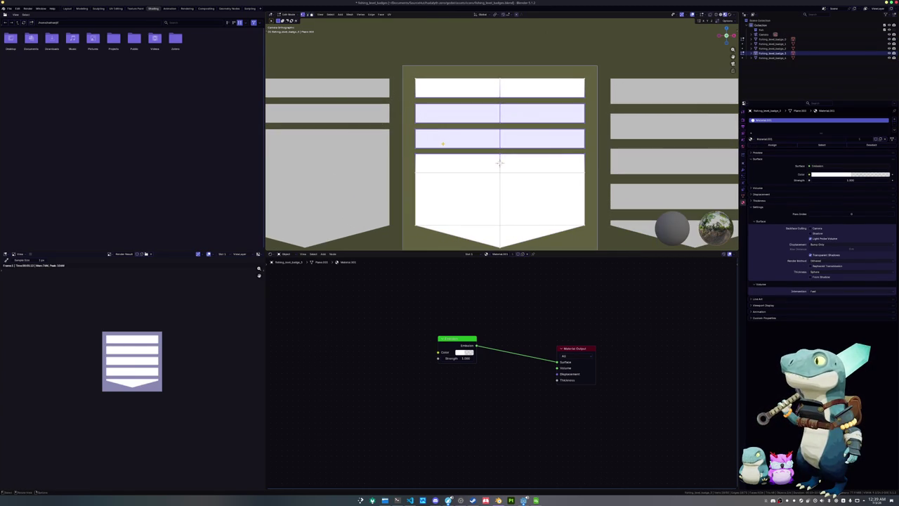
key(g)
key(z)
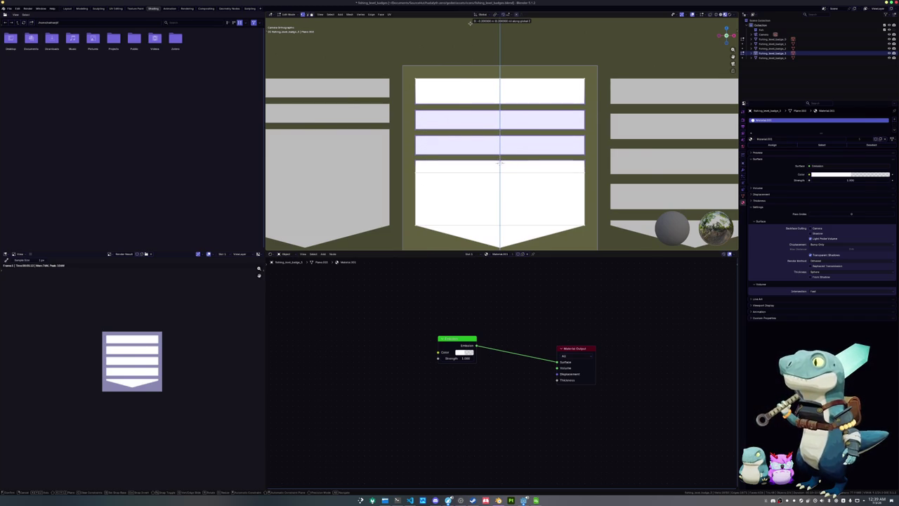
click(501, 163)
key(alt+a)
mouse_move(499, 141)
mouse_down()
mouse_move(598, 181)
mouse_move(406, 108)
mouse_up()
key(g)
key(y)
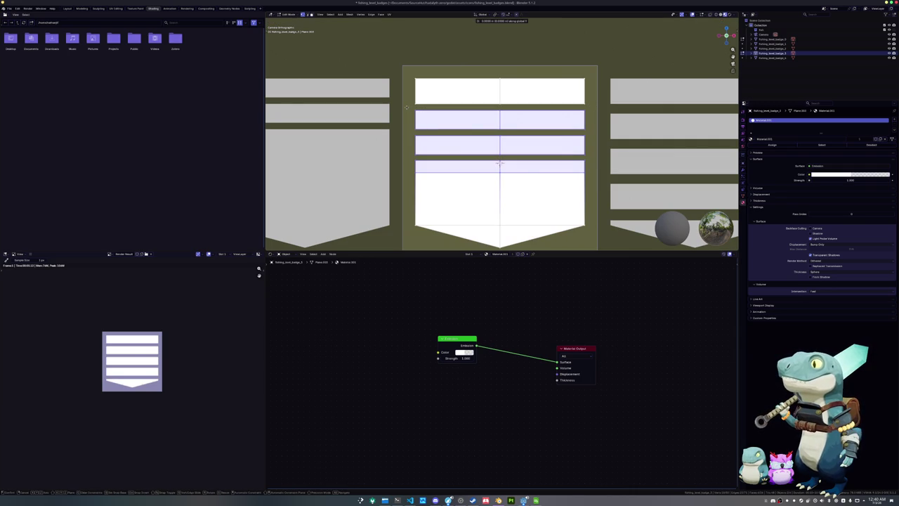
key(z)
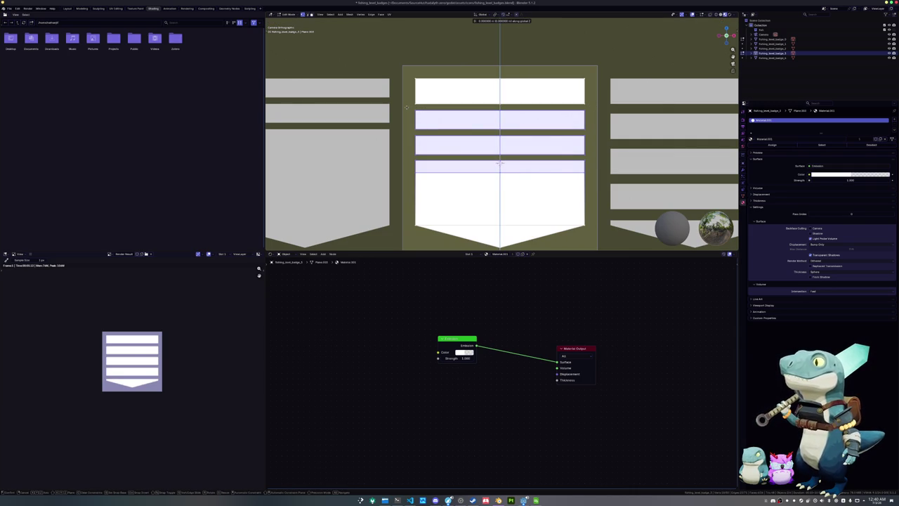
click(428, 153)
Step: Lower the two bottom strips further along Z
click(499, 162)
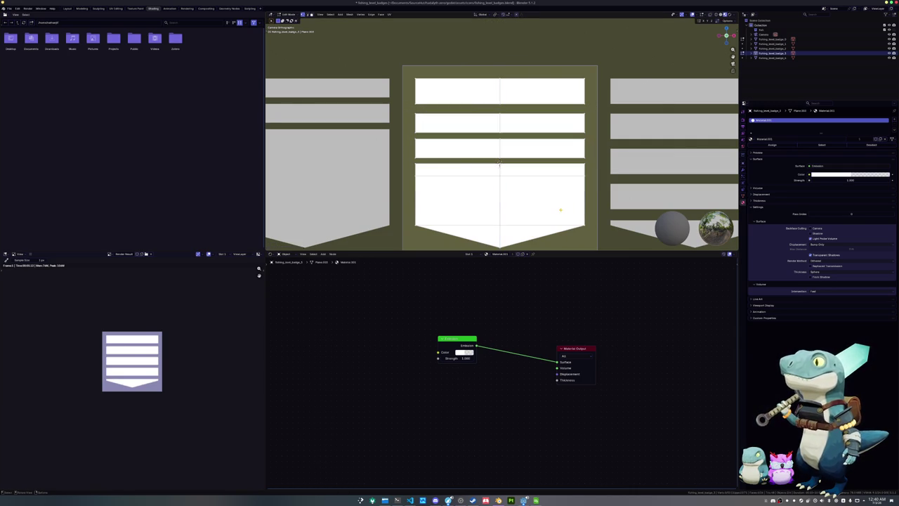
drag(590, 191, 409, 127)
key(g)
key(y)
key(z)
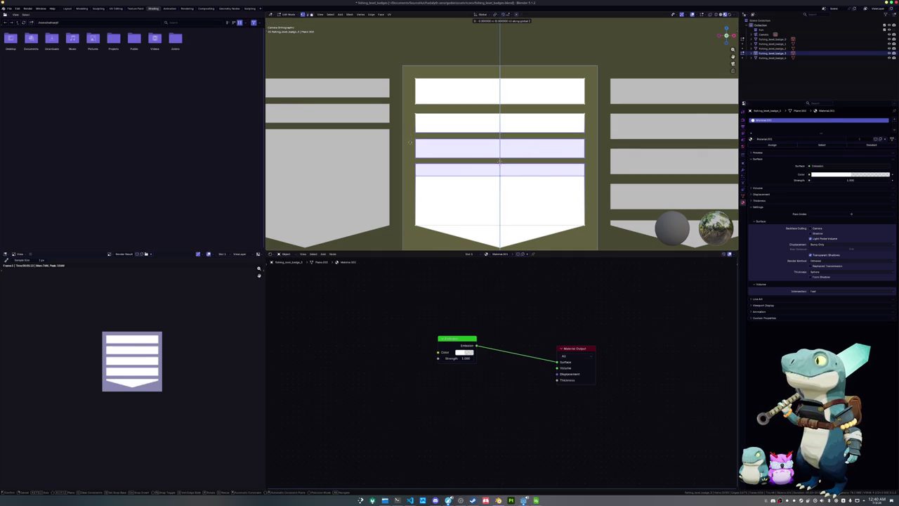
click(500, 165)
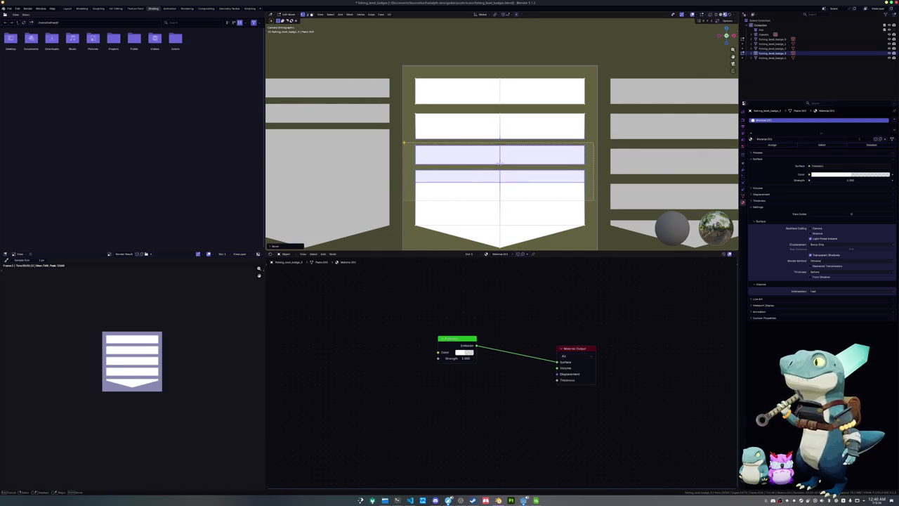
key(g)
key(z)
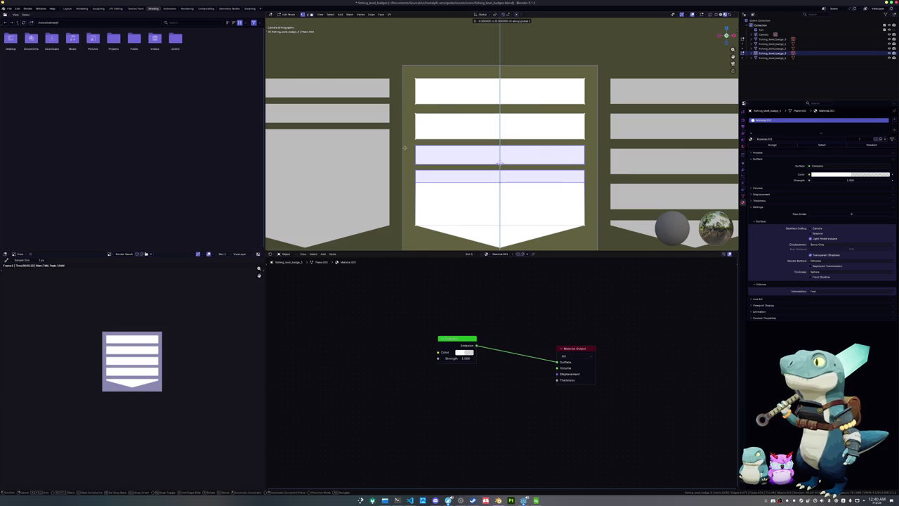
click(407, 162)
Step: Nudge the lowest strip down until the three stripes are evenly spaced, then exit Edit Mode
drag(594, 204, 406, 160)
key(g)
key(z)
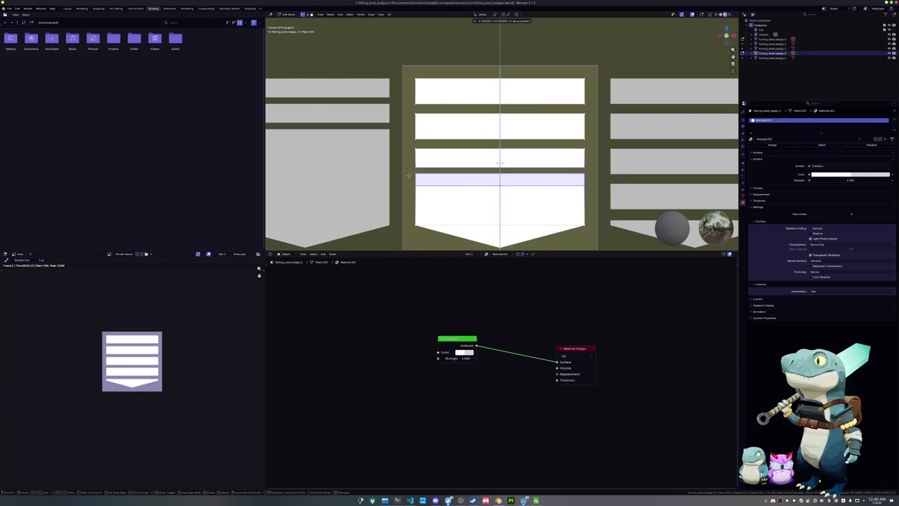
click(409, 211)
mouse_move(588, 203)
mouse_down()
mouse_move(530, 181)
mouse_move(406, 174)
mouse_up()
key(g)
key(z)
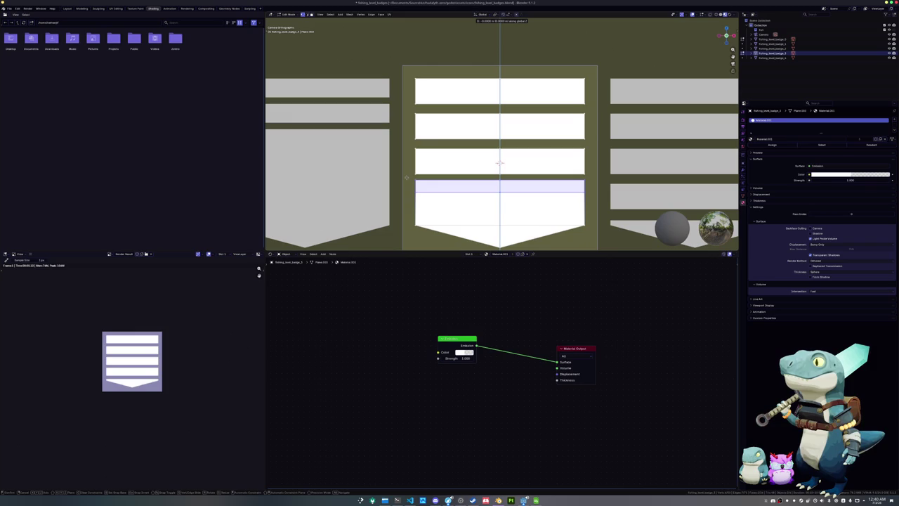
click(406, 177)
key(Tab)
scroll(441, 195, down, 4)
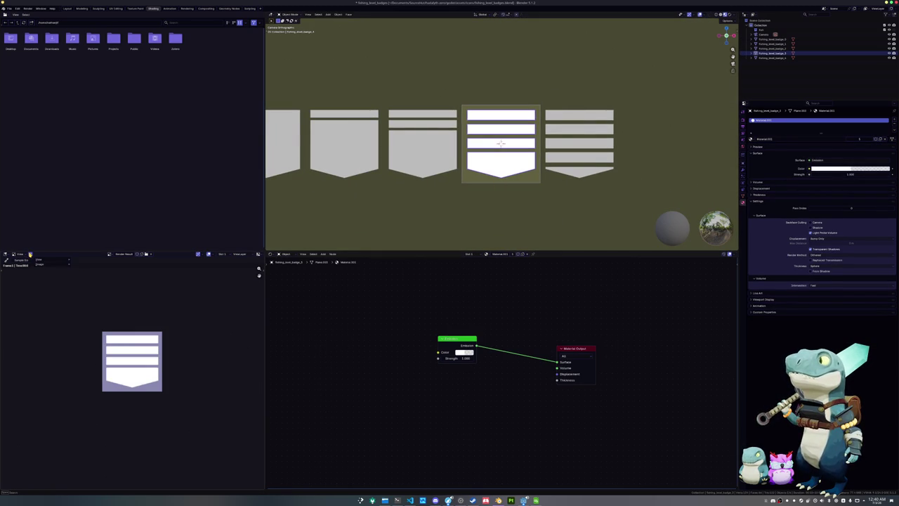
Step: Save the three-stripe badge render over its existing PNG image
click(75, 255)
click(96, 302)
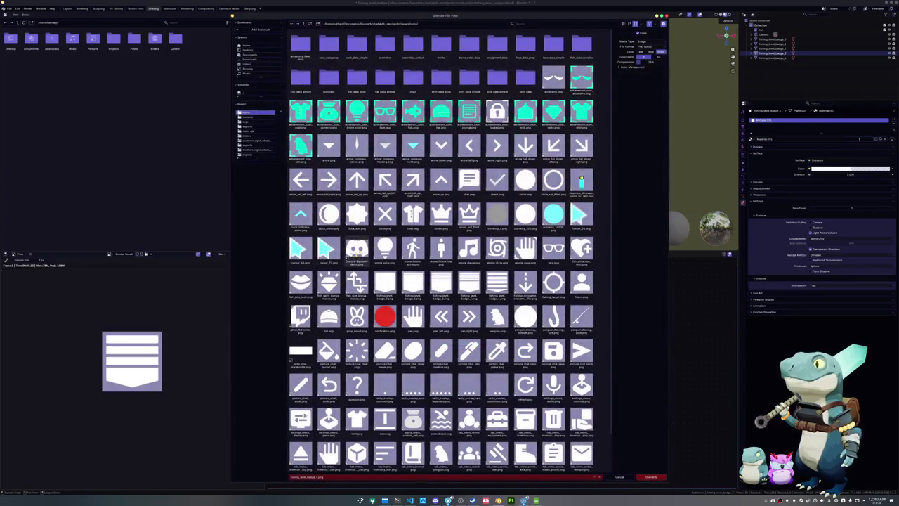
double_click(468, 283)
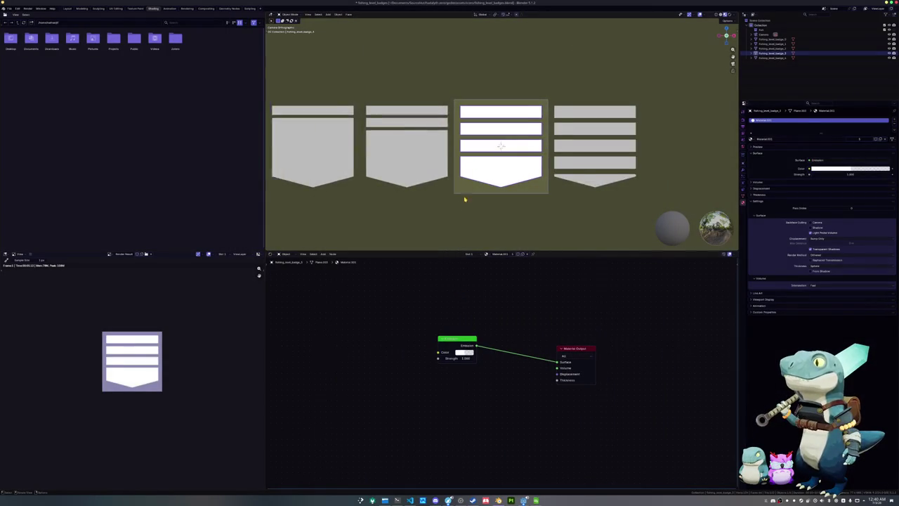
scroll(421, 183, down, 1)
Step: Shift all five badges 3 units along X, save the .blend file, and switch to Dolphin
click(380, 165)
text(agx3)
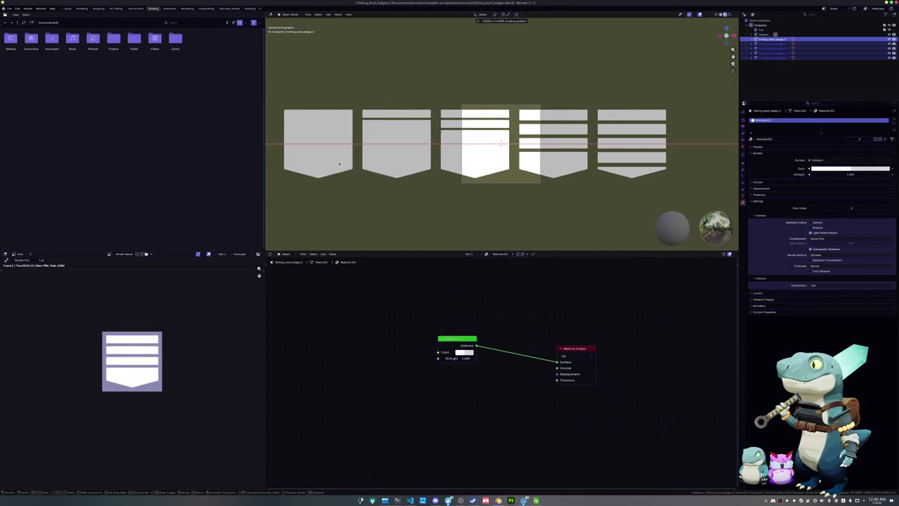
key(Return)
click(513, 163)
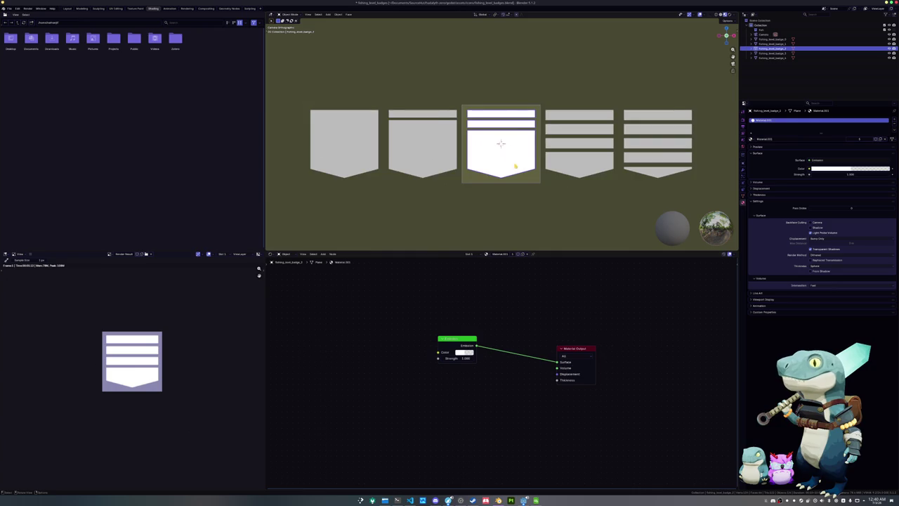
scroll(514, 163, up, 3)
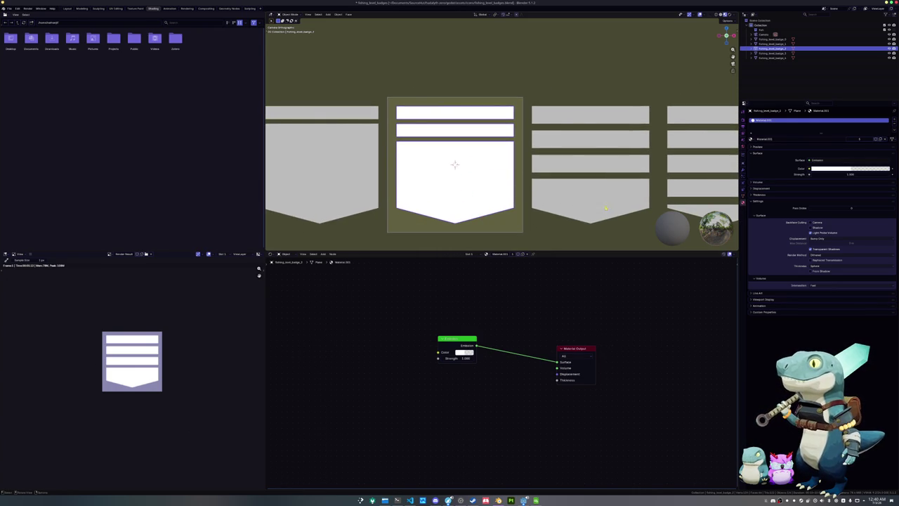
key(ctrl+s)
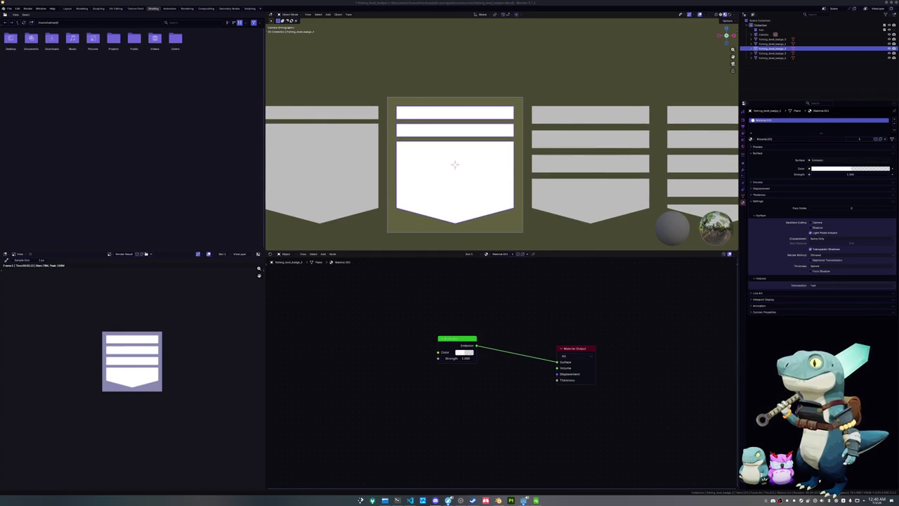
click(385, 500)
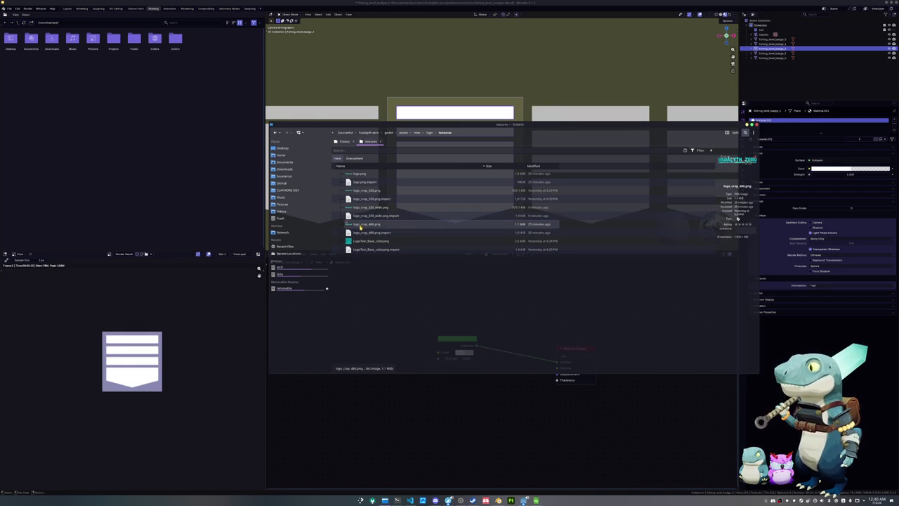
Step: Select logo.png and the logo_crop files in the textures folder
click(359, 173)
ctrl+click(365, 191)
ctrl+click(367, 207)
ctrl+click(364, 182)
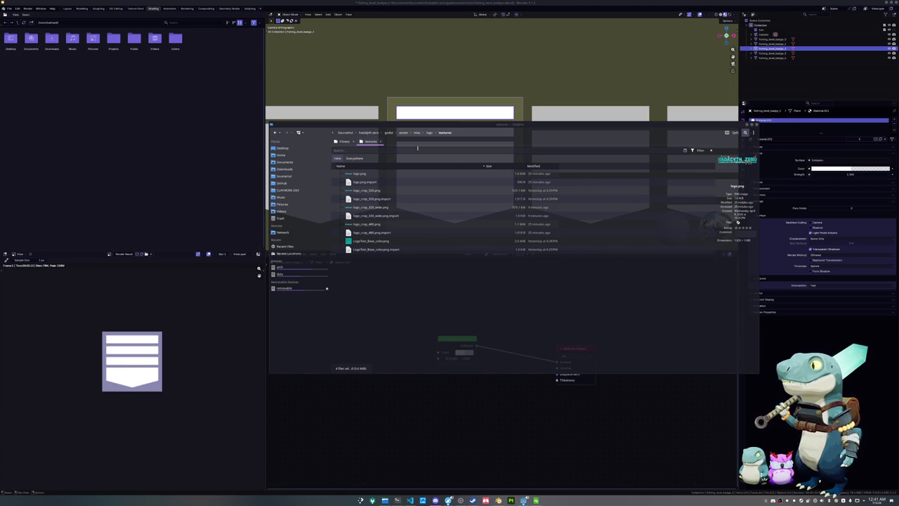
Step: Navigate up to the godot project folder, briefly expanding and collapsing the data folder
click(429, 132)
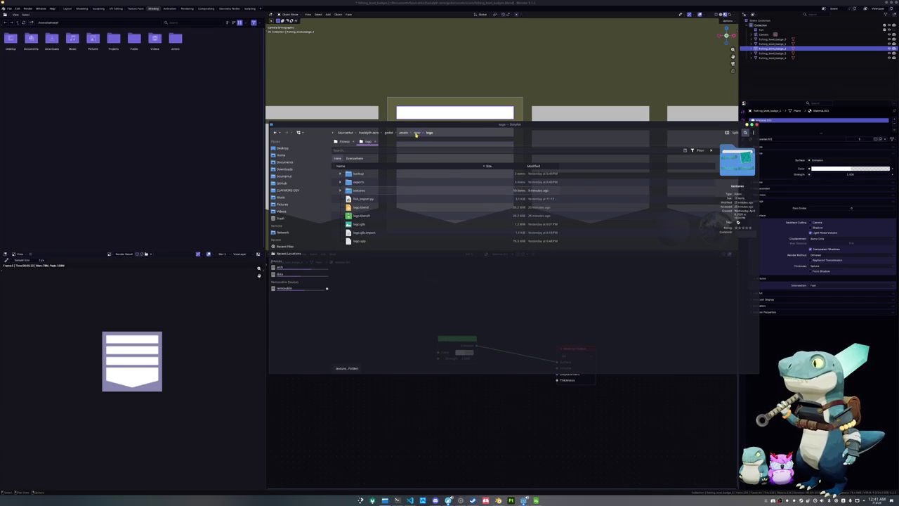
click(404, 132)
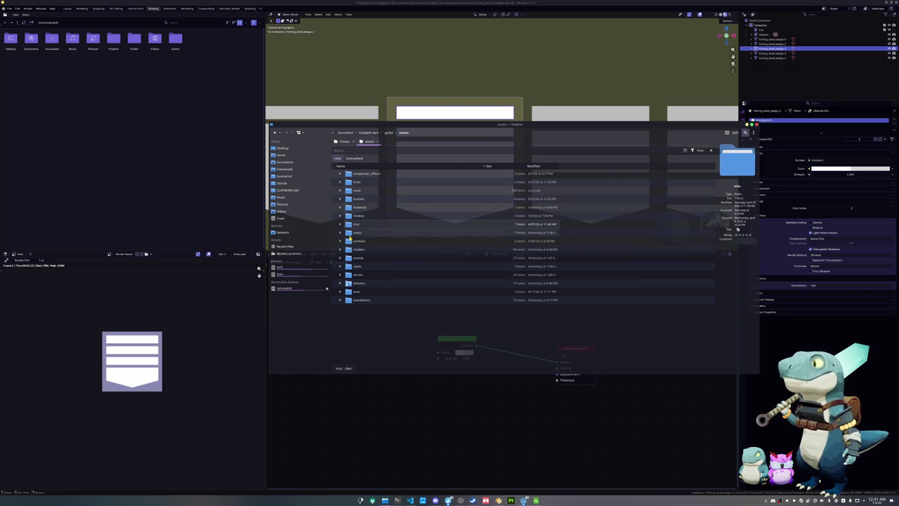
key(alt+Up)
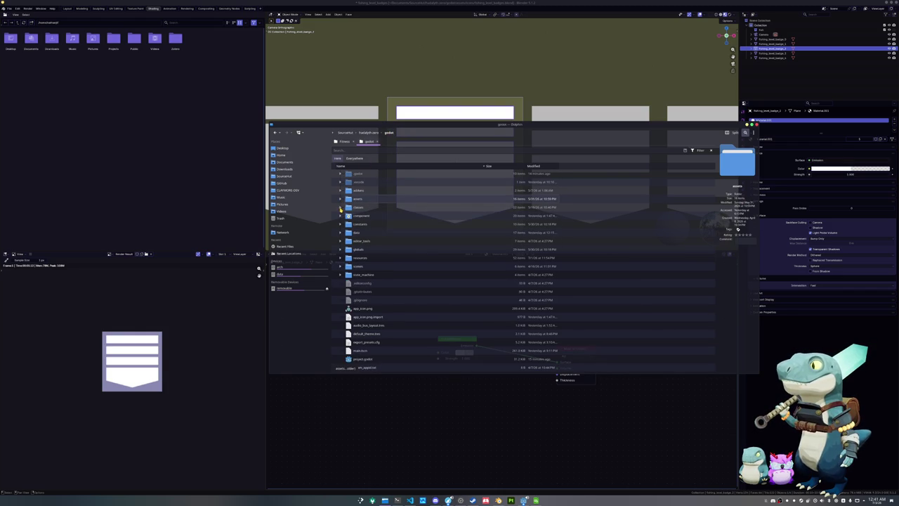
click(340, 232)
click(340, 233)
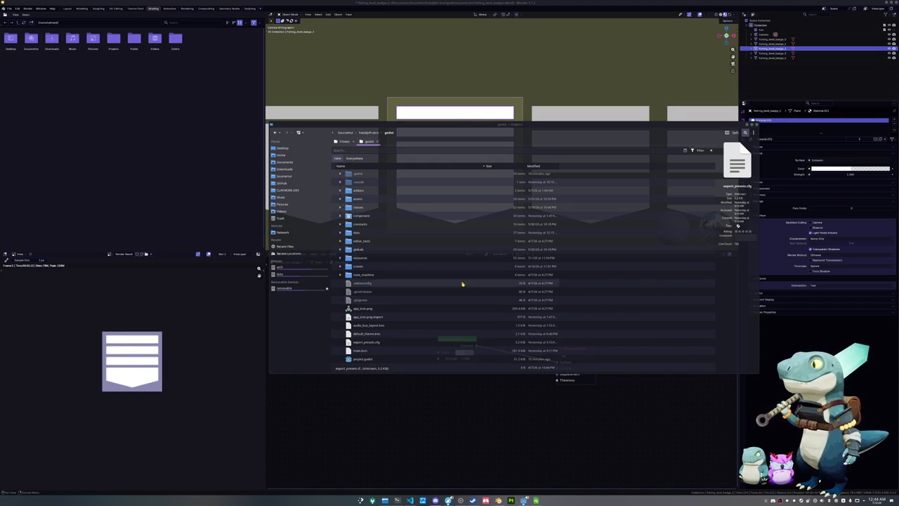
Step: Dismiss Dolphin to bring the Blender badge scene back to the front
click(369, 408)
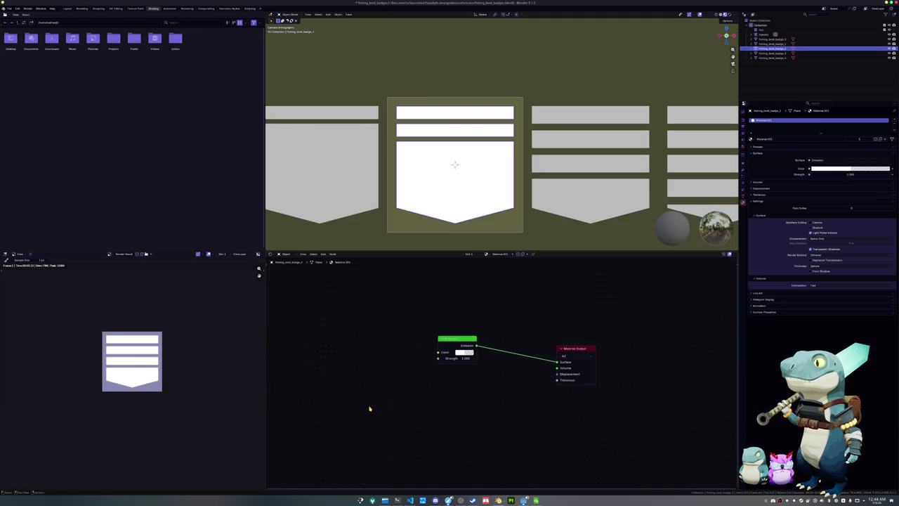
Step: In Edit Mode on the two-stripe badge, reposition the upper strips along Y twice
key(Tab)
scroll(444, 170, up, 1)
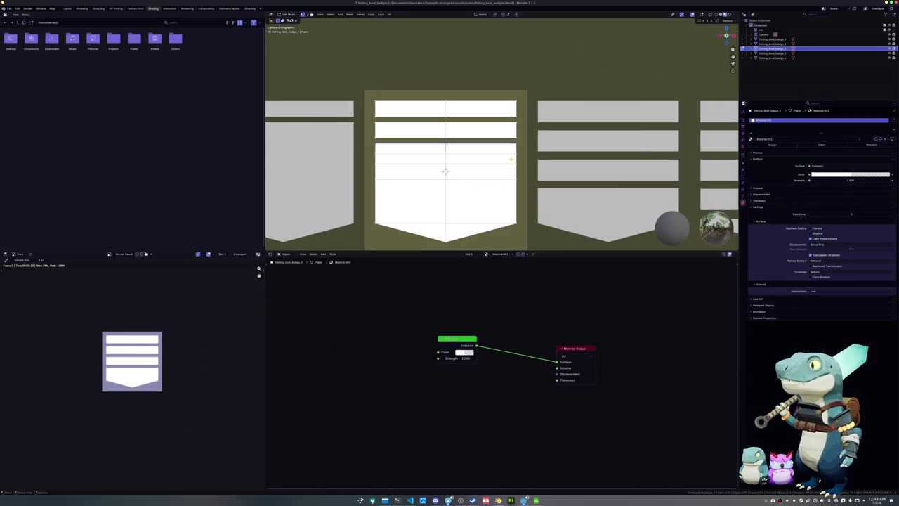
drag(518, 129, 363, 186)
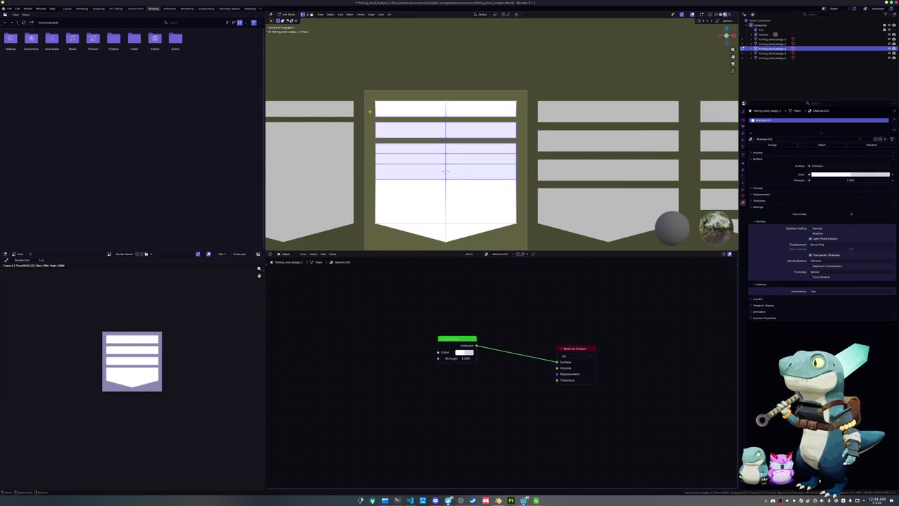
key(g)
key(y)
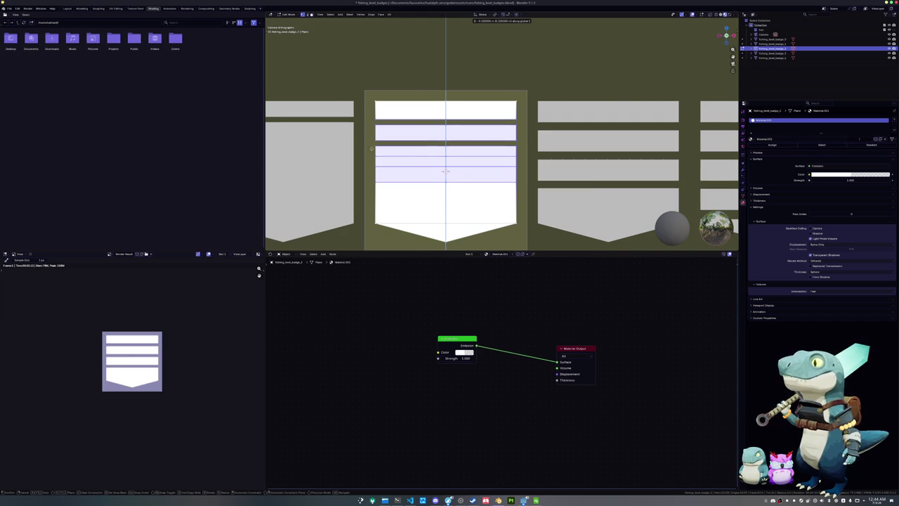
click(373, 168)
mouse_move(526, 196)
mouse_down()
mouse_move(523, 172)
mouse_move(370, 124)
mouse_up()
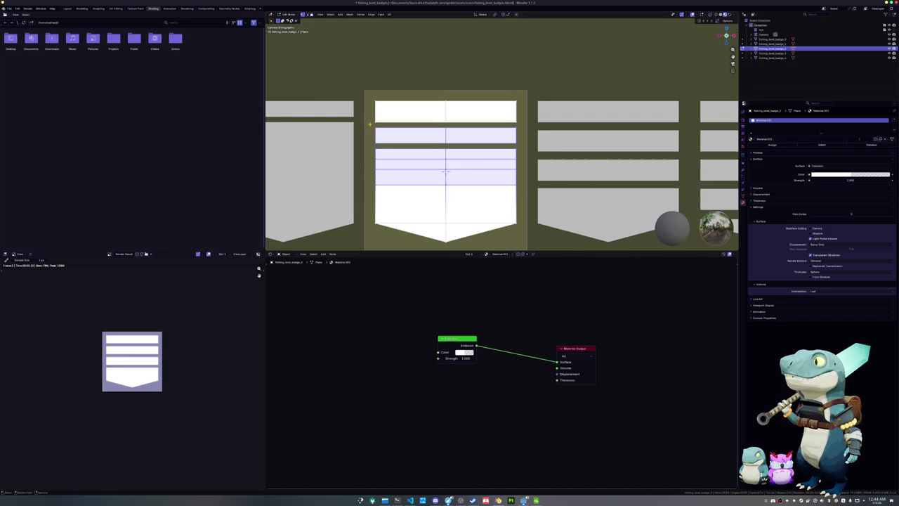
key(g)
key(y)
click(371, 127)
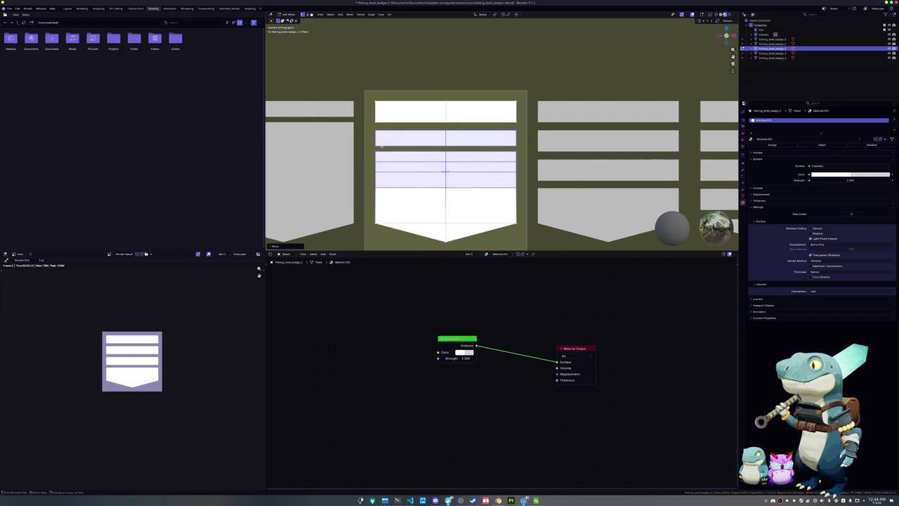
Step: Adjust the lower strip along Y and Z until the two stripes are evenly spaced, then exit Edit Mode
drag(524, 204, 367, 150)
key(g)
key(y)
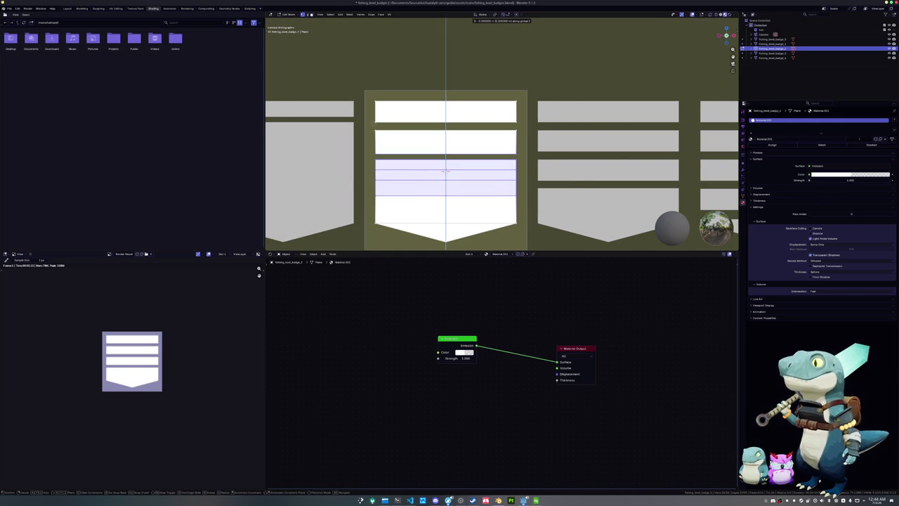
click(445, 171)
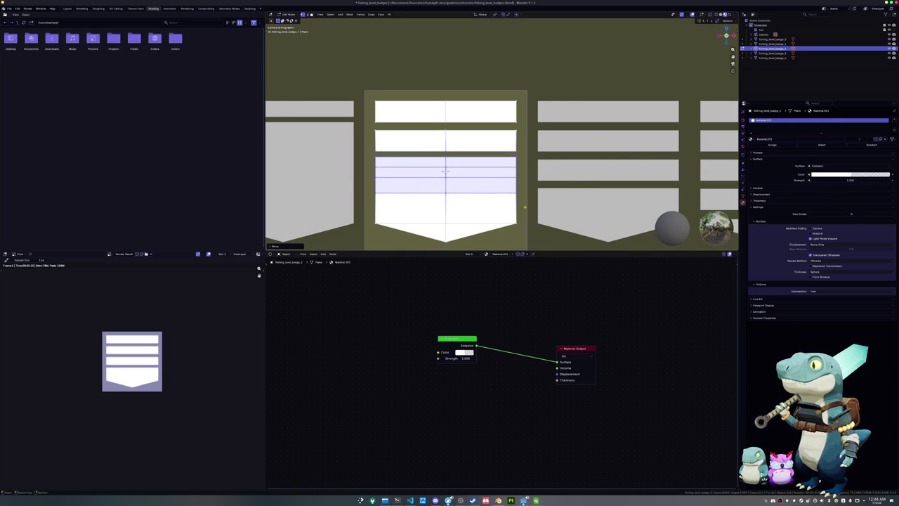
key(g)
key(z)
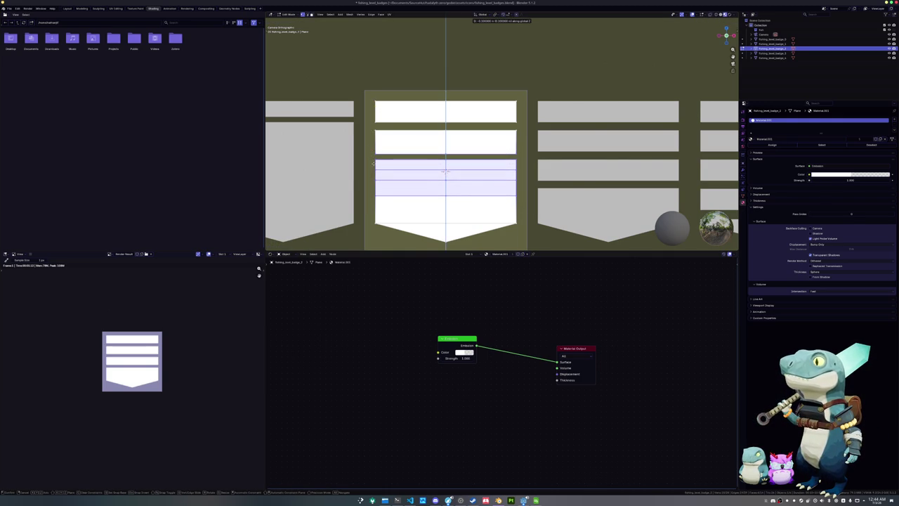
click(446, 171)
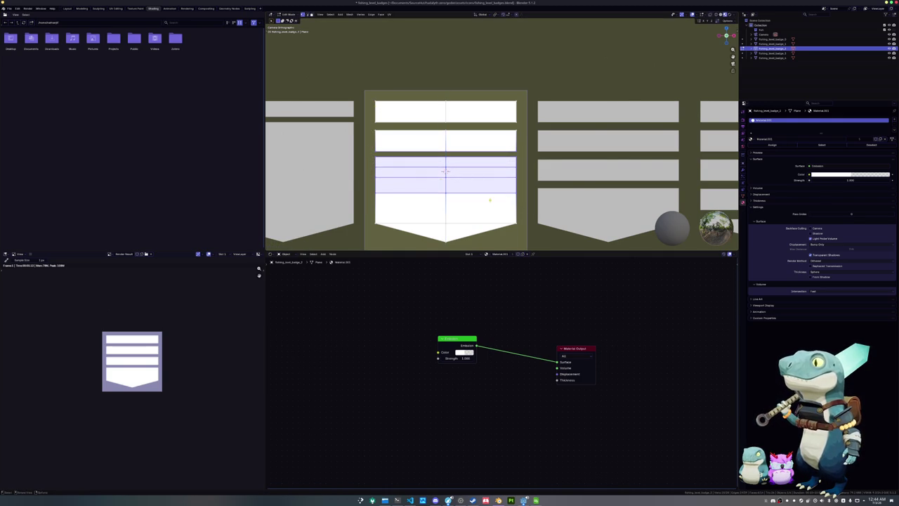
key(g)
key(z)
click(446, 171)
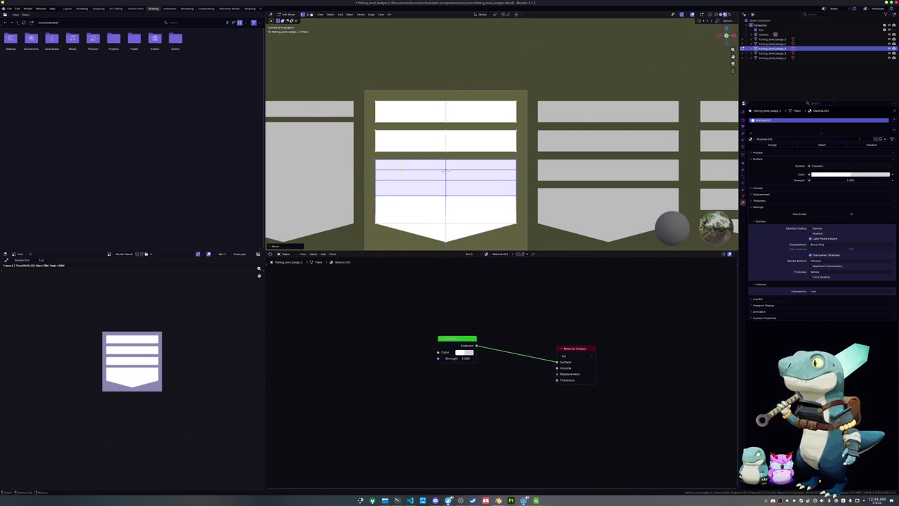
key(Tab)
scroll(463, 158, down, 2)
Step: Save the .blend file and overwrite fishing_level_badge_2.png with the badge render
key(ctrl+s)
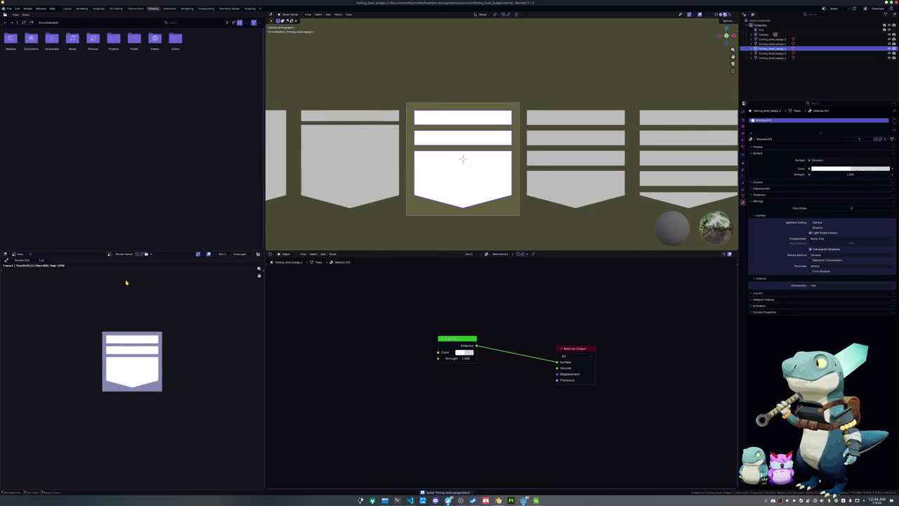
click(30, 253)
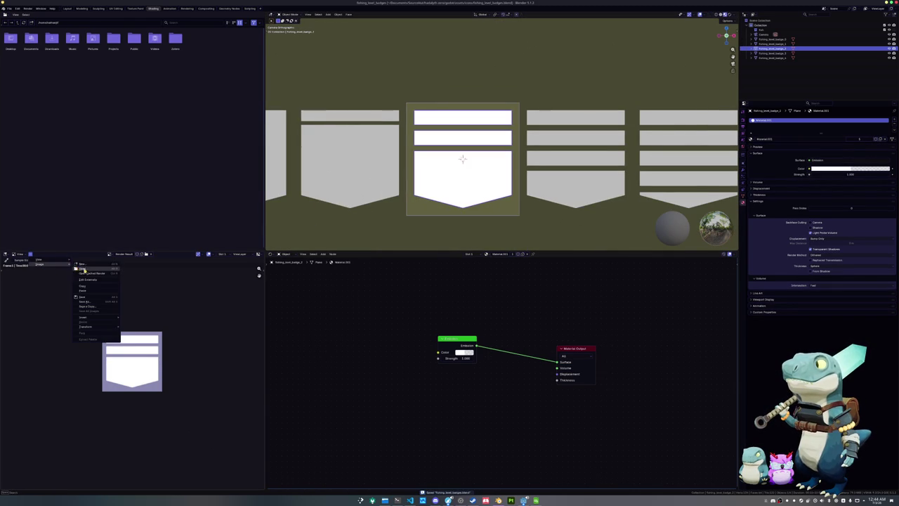
click(85, 302)
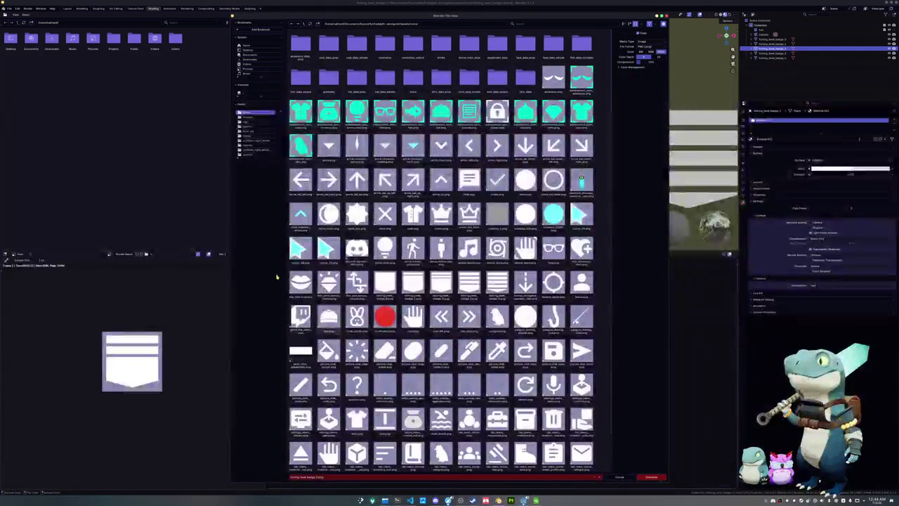
double_click(439, 294)
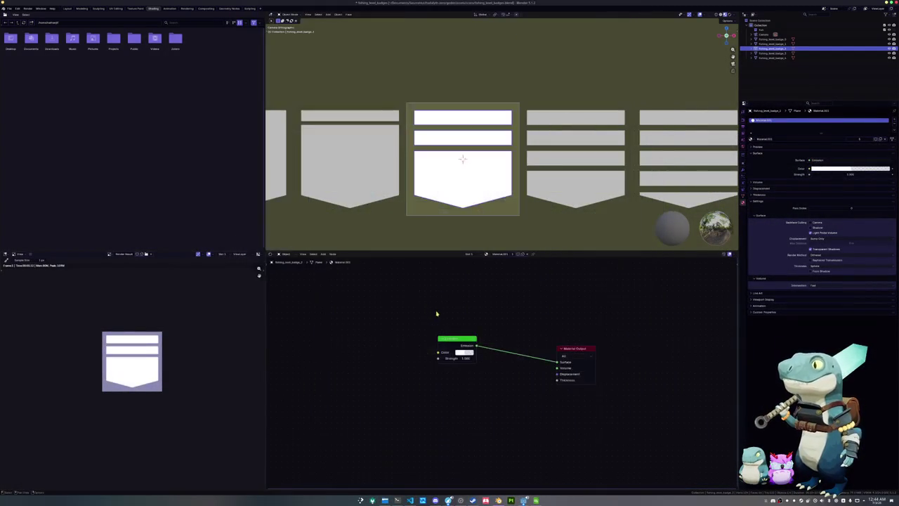
Step: Select all the badges and shift them 4 m along X
click(604, 174)
shift+click(609, 179)
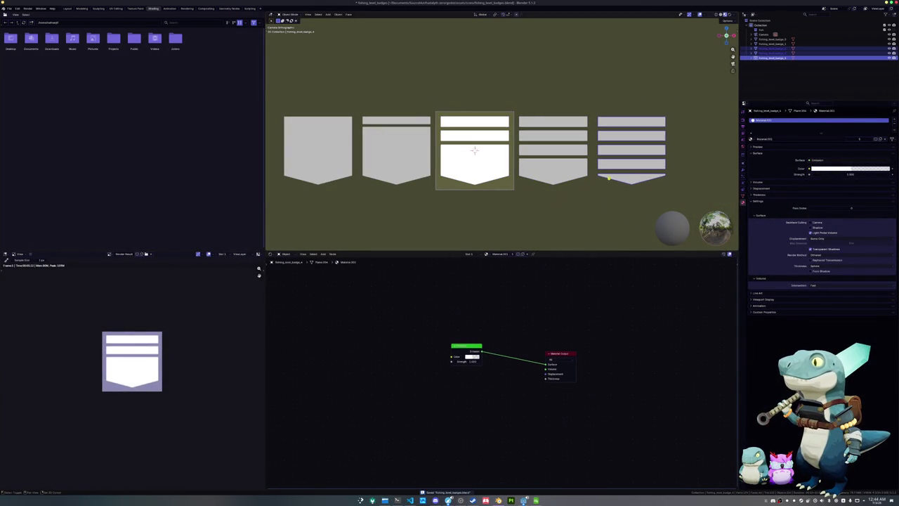
click(392, 171)
scroll(379, 222, up, 3)
key(g)
key(x)
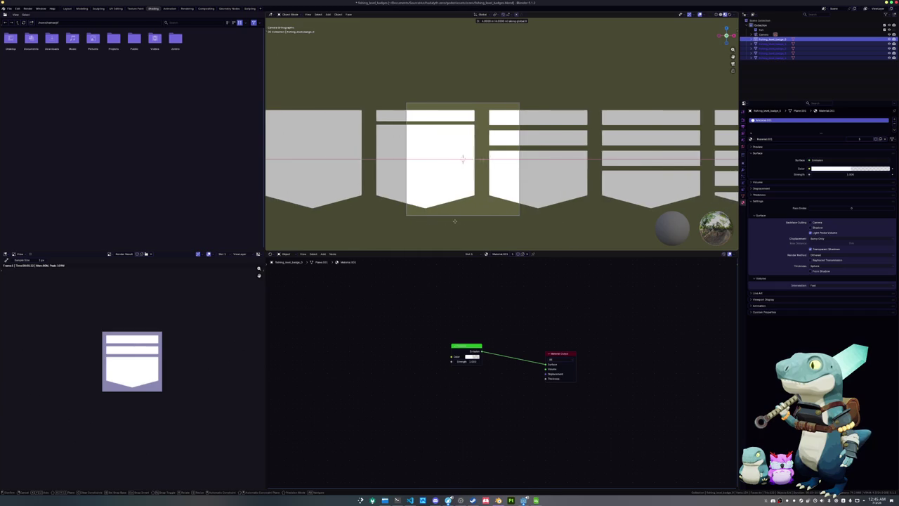
click(489, 223)
Step: On fishing_level_badge_1, move the middle face band vertically to tidy its stripe spacing
click(470, 181)
scroll(470, 181, up, 2)
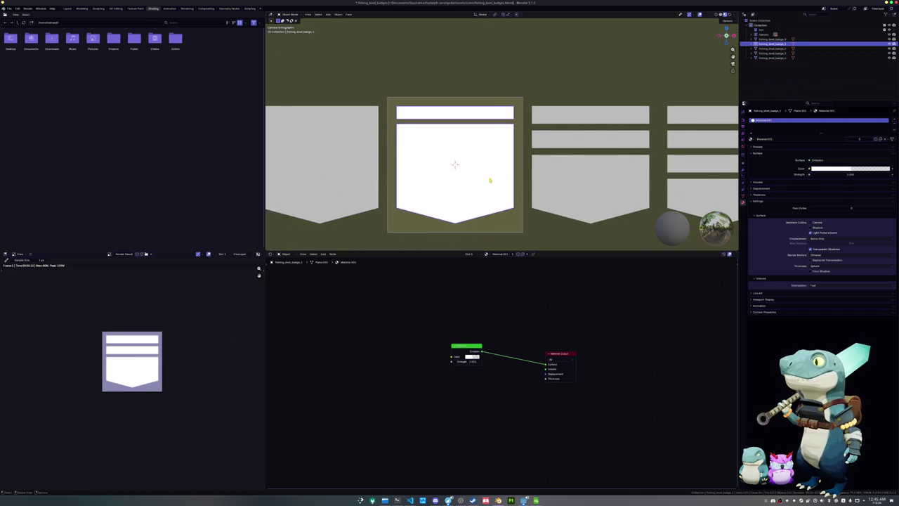
key(Tab)
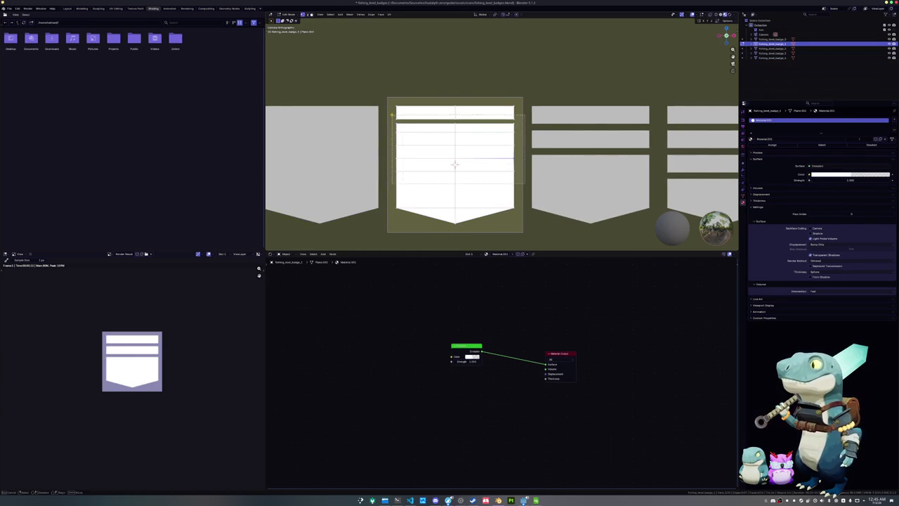
key(g)
key(z)
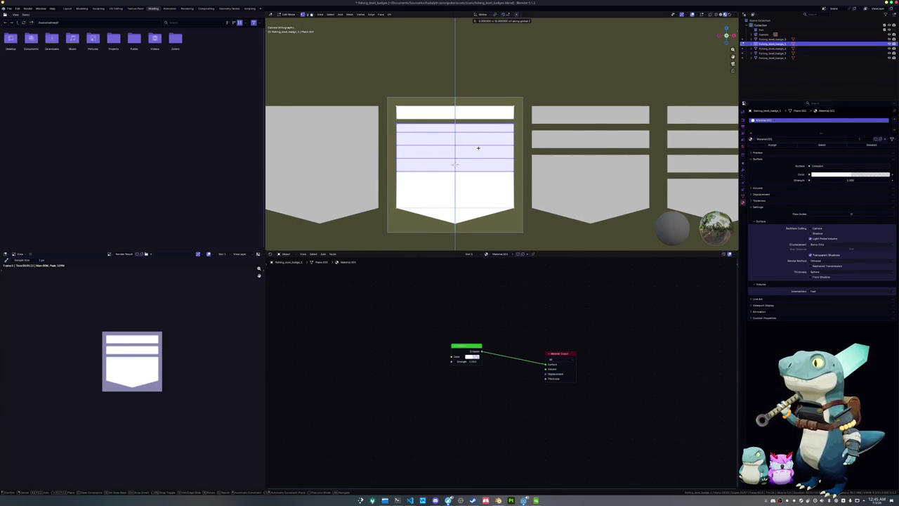
click(480, 185)
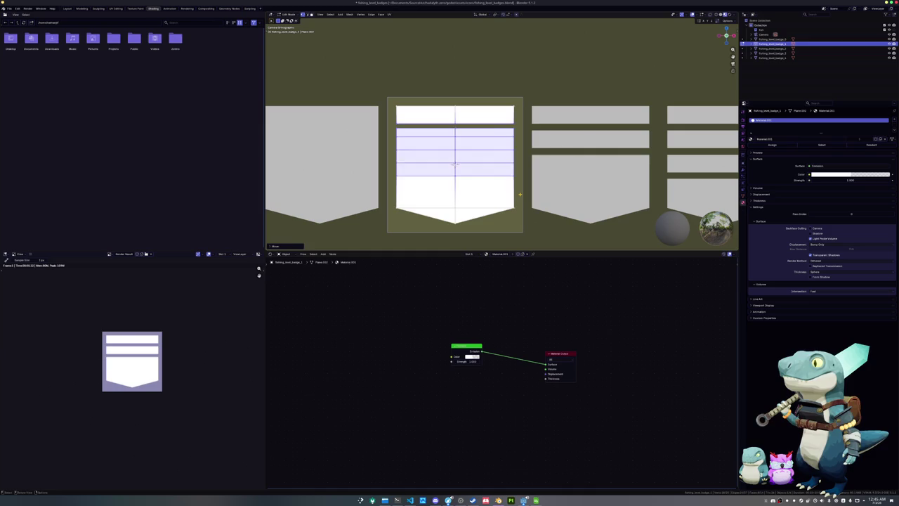
key(ctrl+z)
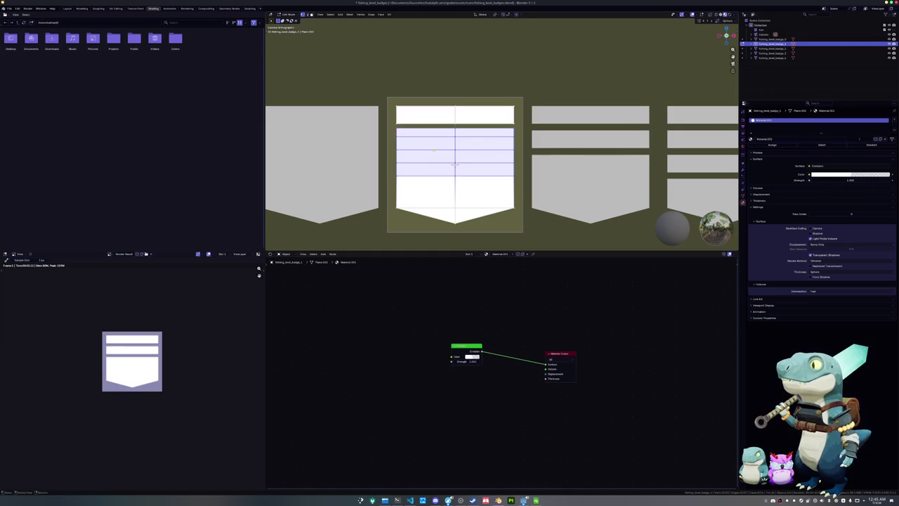
key(g)
key(z)
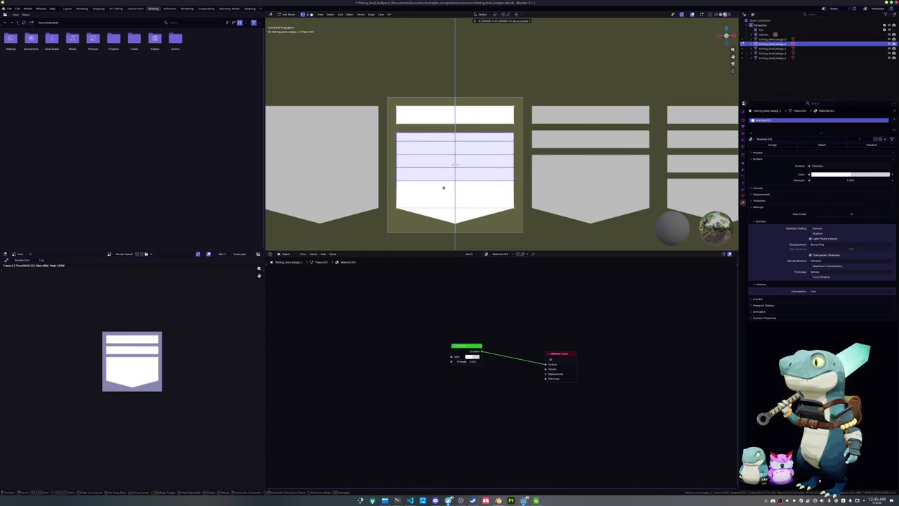
click(444, 184)
key(Tab)
Step: Save the .blend file and save the render over fishing_level_badge_1.png
key(ctrl+s)
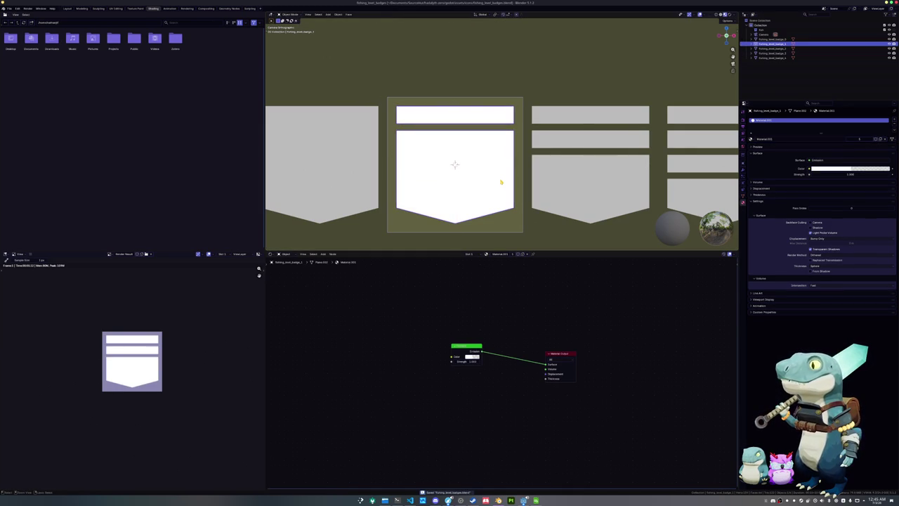
click(31, 254)
mouse_move(49, 264)
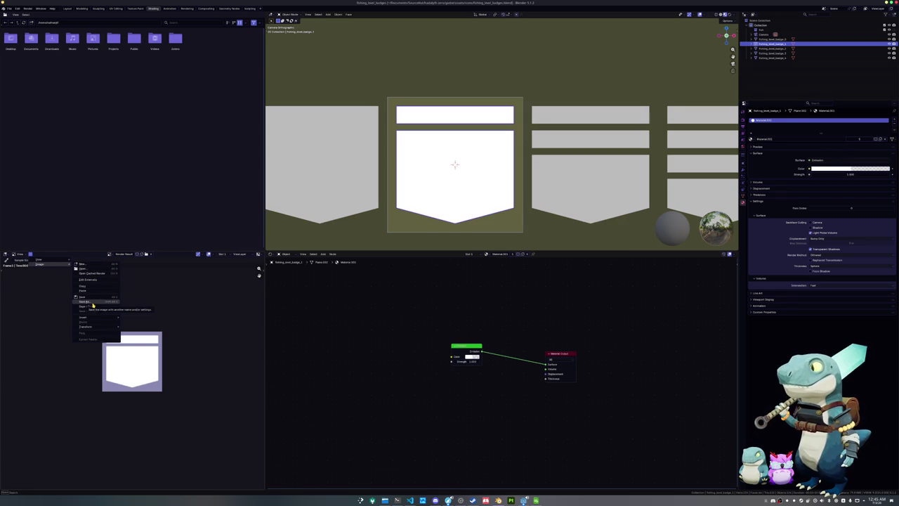
click(92, 302)
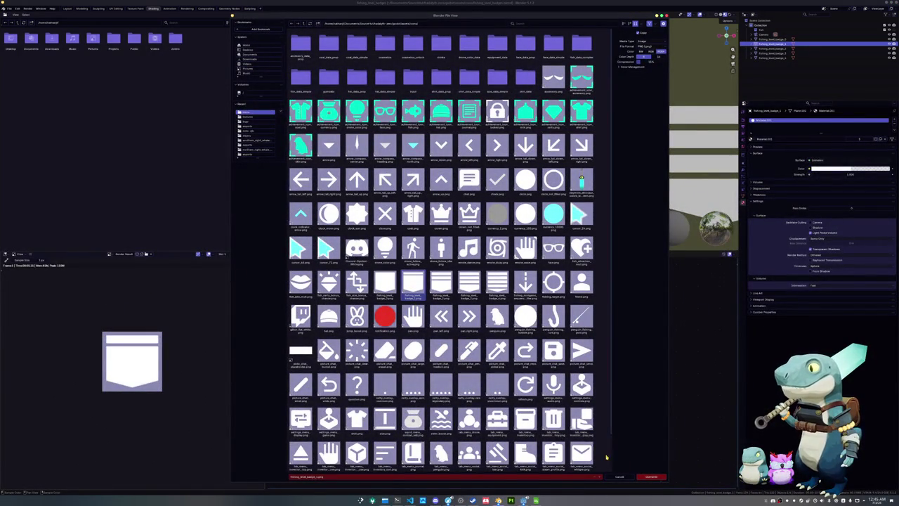
click(652, 476)
scroll(478, 165, down, 2)
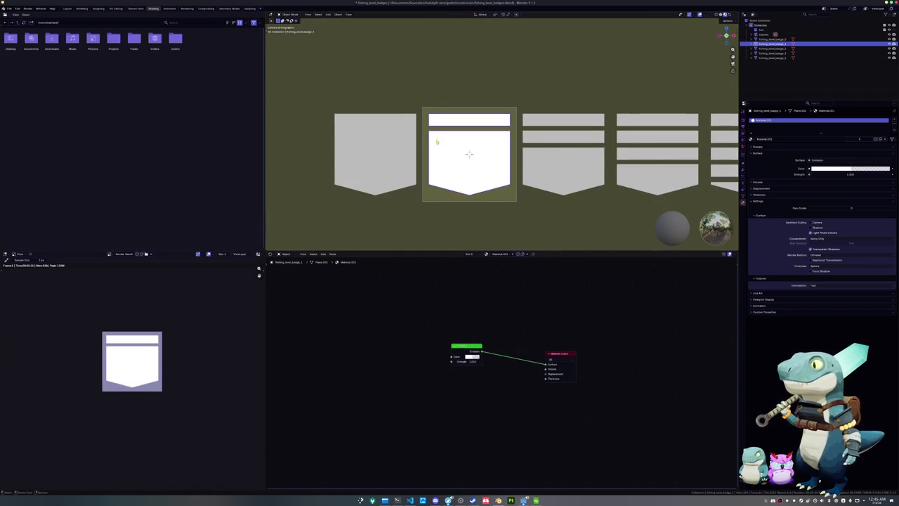
Step: Shift the badge row along X so the blank white badge fills the camera frame
shift+click(477, 165)
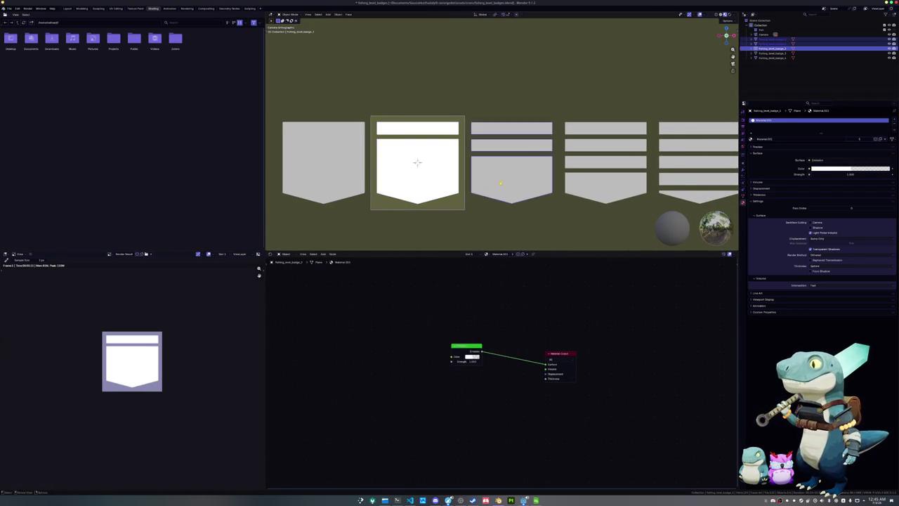
shift+click(509, 169)
shift+click(665, 178)
scroll(665, 178, up, 2)
key(g)
key(x)
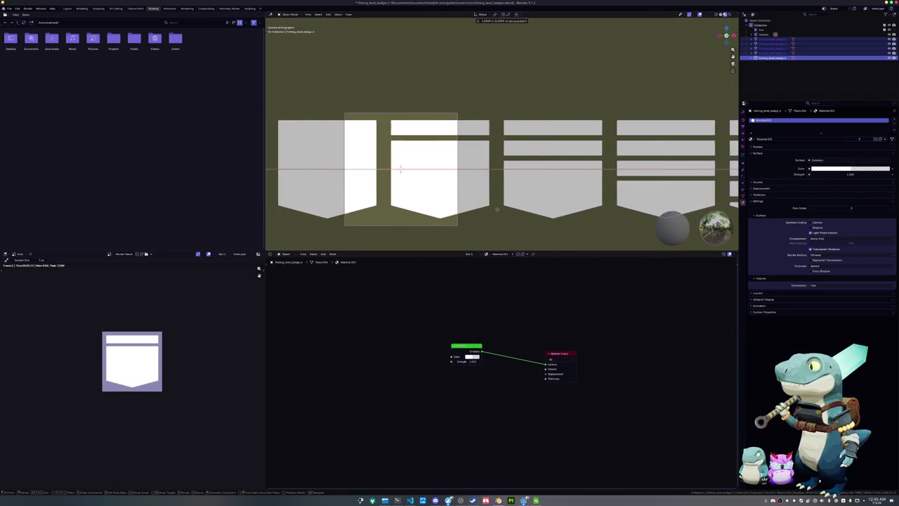
click(572, 207)
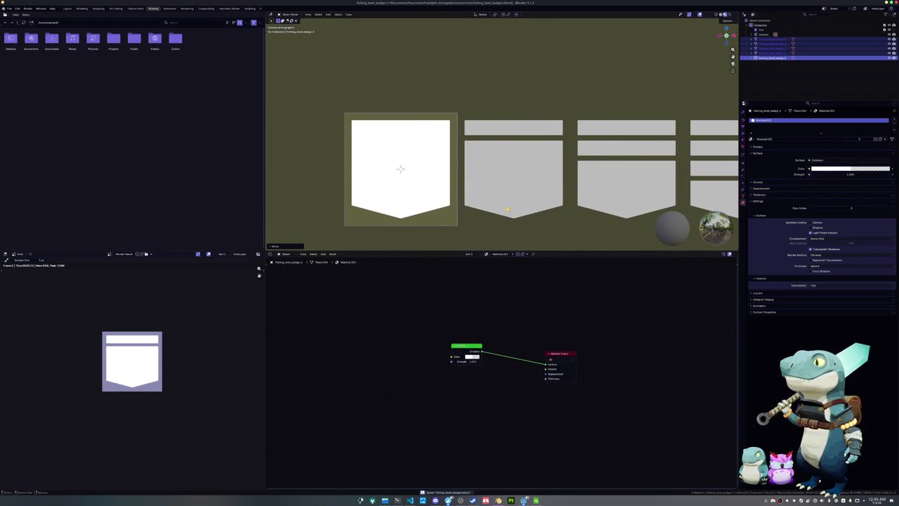
scroll(519, 218, down, 2)
click(536, 220)
Step: Save the .blend file and switch to the Godot editor
key(ctrl+s)
scroll(497, 218, right, 3)
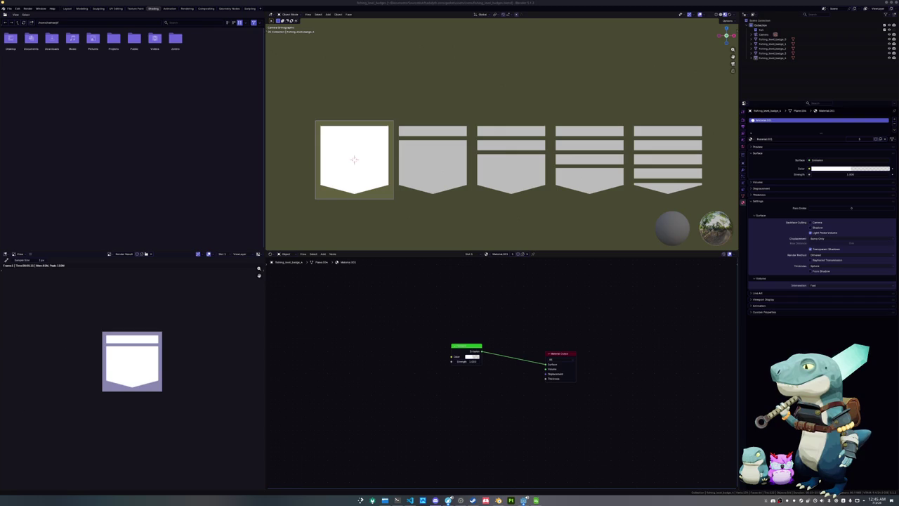
key(ctrl+s)
scroll(500, 129, up, 2)
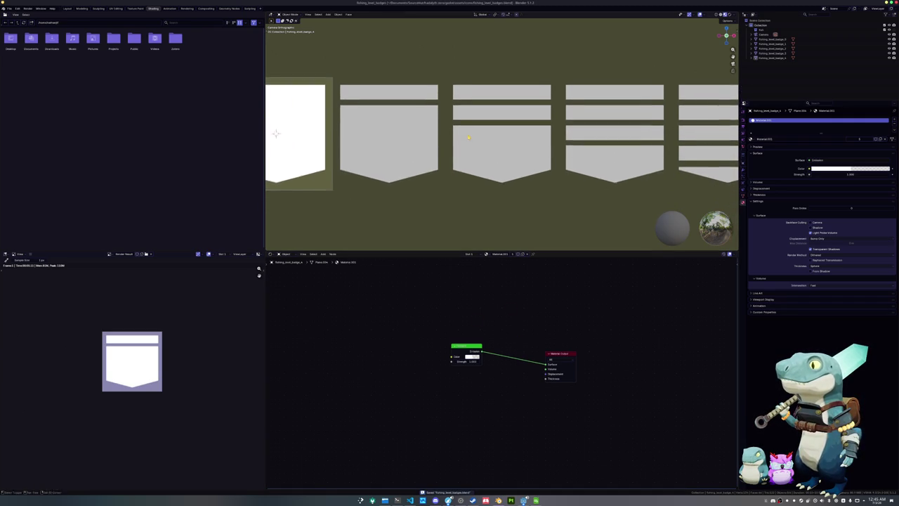
scroll(501, 129, down, 3)
key(alt+Tab)
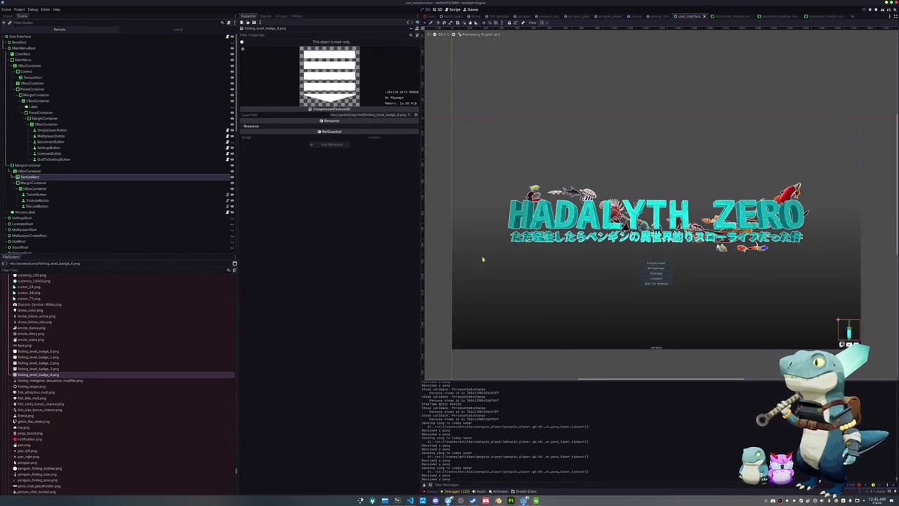
Step: Open the fishing journal at Fishing Level 71, scroll through the fish grid, then close it
key(Tab)
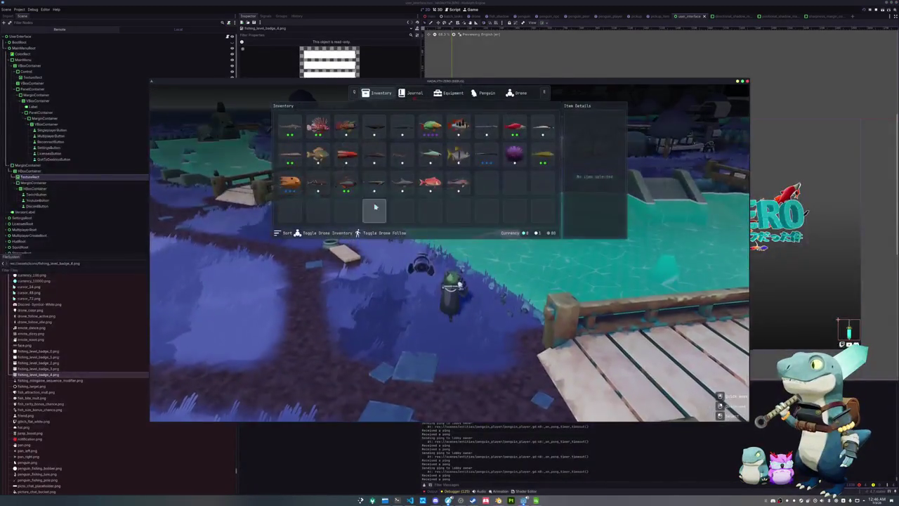
click(413, 95)
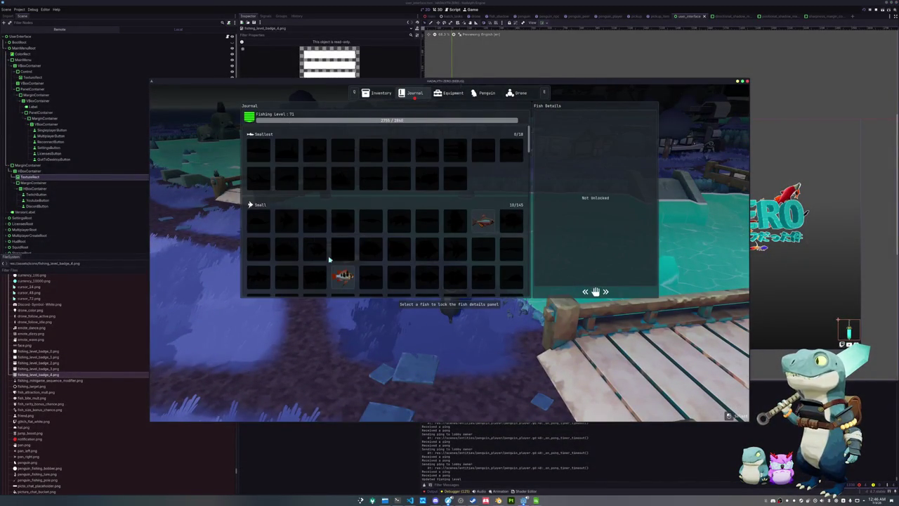
scroll(365, 278, down, 5)
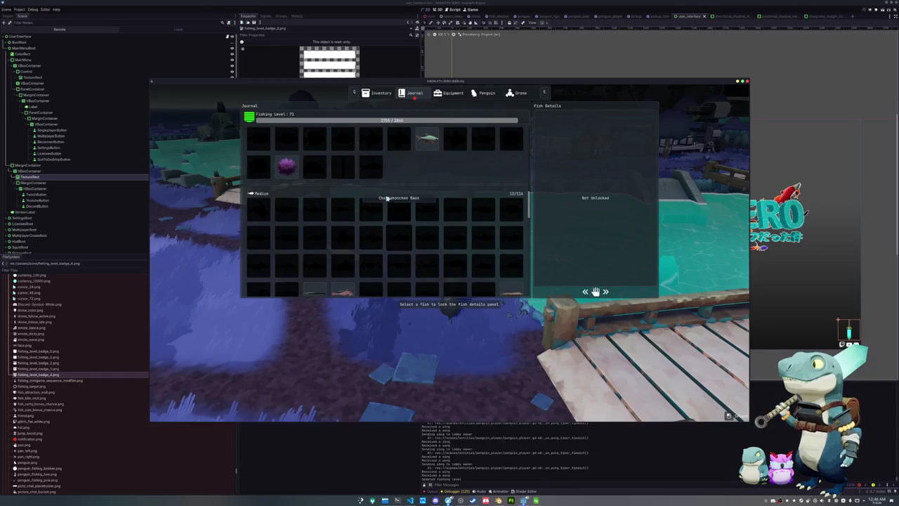
scroll(361, 211, down, 3)
scroll(351, 193, up, 3)
scroll(372, 218, down, 3)
scroll(424, 241, down, 3)
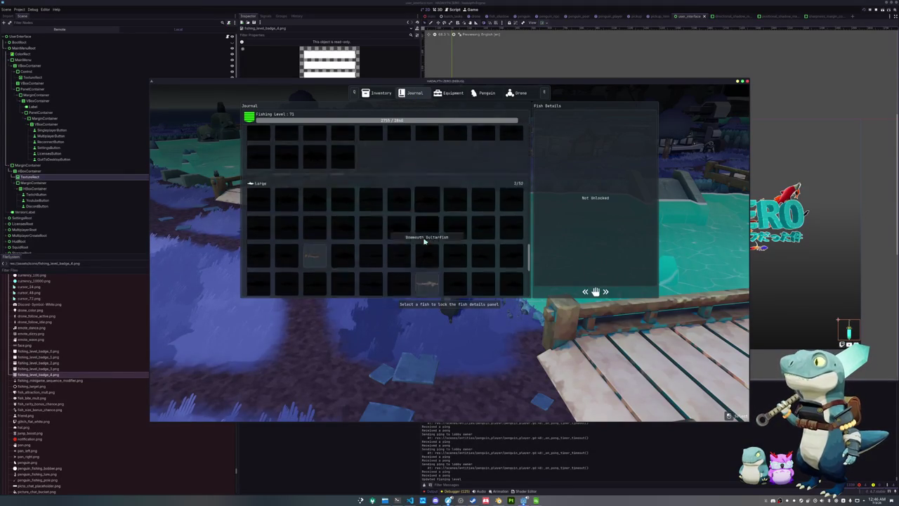
key(Escape)
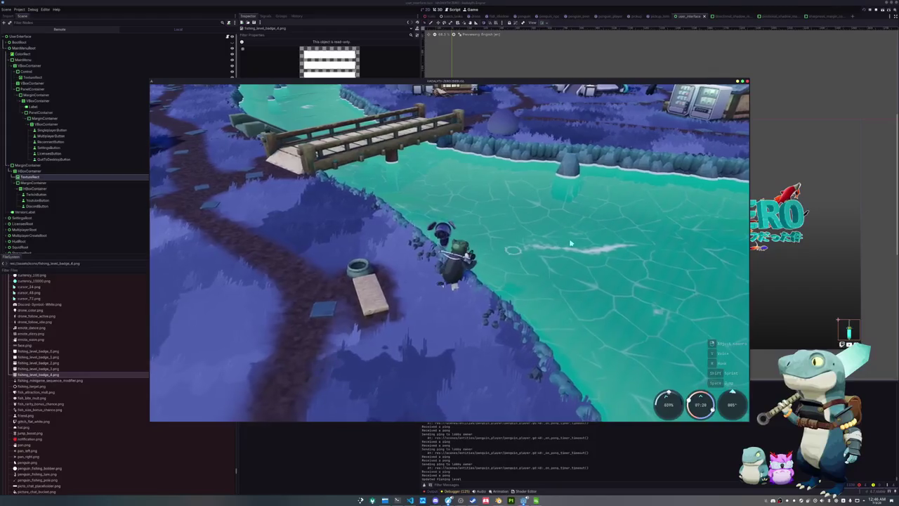
Step: Cast the fishing line onto the water and reel it back in
click(551, 258)
click(552, 259)
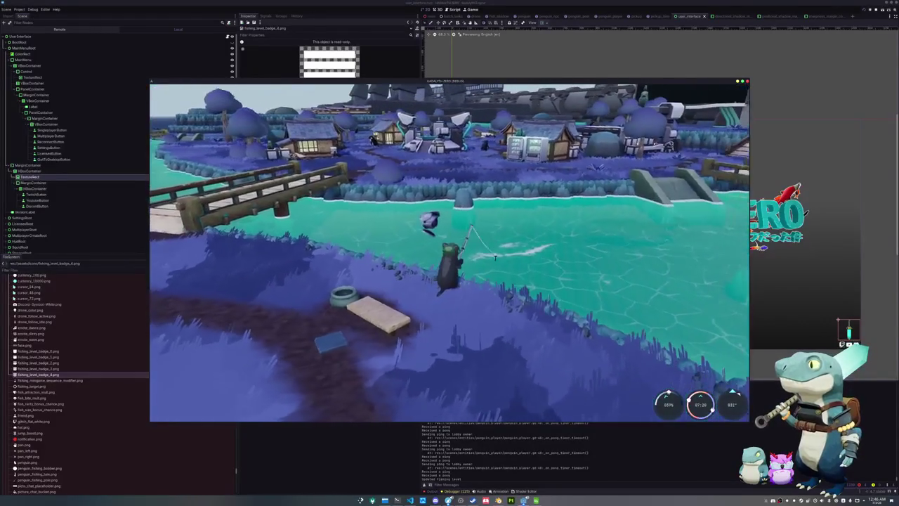
click(451, 255)
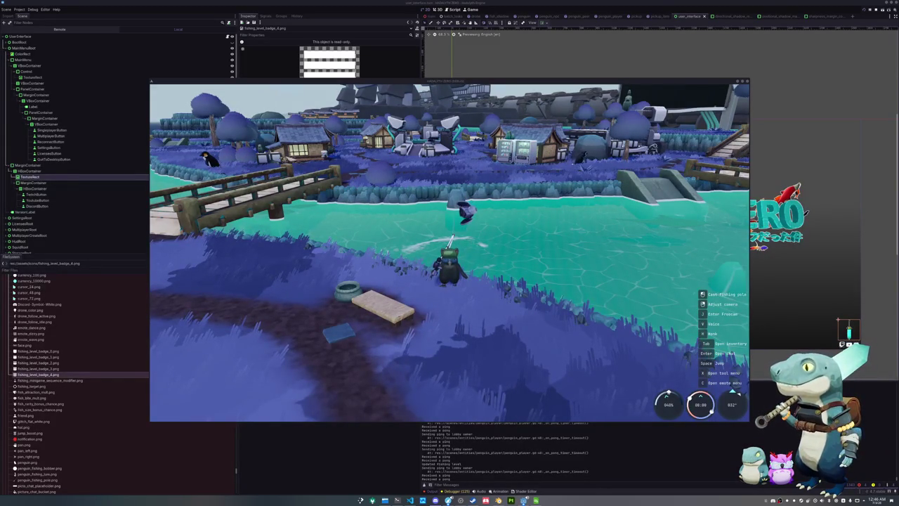
Step: Switch back to Blender and open the File menu
key(alt+Tab)
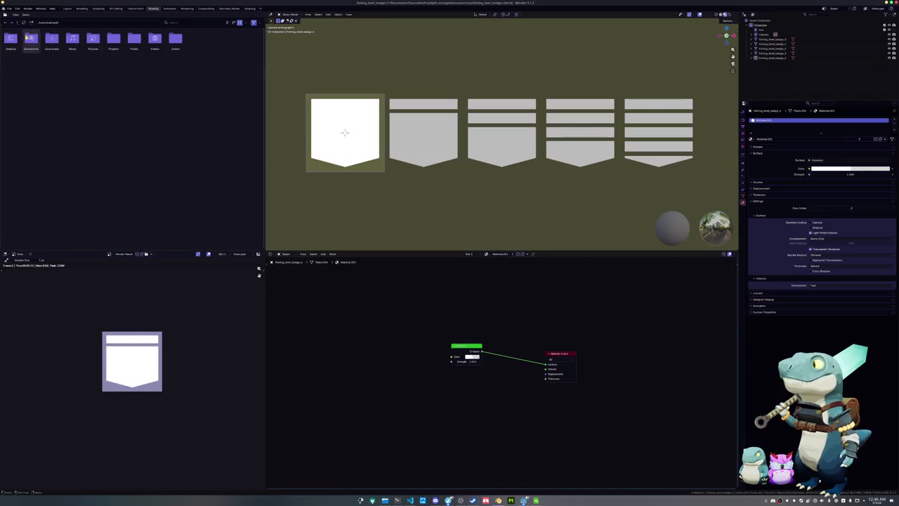
click(9, 8)
mouse_move(25, 41)
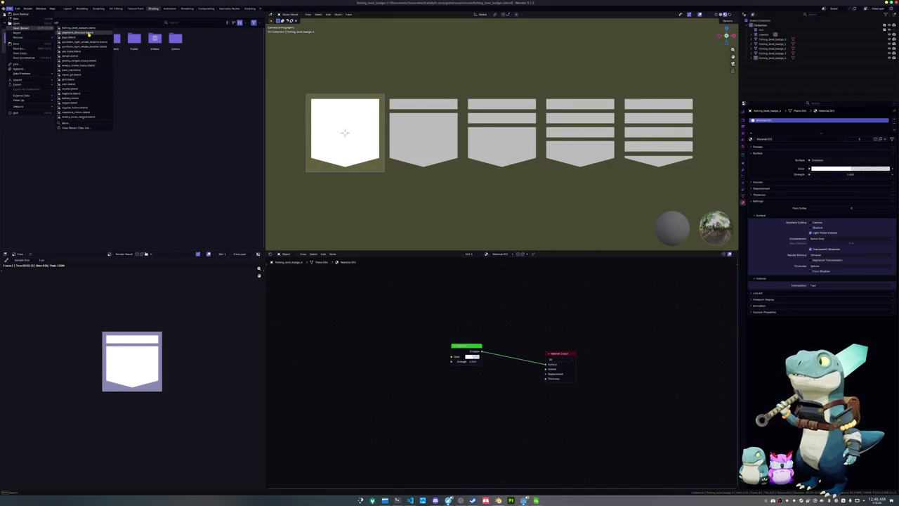
Step: Open achievement_icons.blend from recent files and show it in Material Preview shading
click(21, 23)
double_click(495, 79)
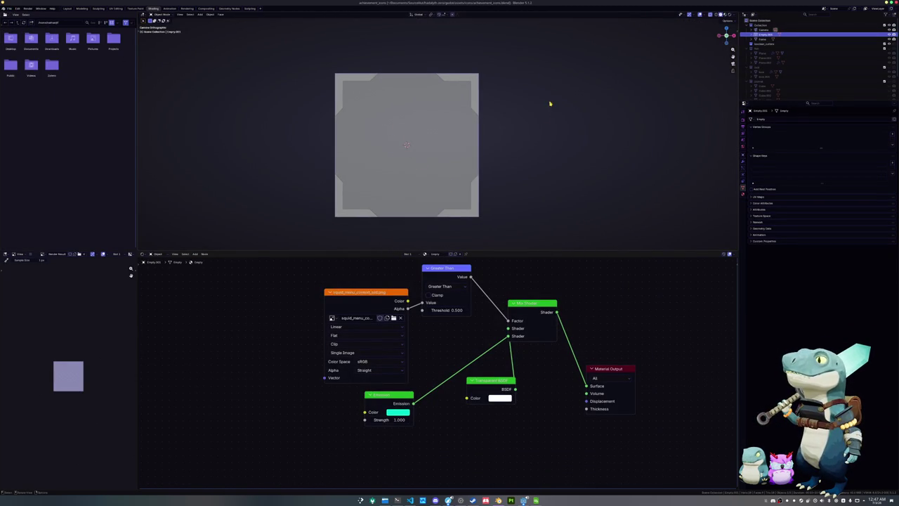
click(729, 14)
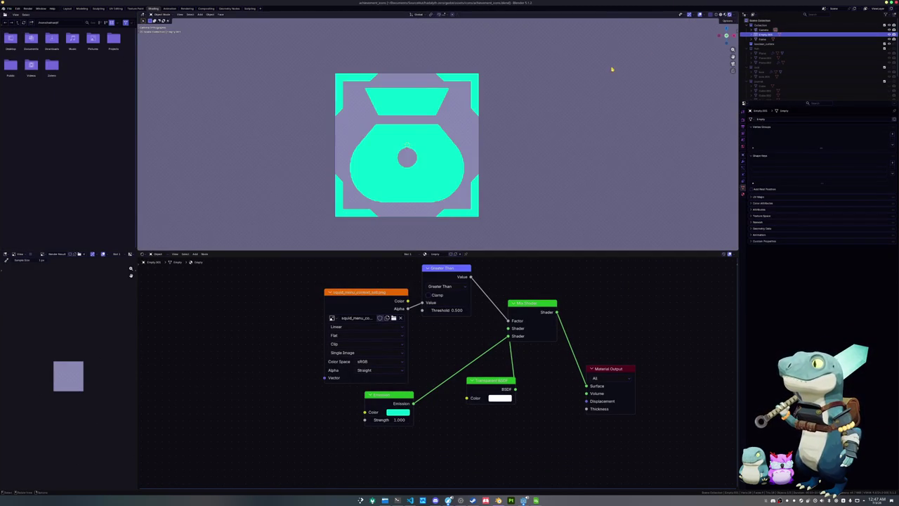
Step: Enlarge the Outliner, save achievement_icons.blend, and browse for a new icon texture image
drag(780, 103, 780, 268)
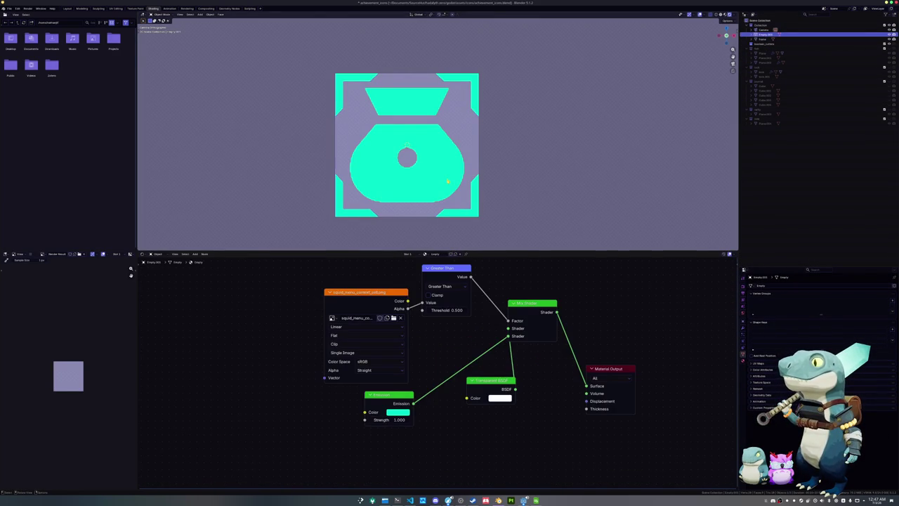
key(h)
key(ctrl+s)
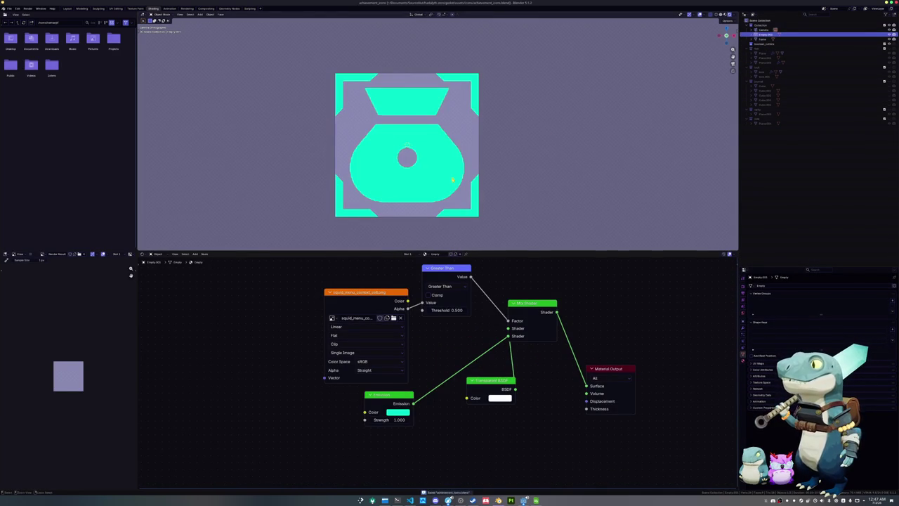
click(394, 318)
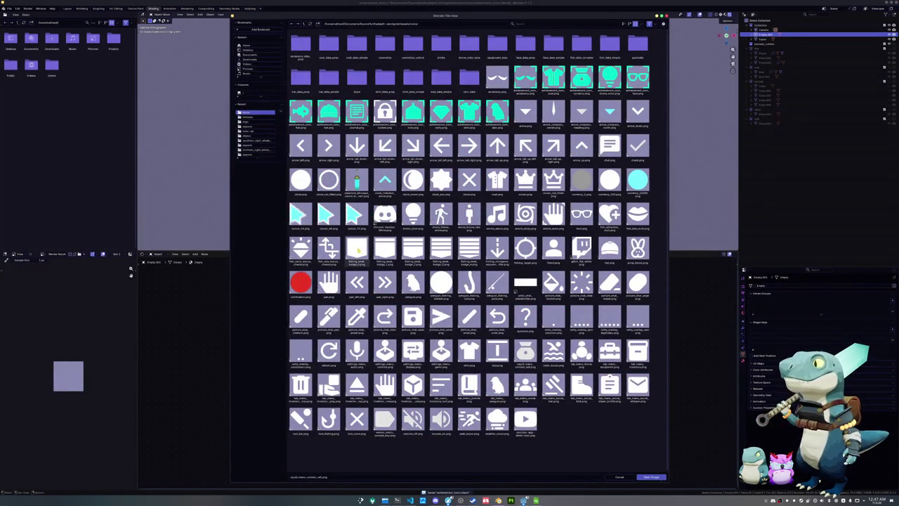
Step: Load fishing_level_badge_0.png as the icon texture and scale it to fit the frame
double_click(357, 249)
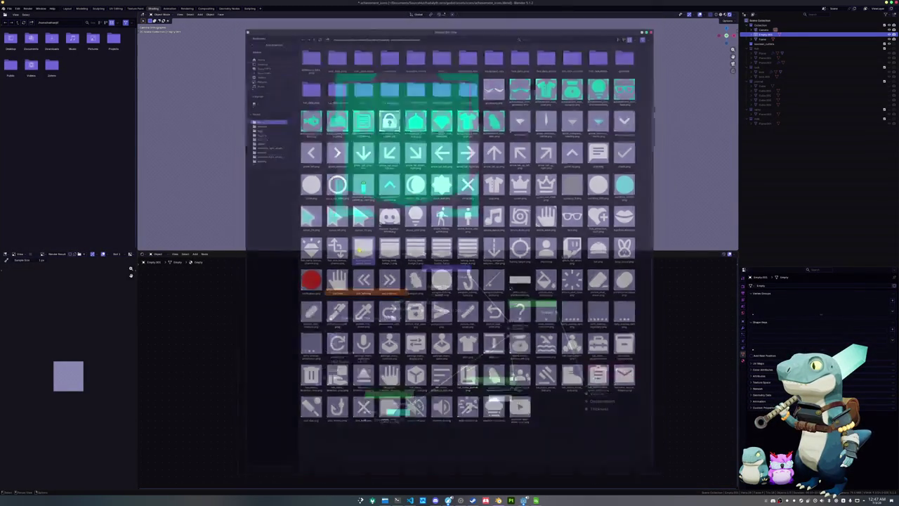
key(s)
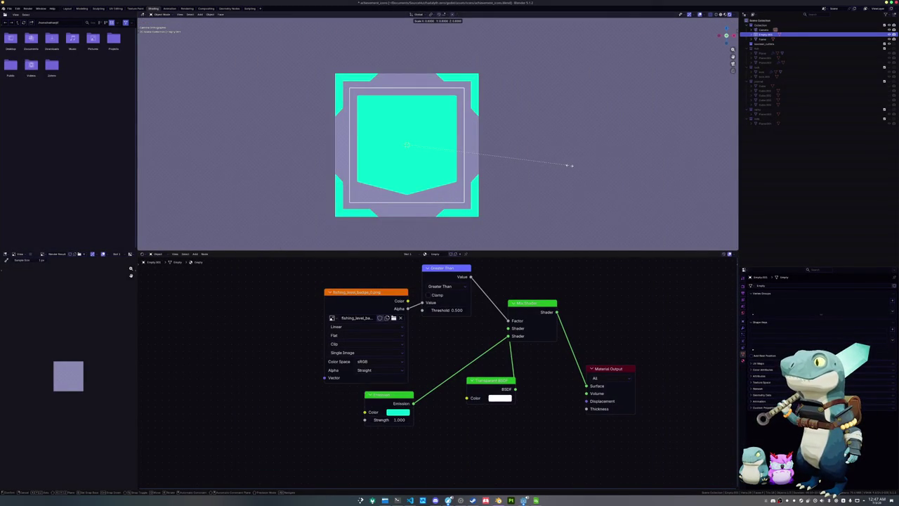
click(569, 165)
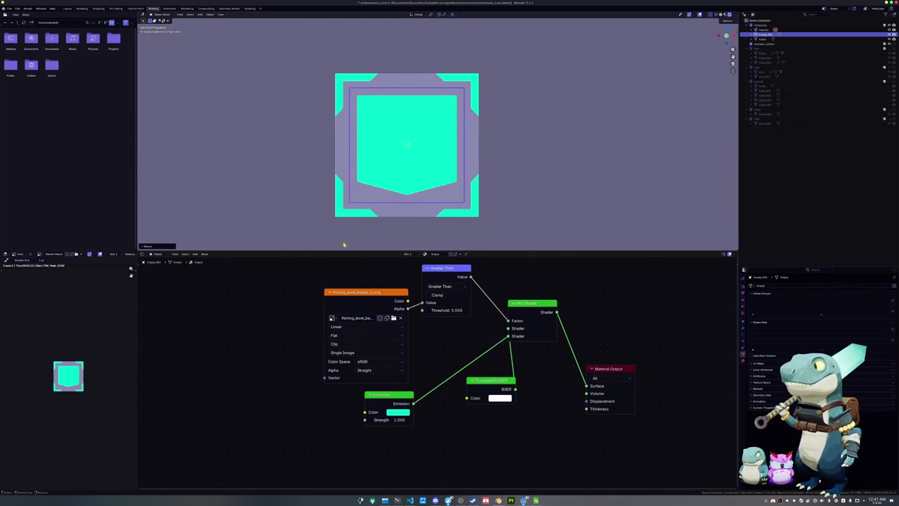
Step: Save the teal render as a new achievement_icon image file
click(56, 255)
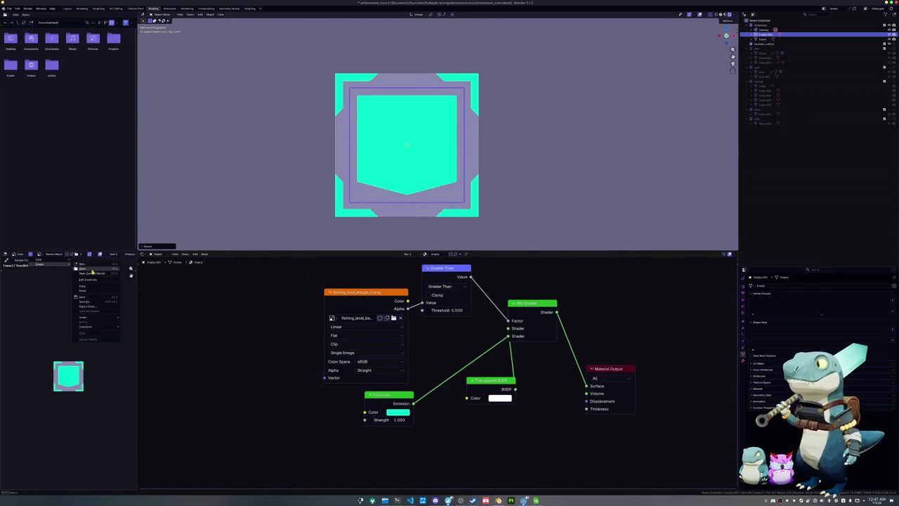
click(84, 298)
click(335, 477)
key(BackSpace)
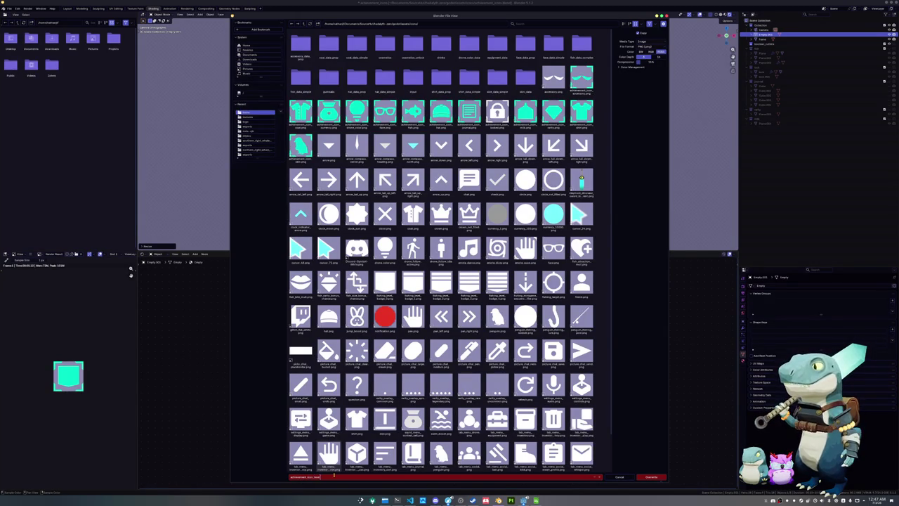
key(Return)
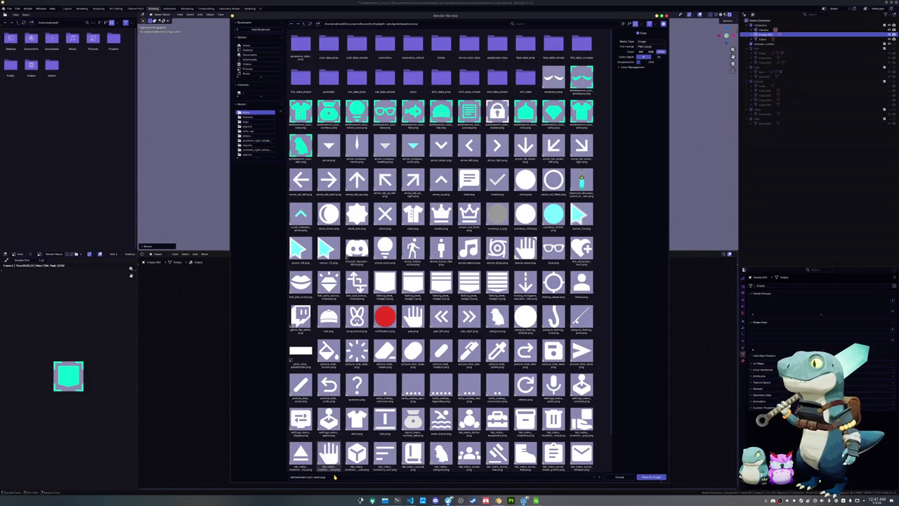
key(Return)
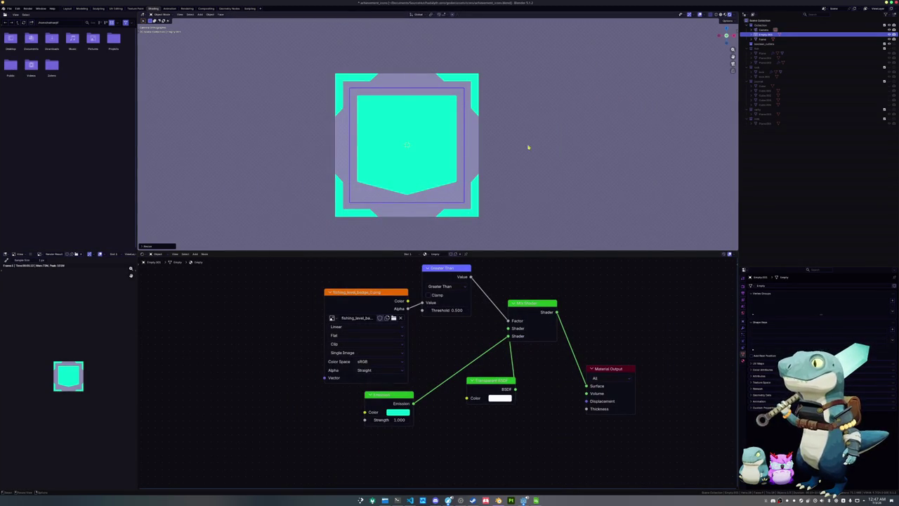
Step: Clear the badge image's scale back to full size and save achievement_icons.blend
key(alt+s)
key(ctrl+s)
key(Home)
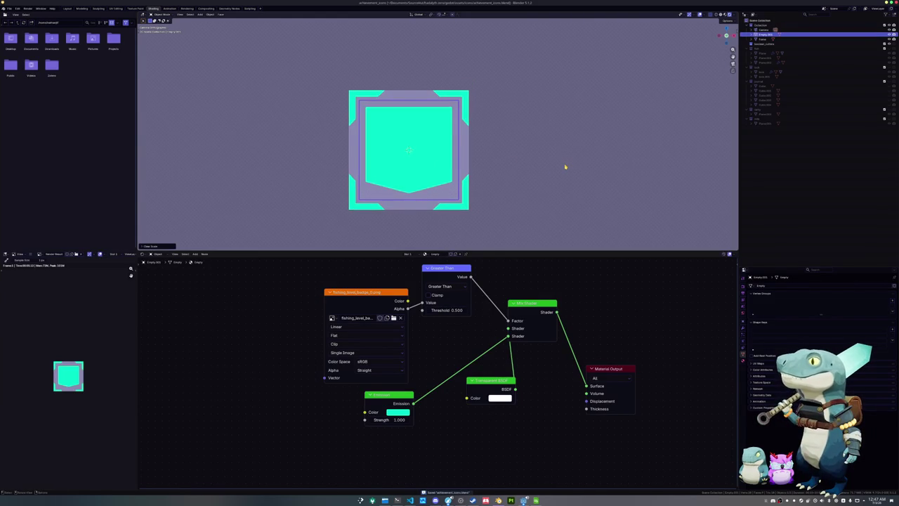
key(ctrl+z)
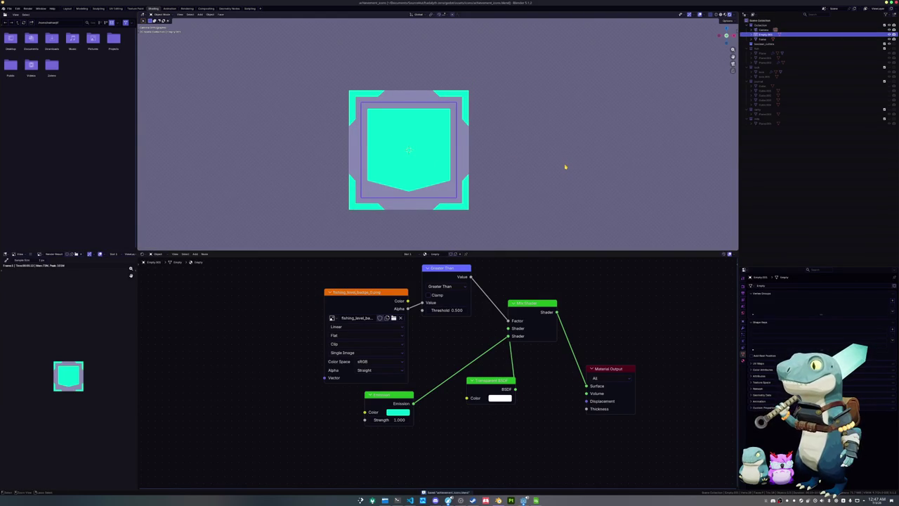
key(alt+s)
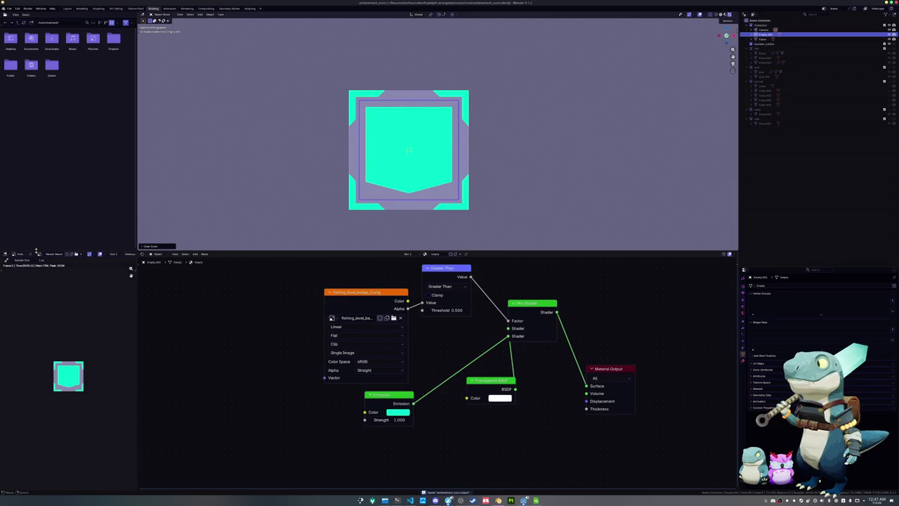
Step: Open Save As for the render, cancel it, and return to the Godot editor
click(78, 254)
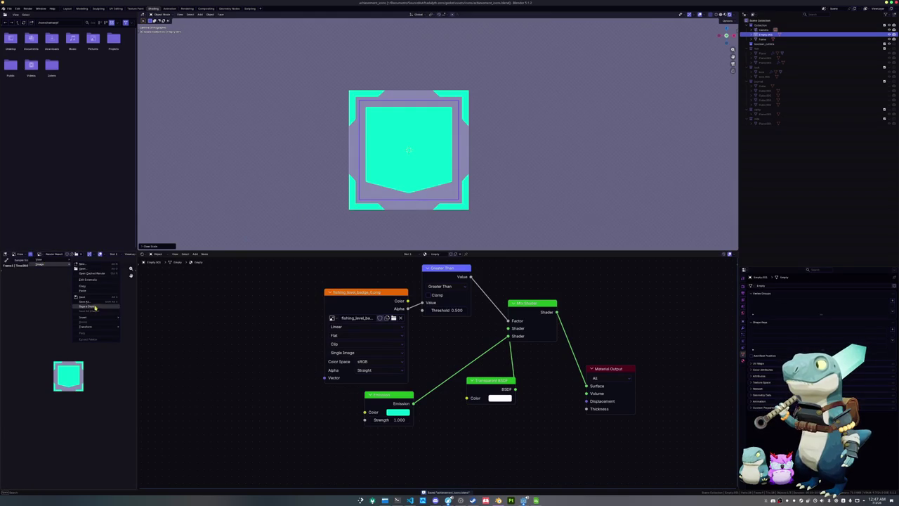
click(109, 307)
key(Escape)
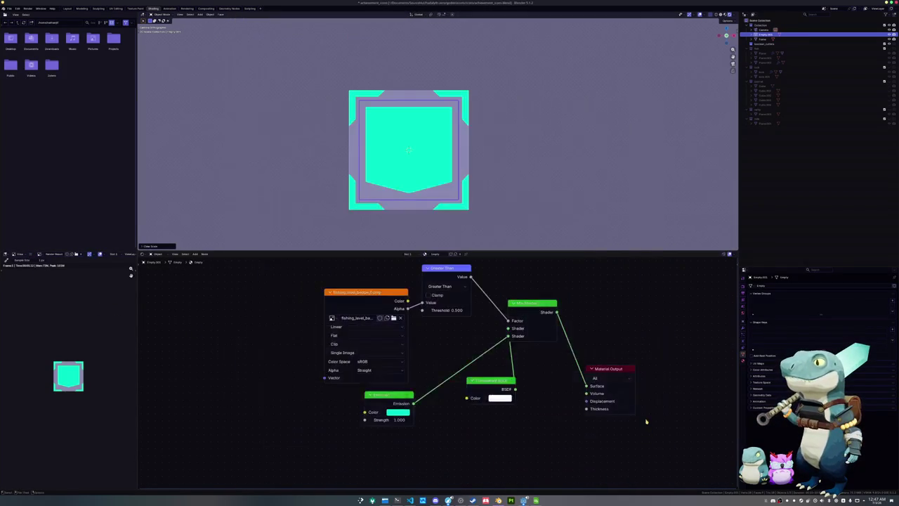
click(525, 500)
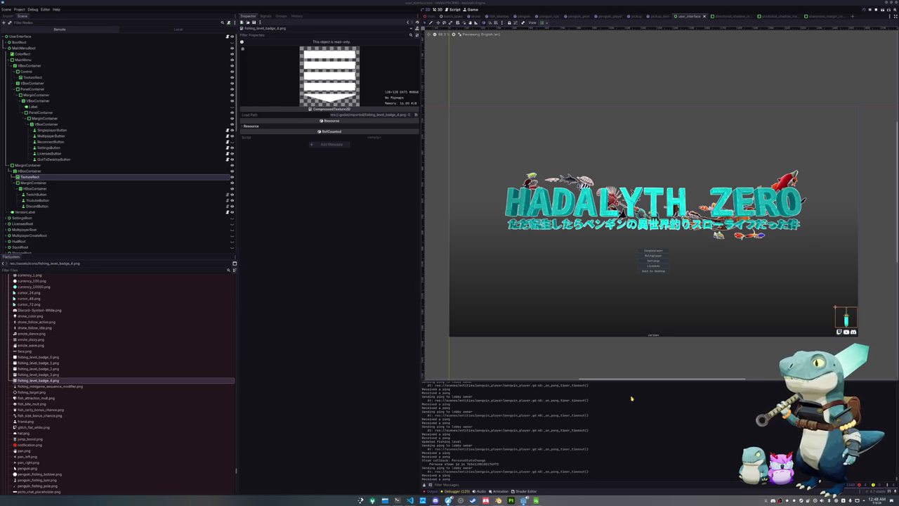
Step: Browse the assets folder in the file manager, then return to the Godot editor
click(384, 500)
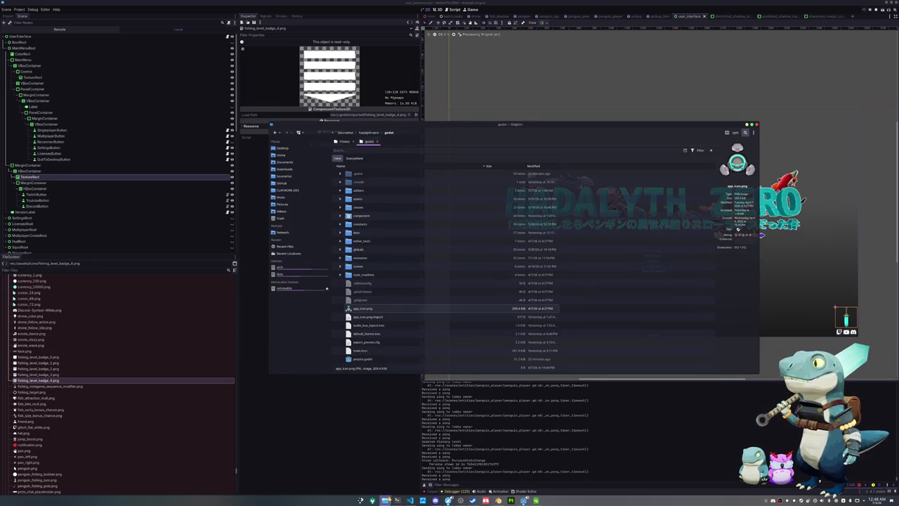
click(341, 199)
click(365, 414)
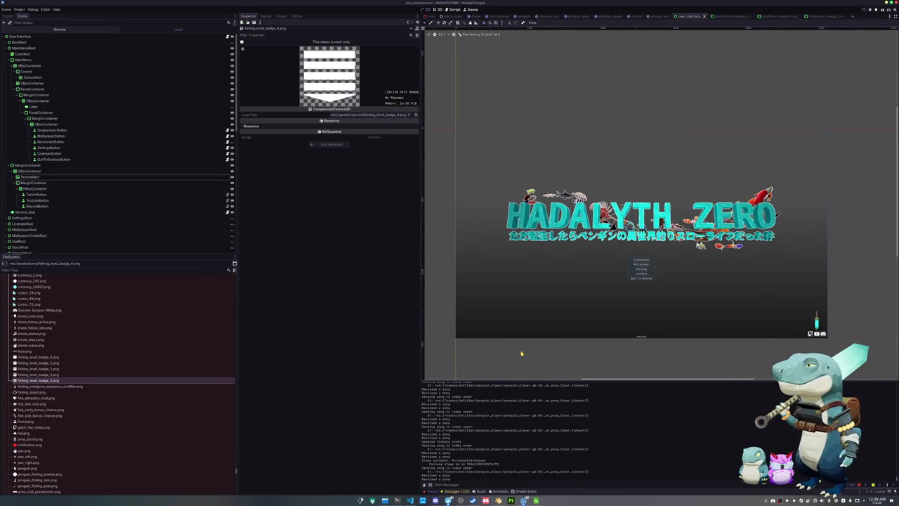
scroll(522, 353, up, 2)
scroll(521, 354, down, 1)
scroll(521, 353, up, 1)
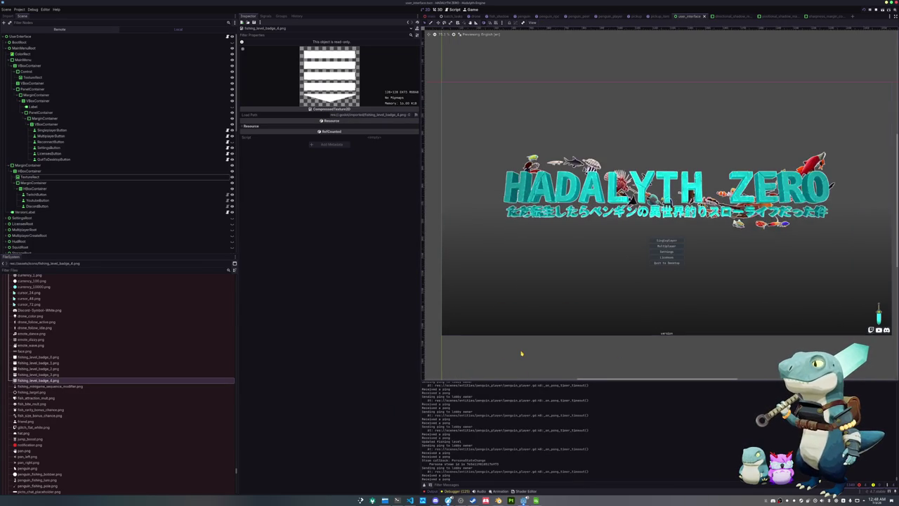
Step: Capture a screenshot of the HADALYTH ZERO title art area
key(Print)
mouse_move(461, 109)
mouse_down()
mouse_move(873, 235)
mouse_move(894, 249)
mouse_move(892, 288)
mouse_up()
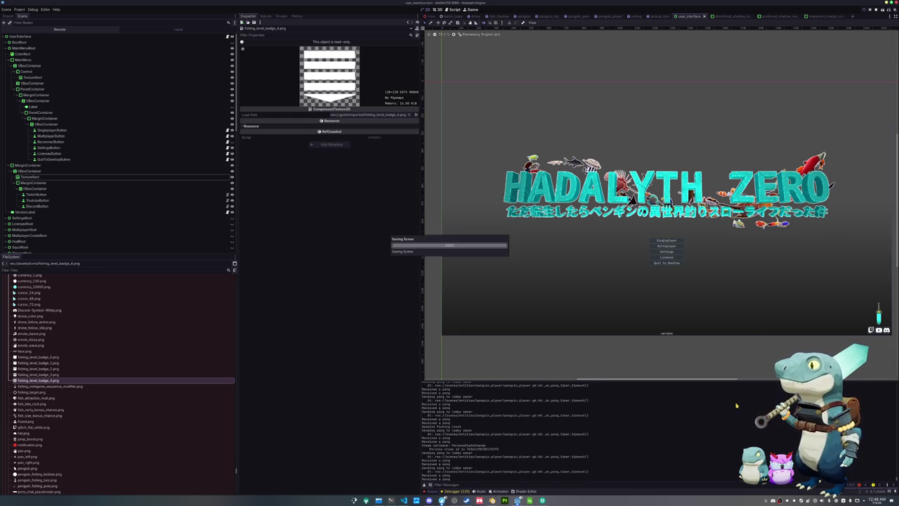
scroll(623, 350, up, 3)
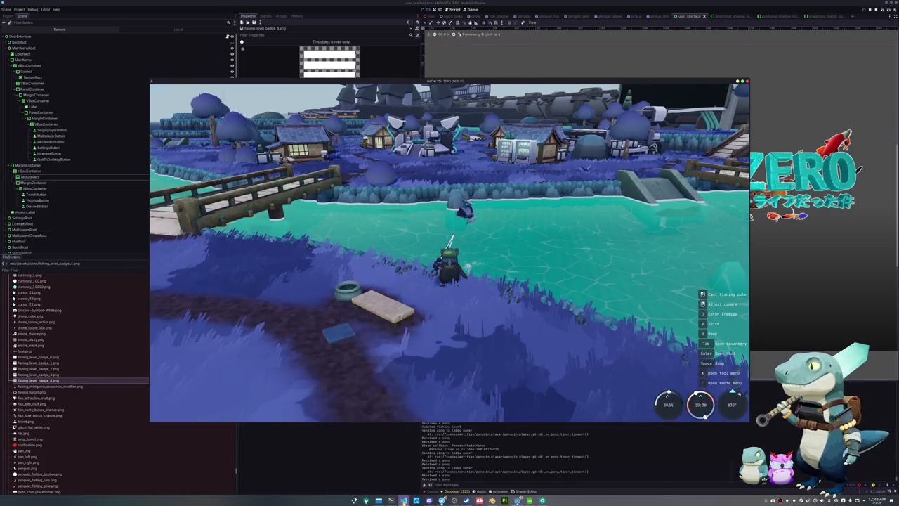
click(404, 501)
Step: Open penguin_tool_fishing_catch_pocket_state.gd by searching 'fishing_state' in Quick Open
click(480, 168)
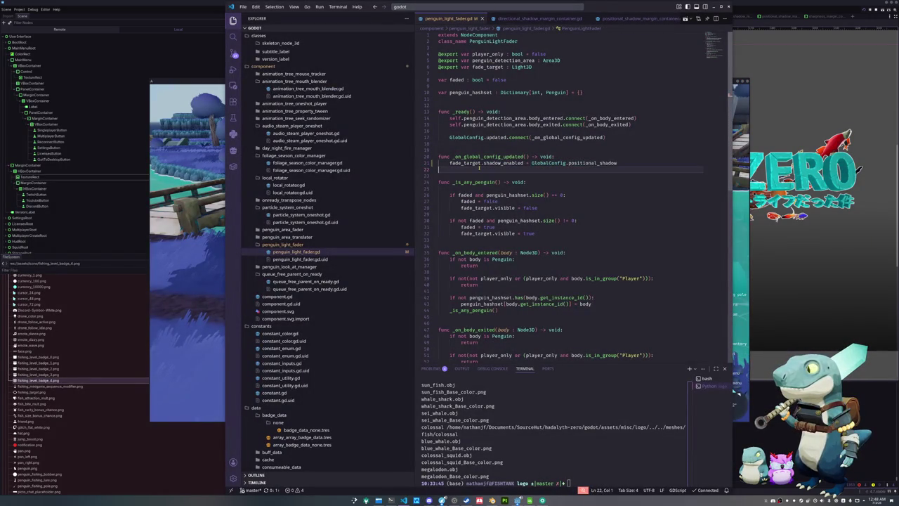
key(ctrl+p)
text(penguin_f)
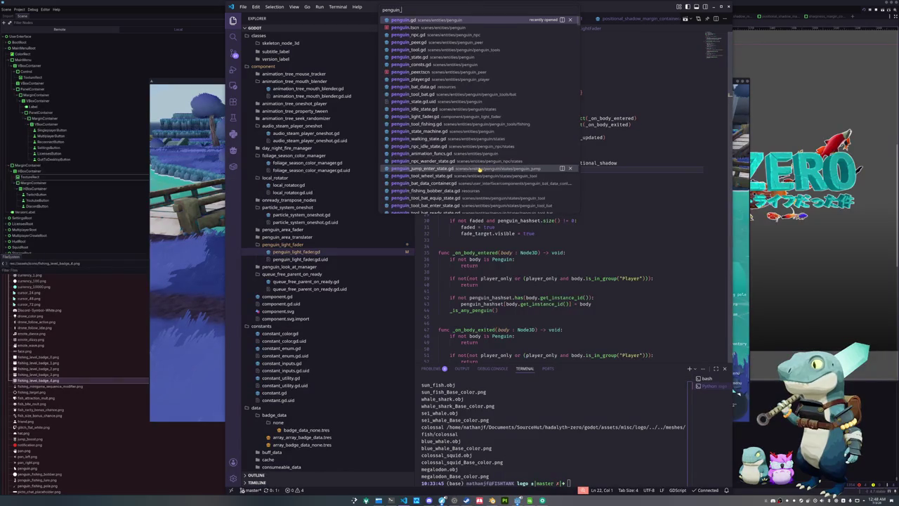
key(BackSpace)
key(BackSpace)
key(BackSpace)
text(fishing)
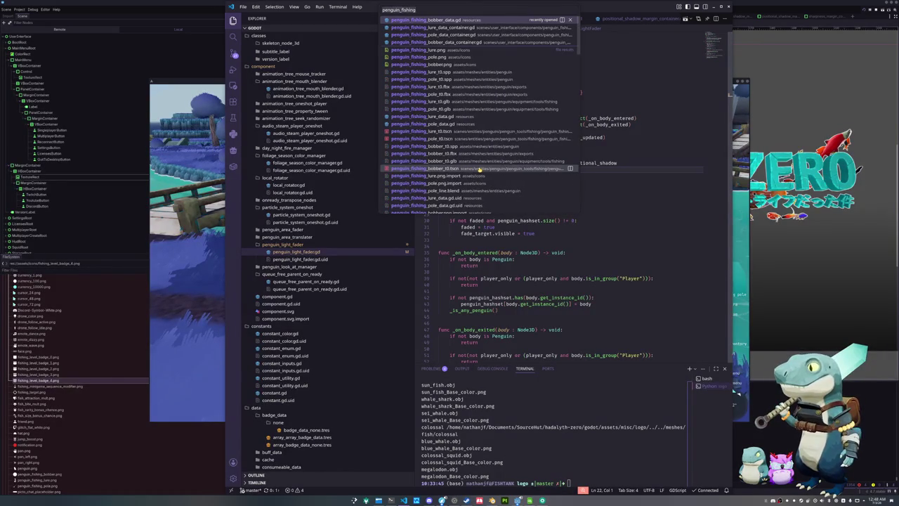
text(_state)
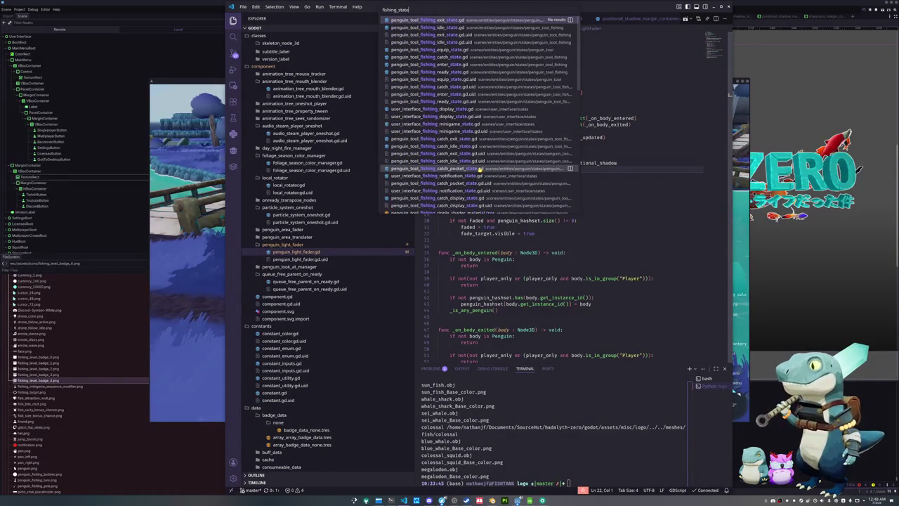
key(Down)
key(Down)
key(Down)
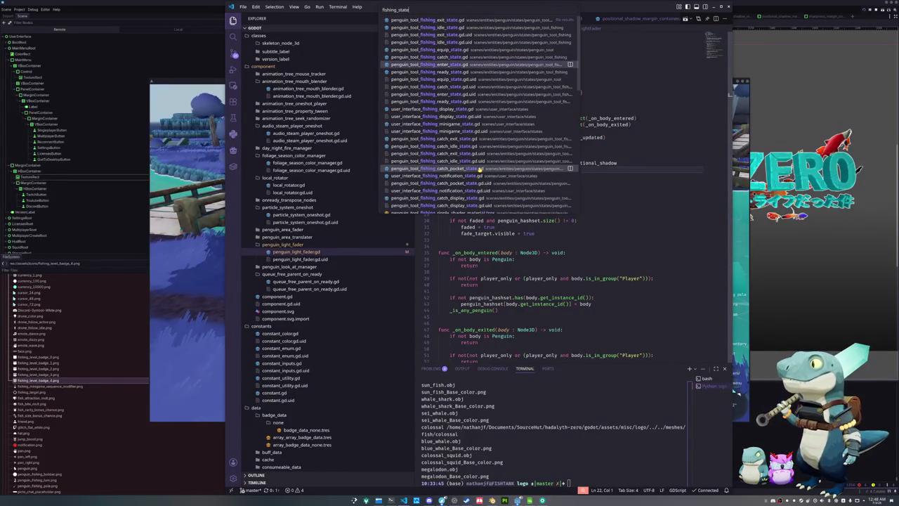
key(Down)
key(Down)
key(Down)
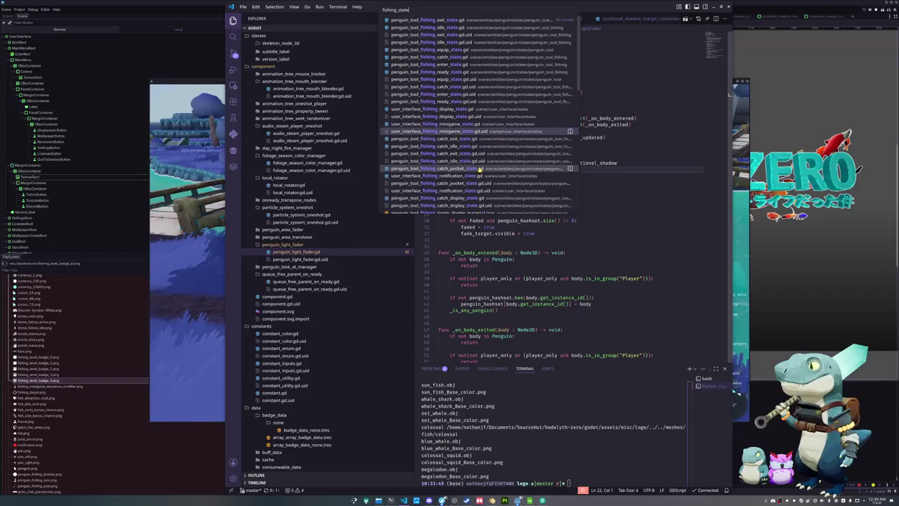
key(Return)
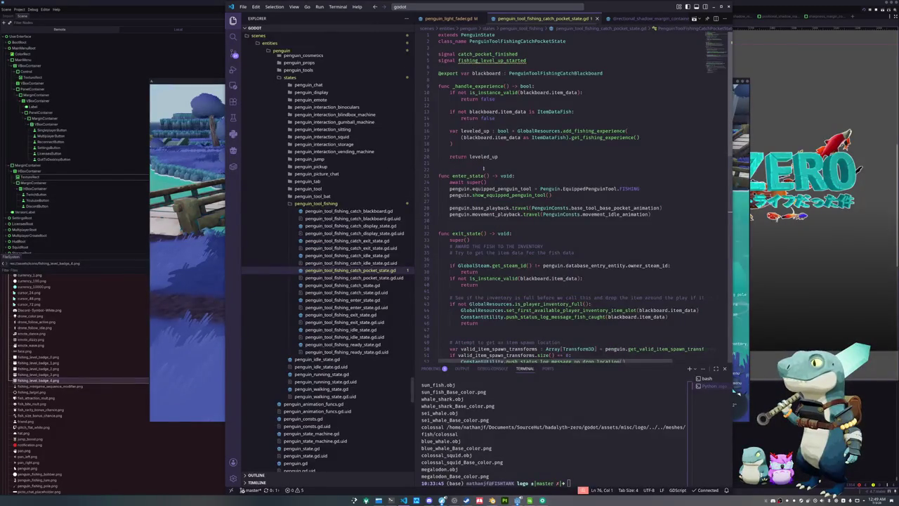
Step: Scroll to process_state and inspect the commented level-up lines 84–85, then return to Blender
scroll(462, 270, down, 4)
scroll(453, 271, down, 12)
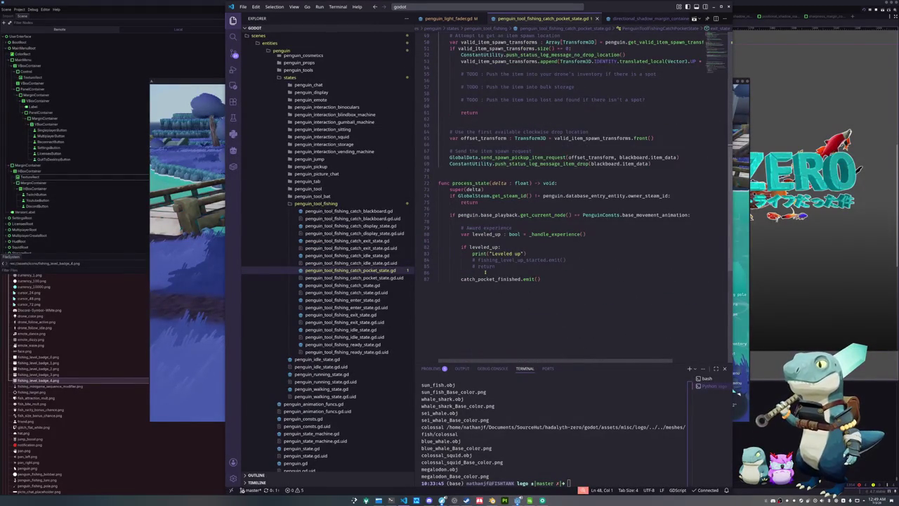
drag(500, 267, 475, 260)
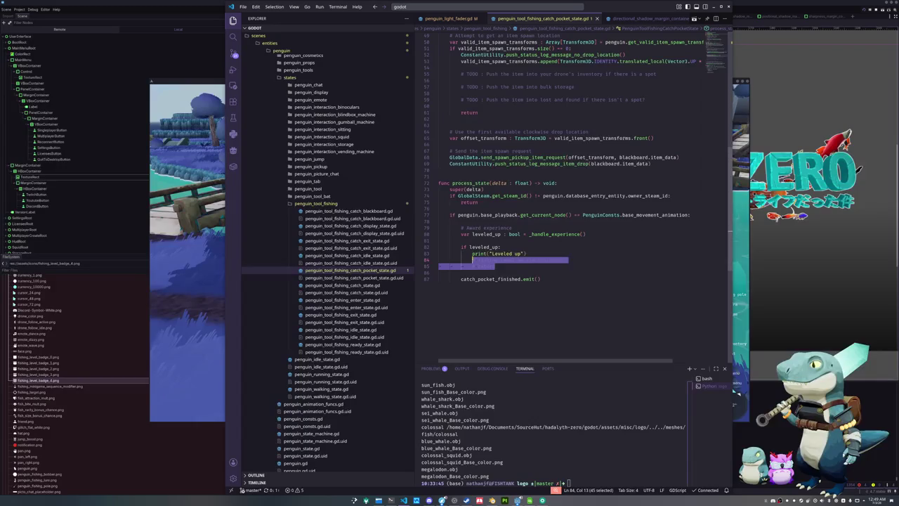
click(518, 265)
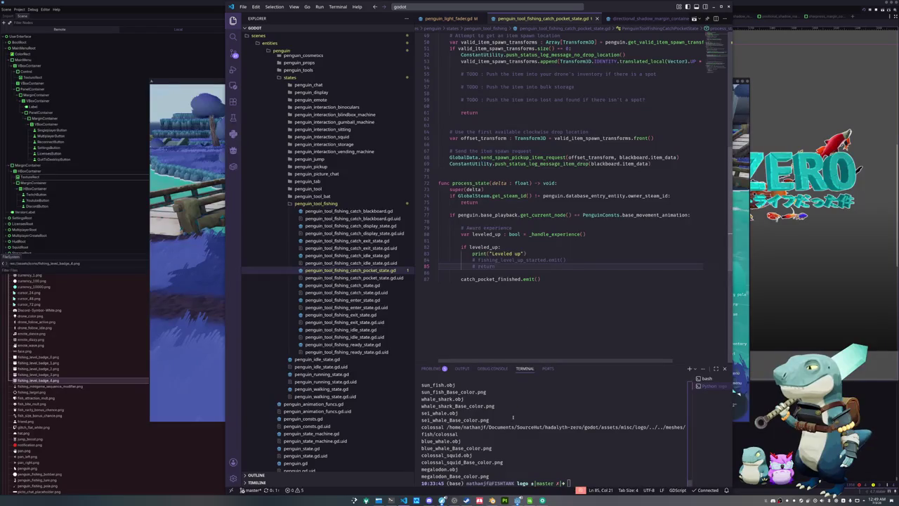
click(492, 500)
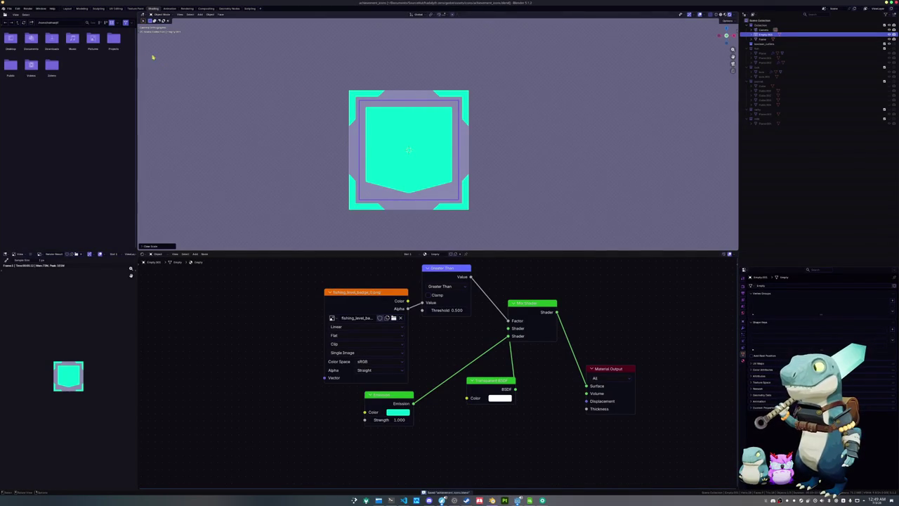
Step: Start opening a file and browse to the Godot project's assets folder in detailed list view
click(9, 8)
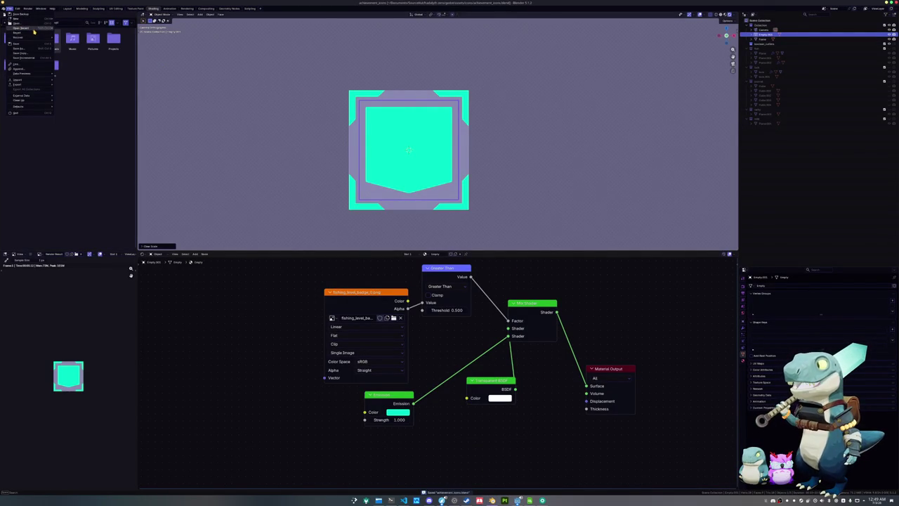
mouse_move(31, 28)
click(65, 123)
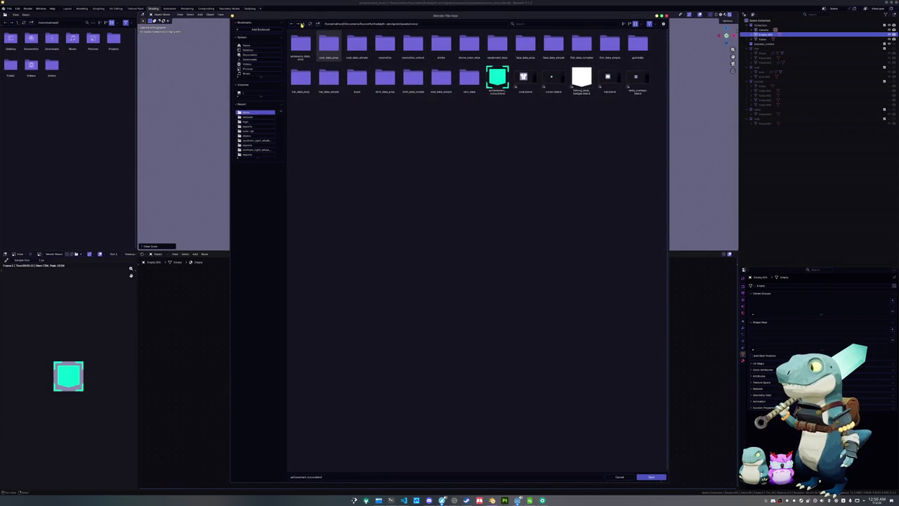
click(304, 24)
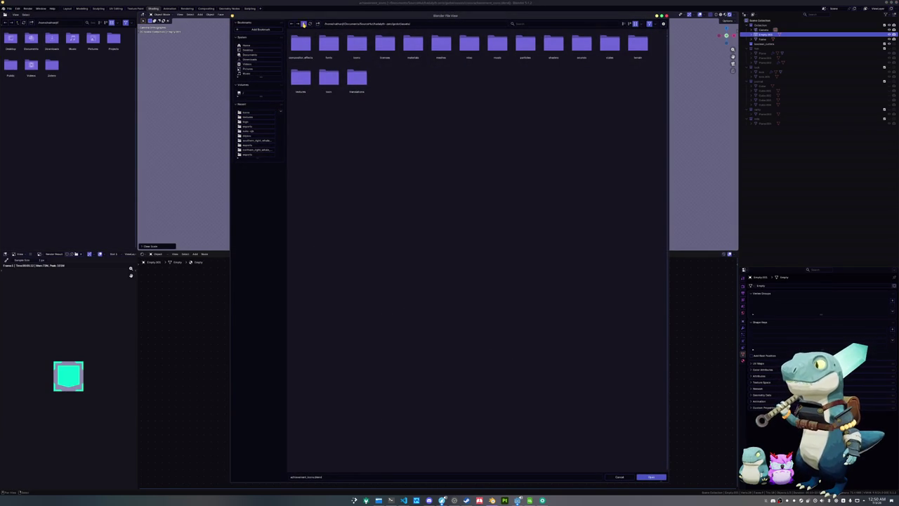
click(304, 24)
double_click(388, 42)
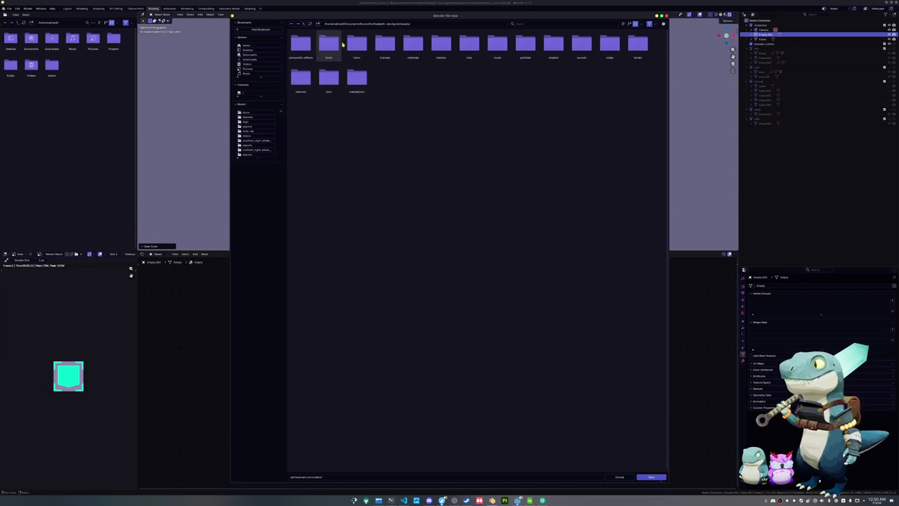
click(623, 24)
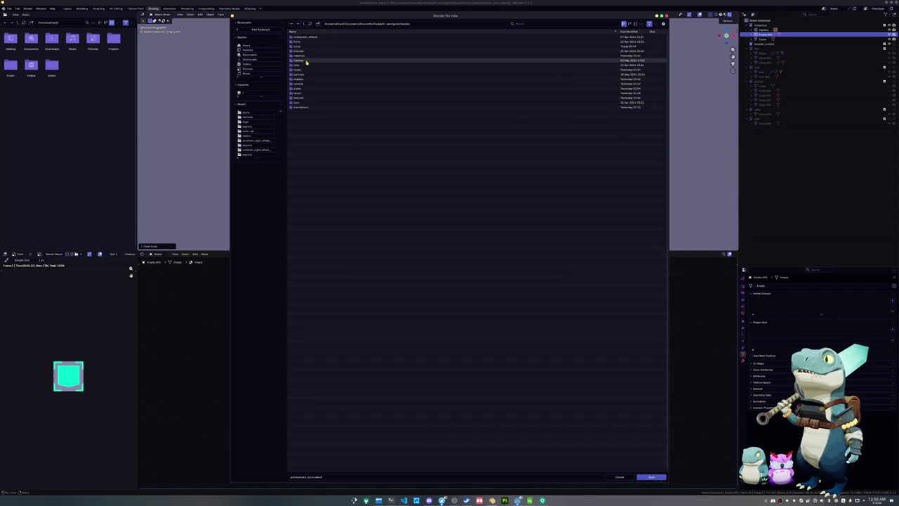
Step: Open assets/meshes/entities/penguin/penguin.blend and reset the goggles back onto the penguin's head
double_click(305, 56)
click(305, 25)
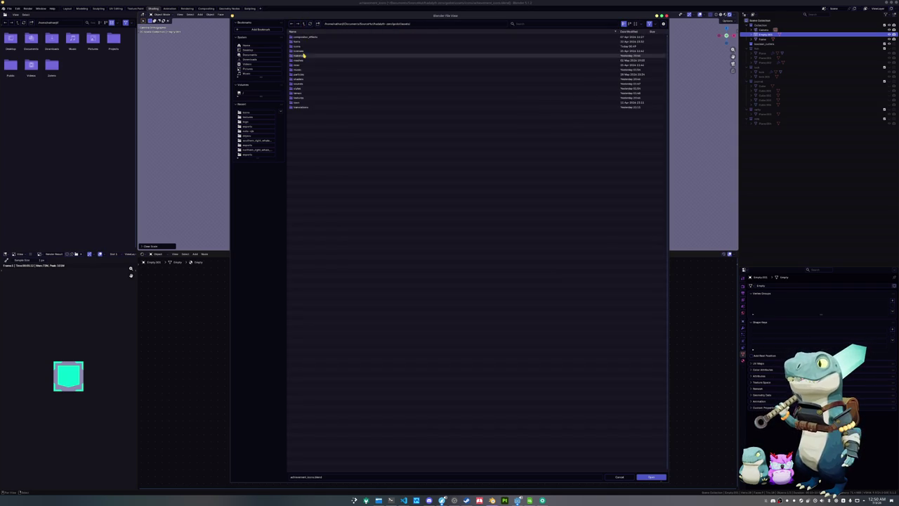
double_click(304, 61)
double_click(300, 41)
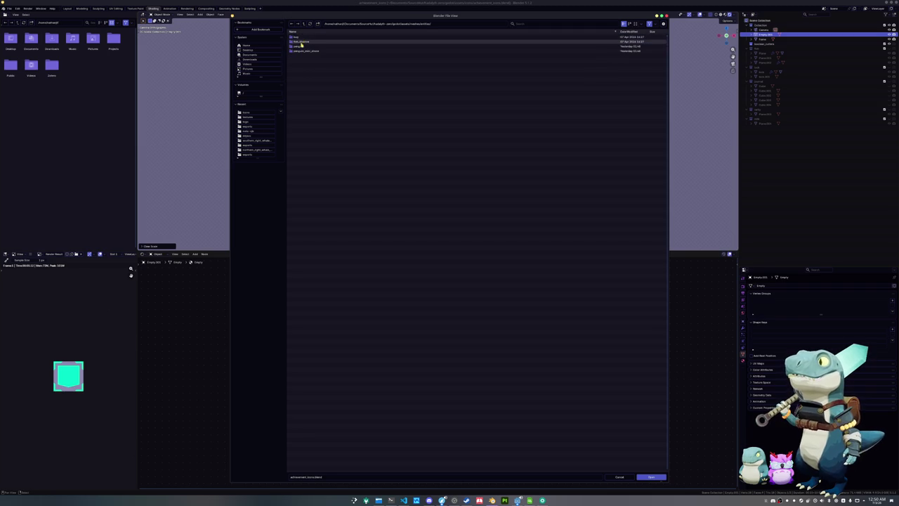
double_click(301, 45)
double_click(302, 65)
mouse_move(383, 175)
mouse_down()
mouse_move(433, 184)
mouse_move(492, 172)
mouse_move(549, 136)
mouse_up()
key(alt+g)
Step: Save penguin.blend and select the penguin body, then its armature
key(ctrl+s)
click(497, 184)
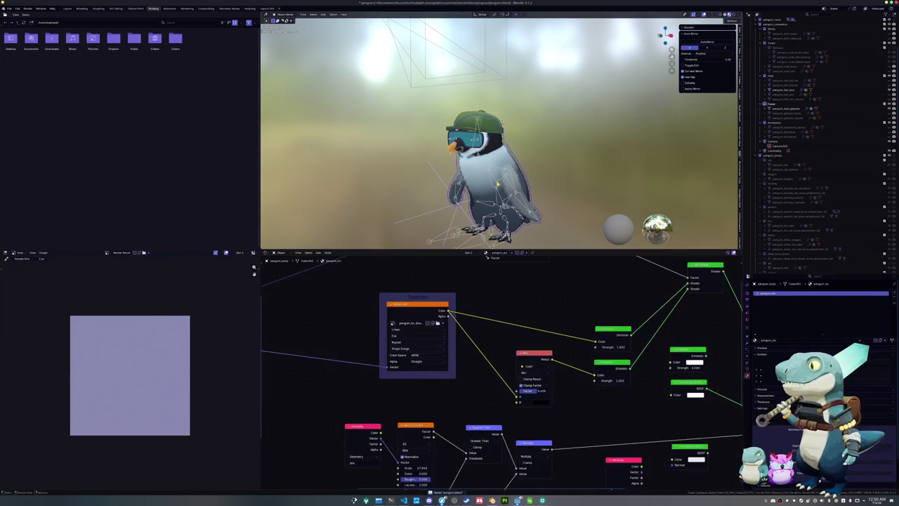
click(497, 185)
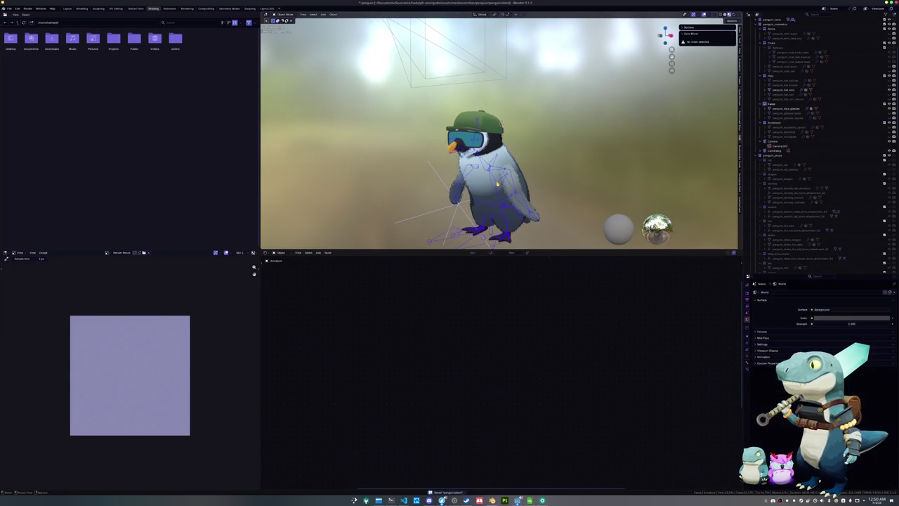
Step: View the penguin in the Layout workspace with Material Preview and a larger action editor
click(68, 9)
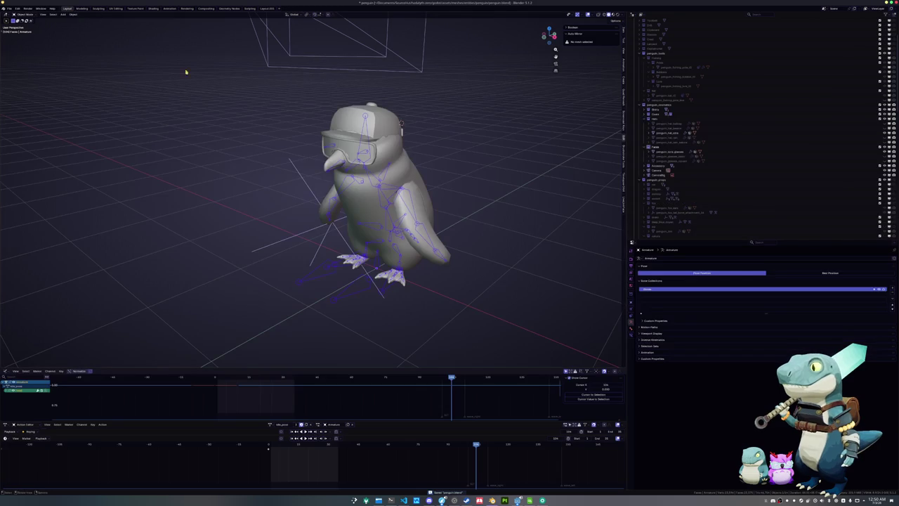
click(612, 15)
drag(477, 145, 459, 164)
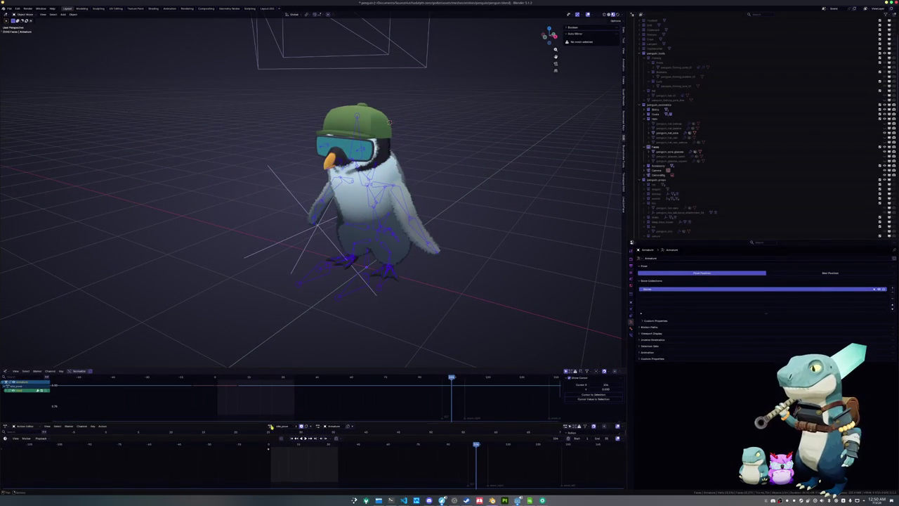
drag(272, 421, 276, 406)
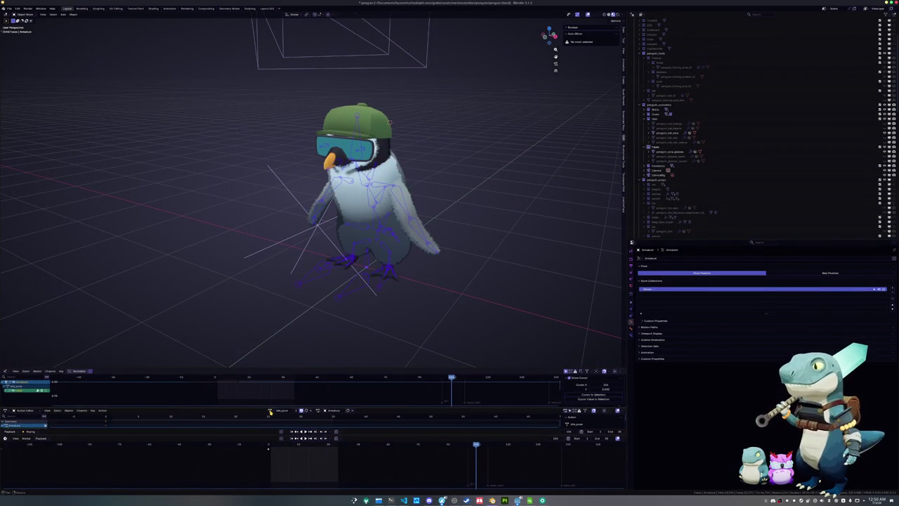
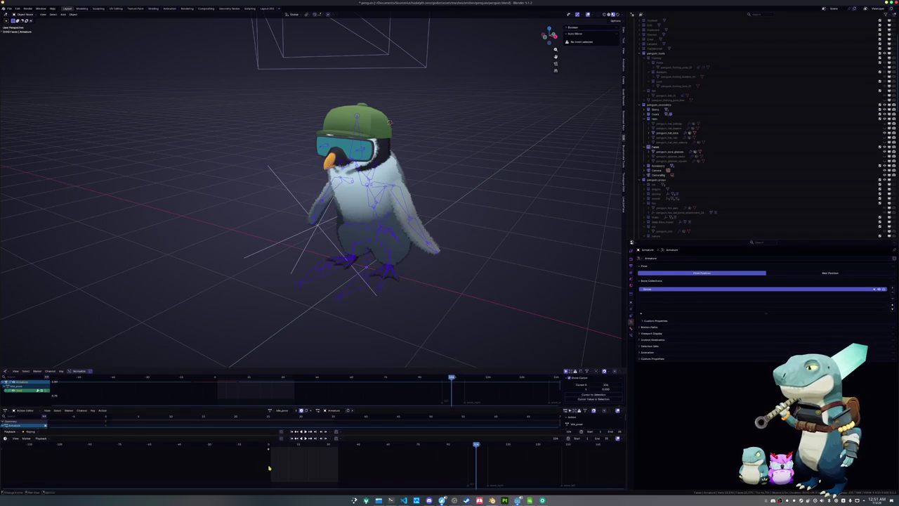
Step: Raise the HADALYTH ZERO (DEBUG) game window over Blender, then switch to the Godot editor
mouse_move(392, 501)
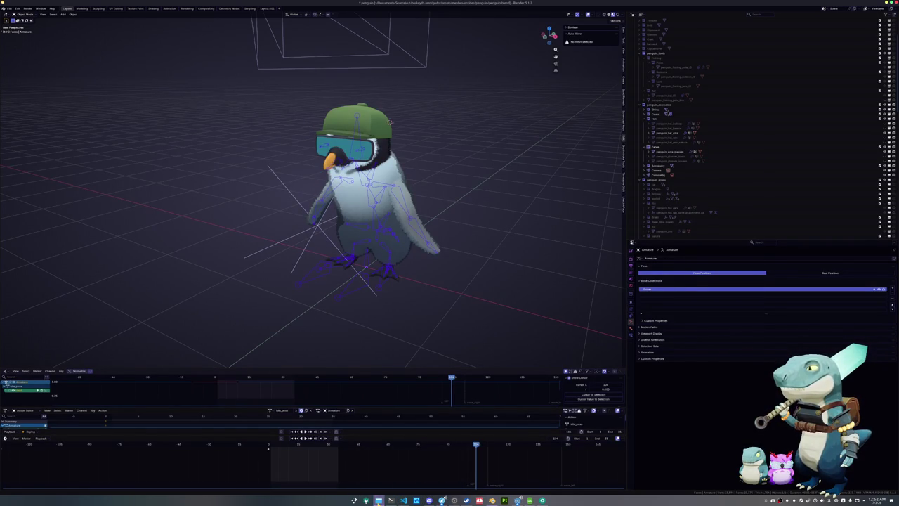
click(518, 500)
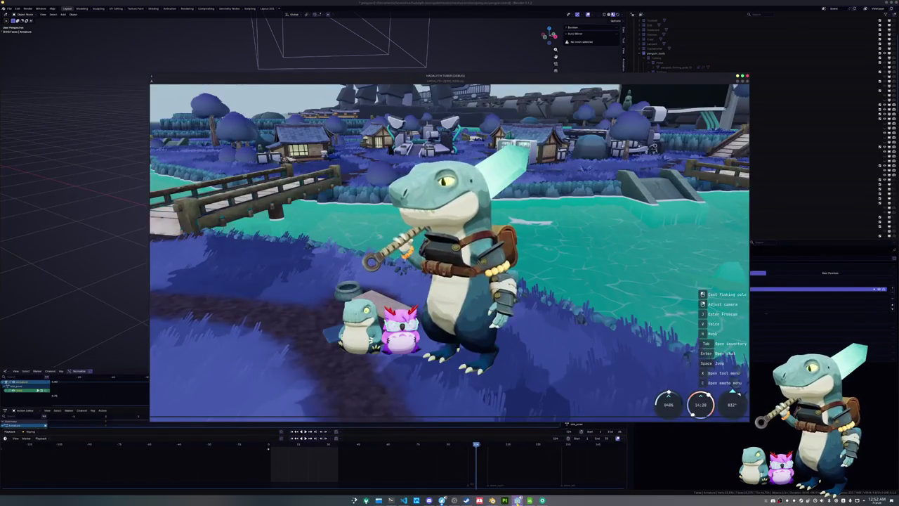
key(alt+Tab)
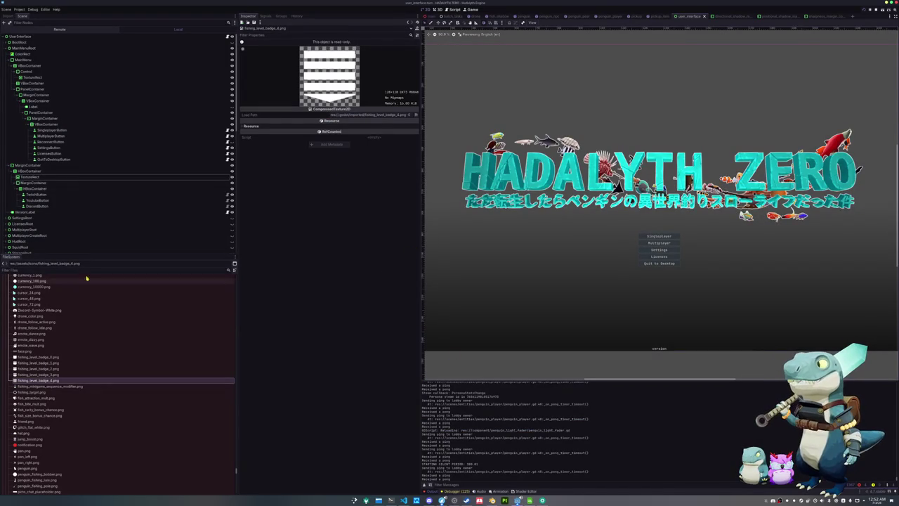
Step: Filter the Godot FileSystem dock down to the fish_data files
text(fish)
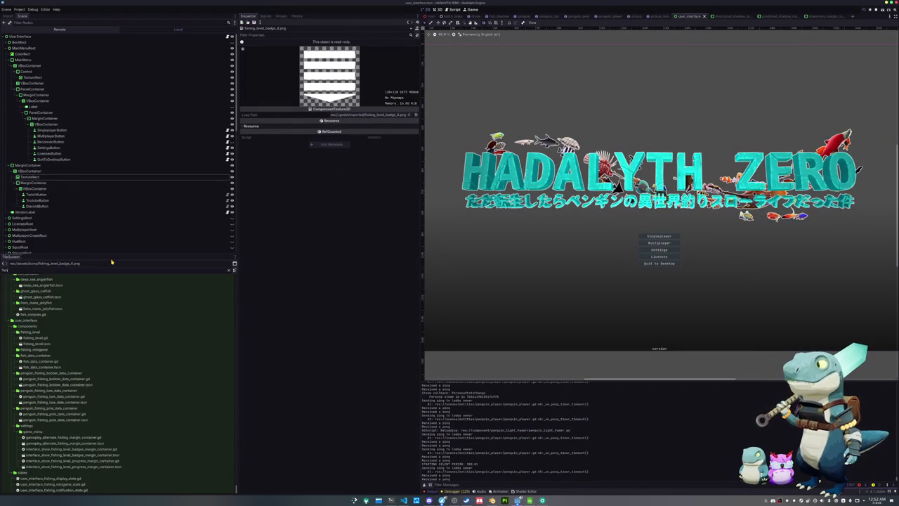
key(BackSpace)
key(BackSpace)
key(BackSpace)
text(dat)
key(Home)
text(fish_)
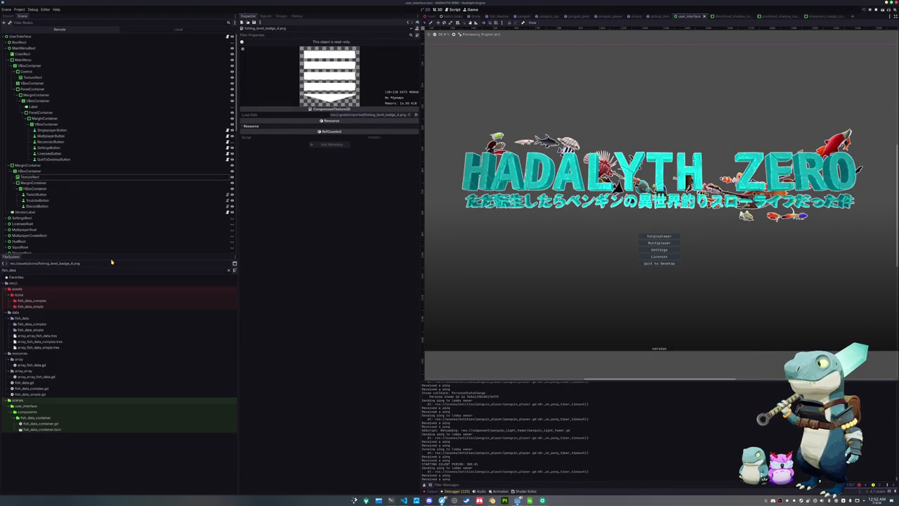
Step: Inspect array_fish_data_complex.tres and array_fish_data_simple.tres, then return to Blender
click(41, 341)
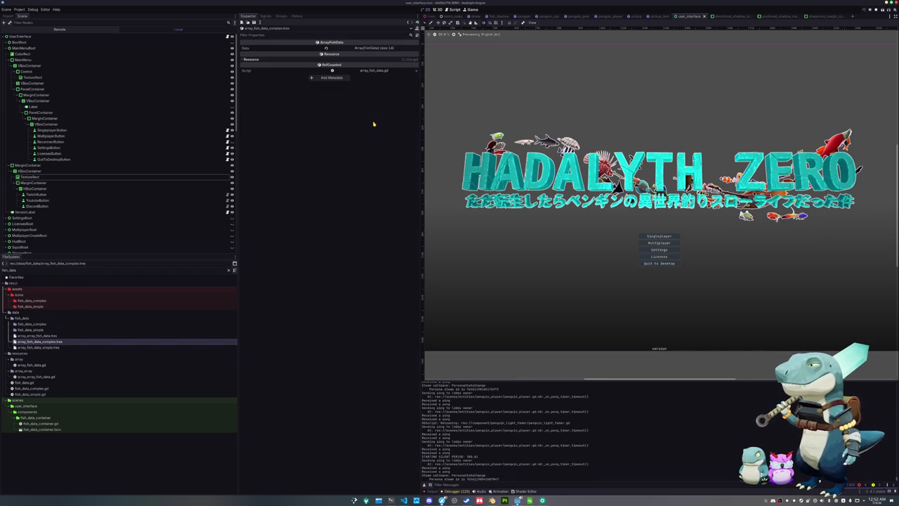
click(71, 348)
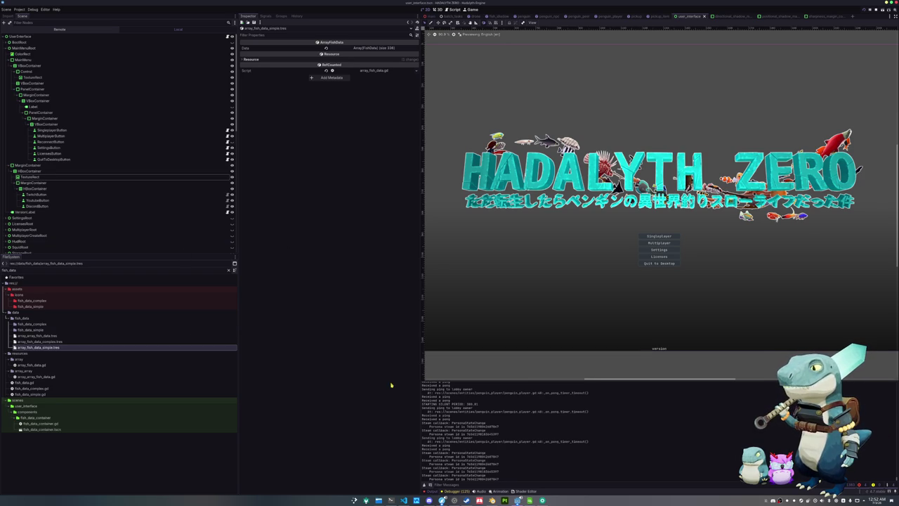
mouse_move(442, 501)
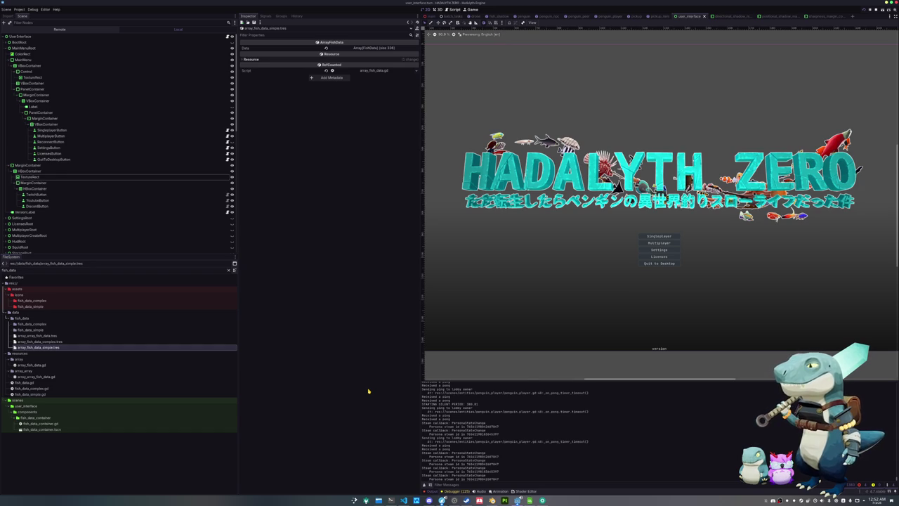
key(alt+Tab)
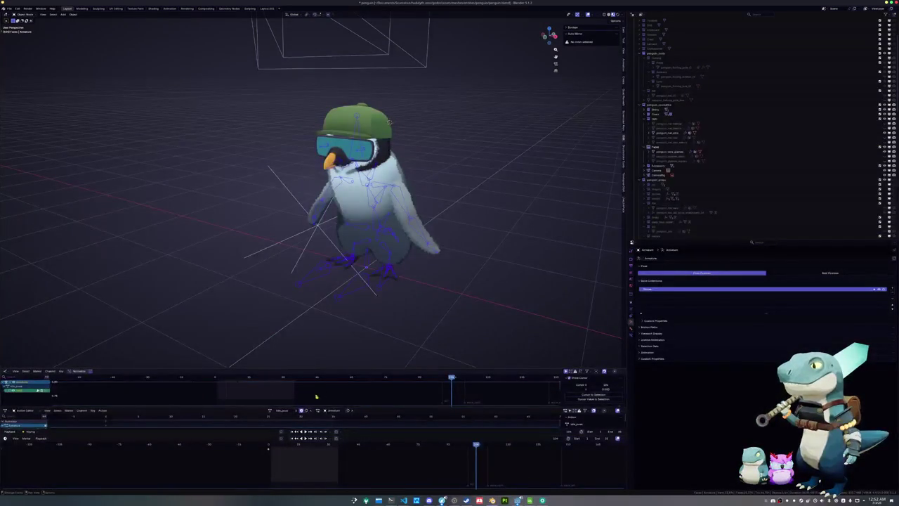
Step: Rename the penguin's current action in the Action Editor to its new arrival-animation name
click(275, 411)
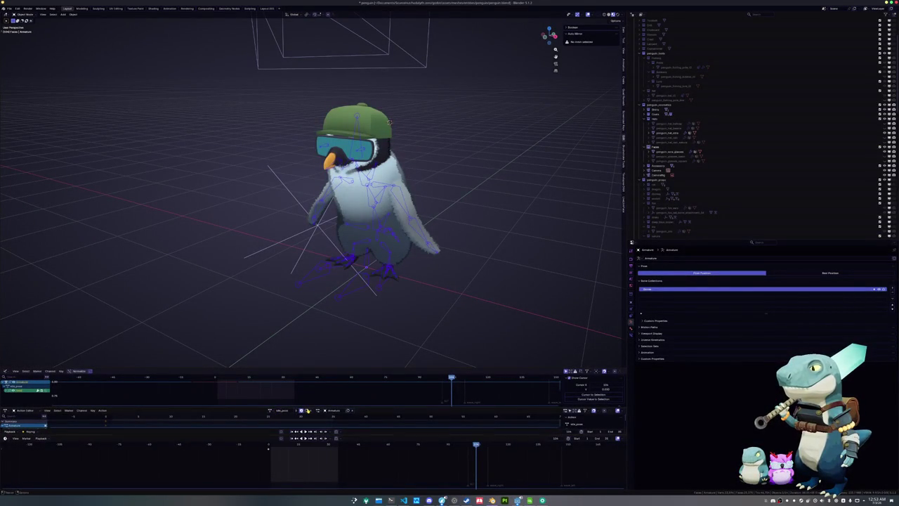
double_click(288, 410)
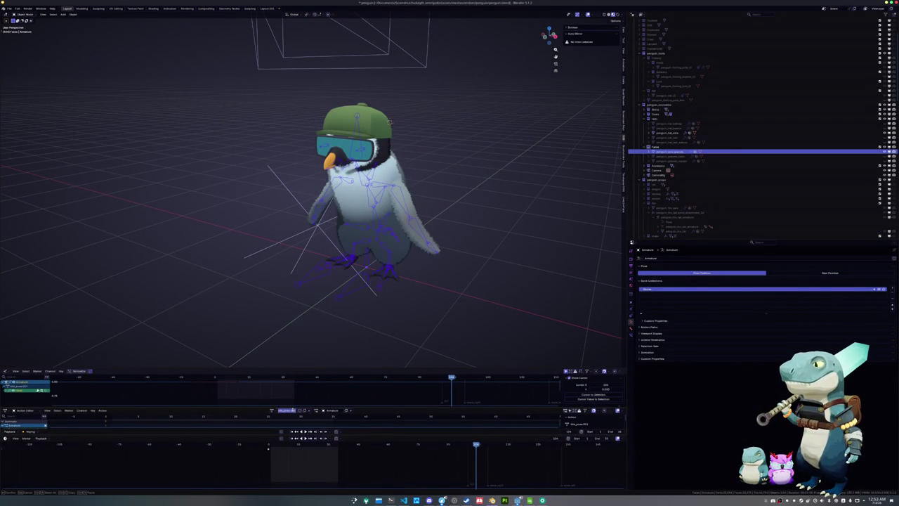
text(wa)
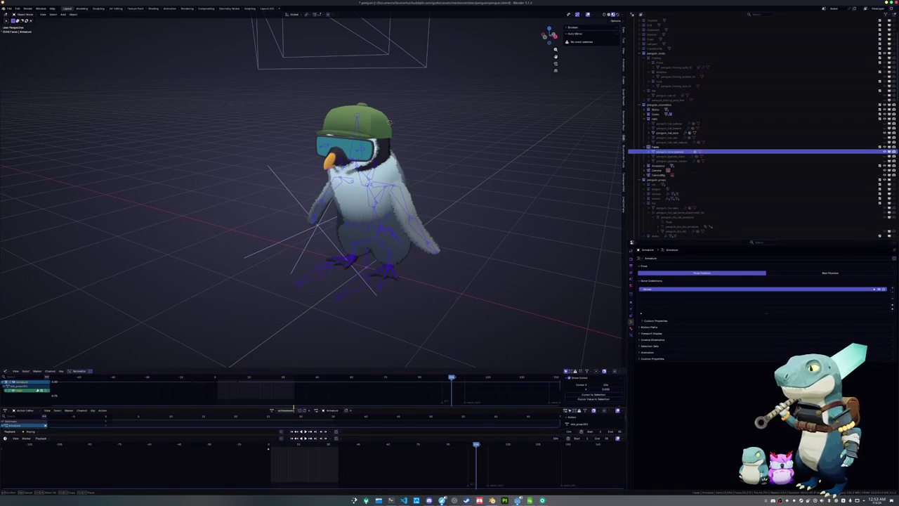
key(Return)
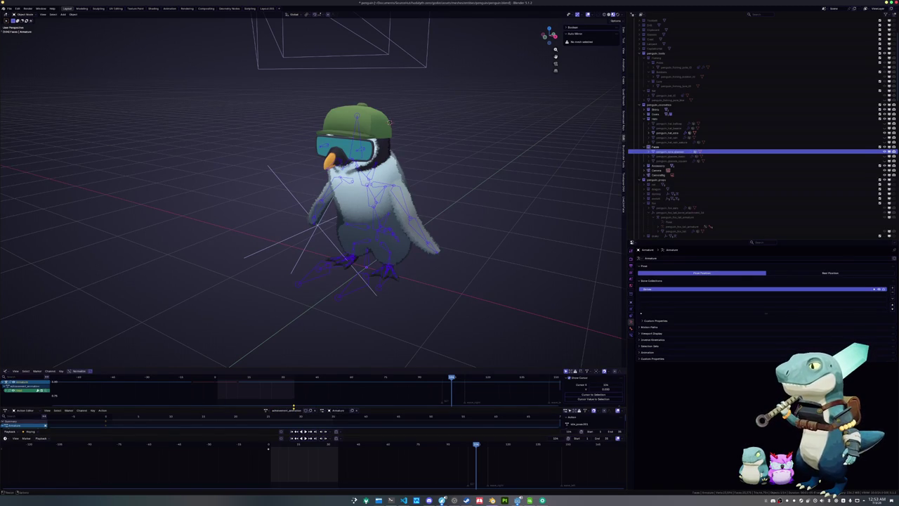
double_click(301, 411)
text(wa)
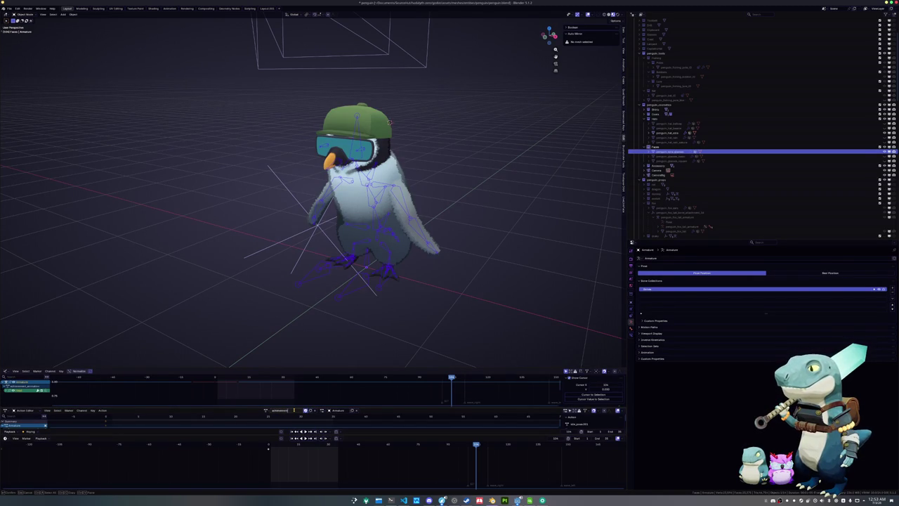
key(Return)
Step: Switch through the other animation actions and save penguin.blend
key(ctrl+z)
key(ctrl+z)
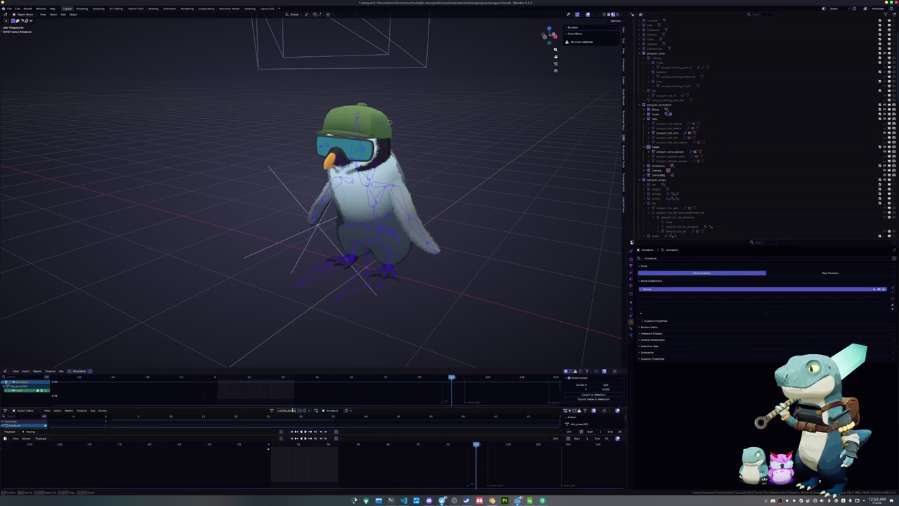
key(ctrl+z)
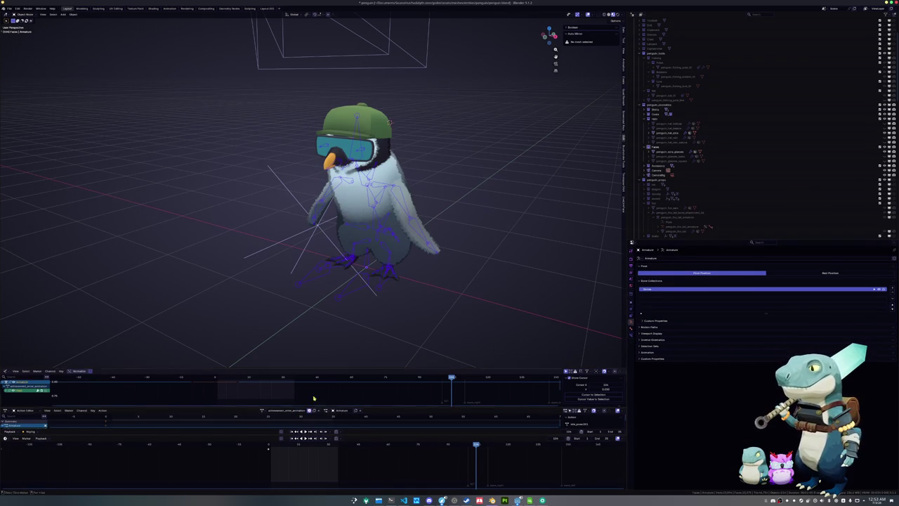
scroll(383, 234, up, 1)
key(ctrl+s)
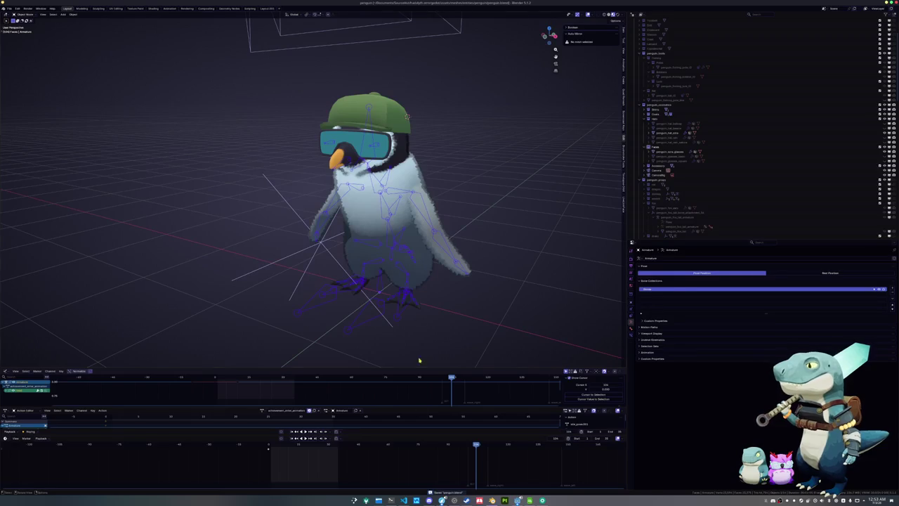
click(442, 501)
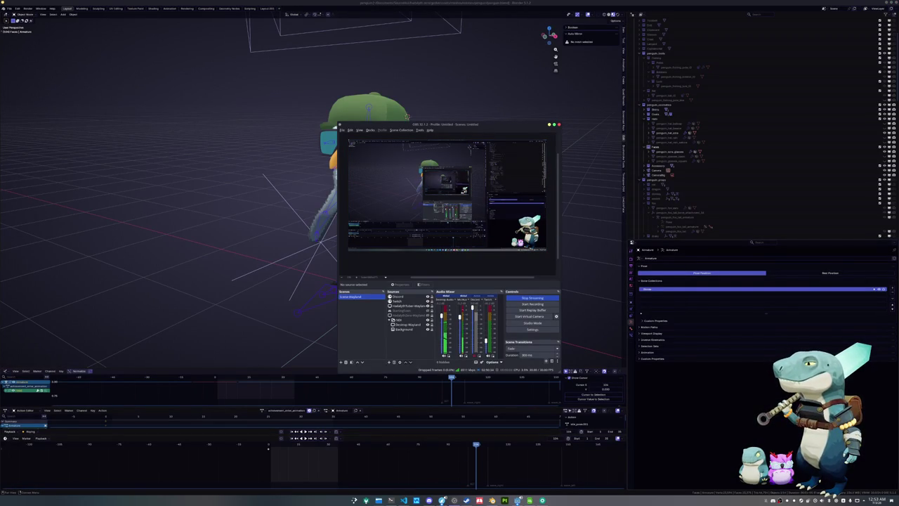
click(407, 116)
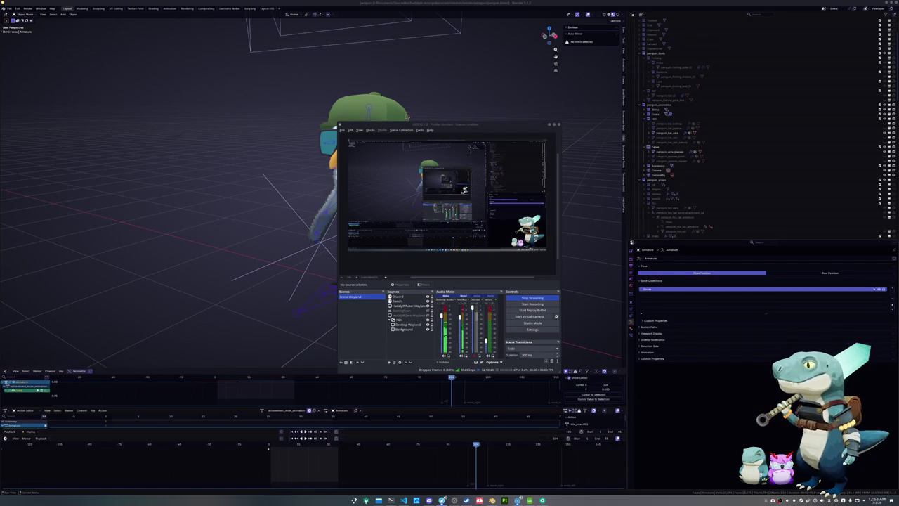
click(595, 317)
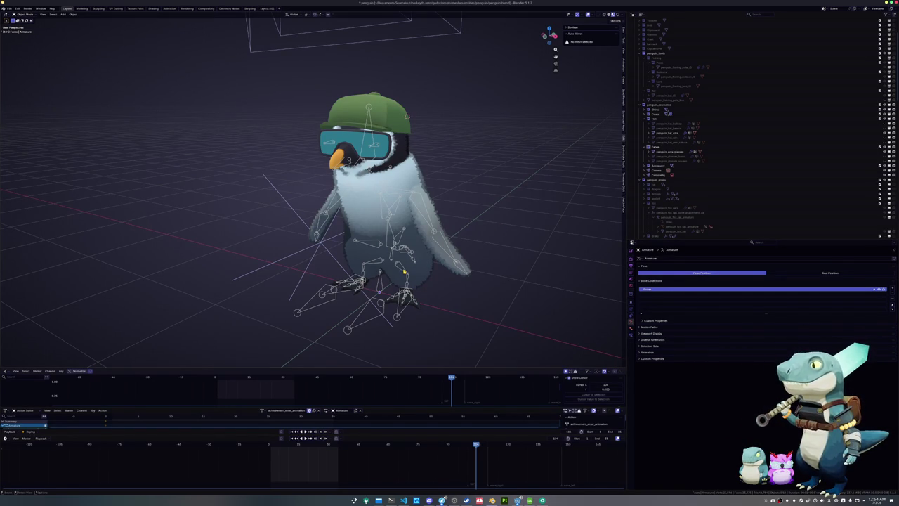
Step: Select the penguin armature, jump to frame 1 and enter Pose Mode
click(404, 274)
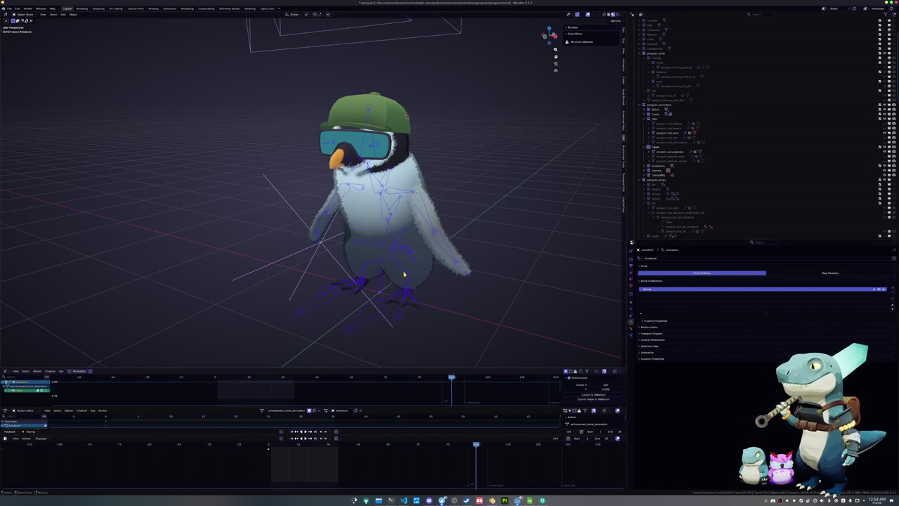
click(270, 446)
key(ctrl+Tab)
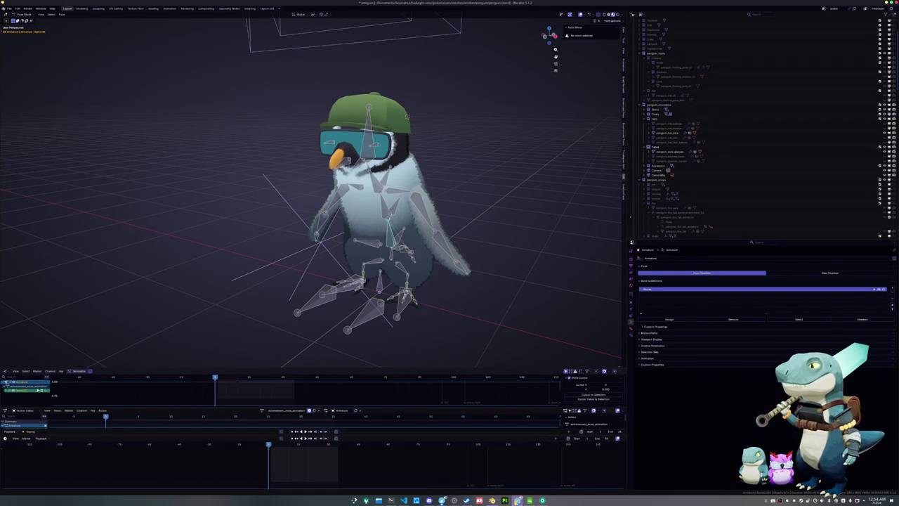
Step: Check the running game's camera around the character, then return to Blender and save penguin.blend
mouse_move(518, 500)
click(589, 469)
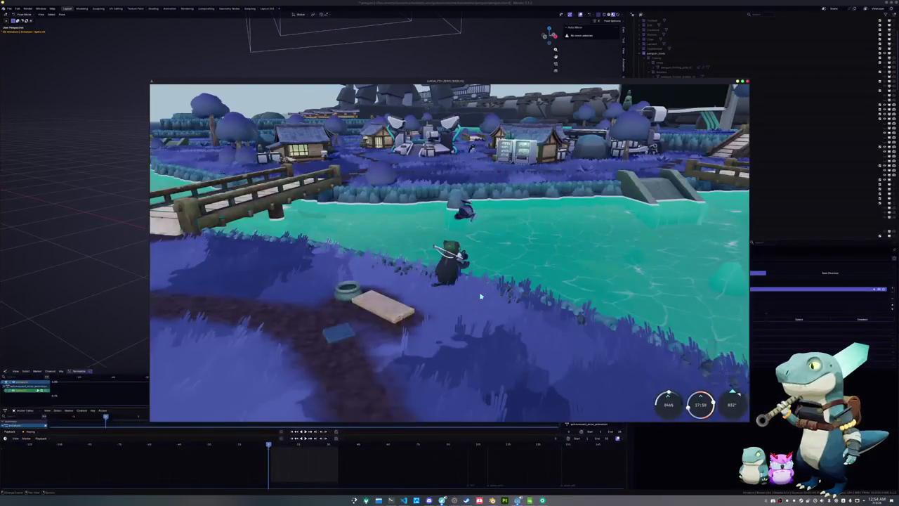
drag(480, 296, 309, 295)
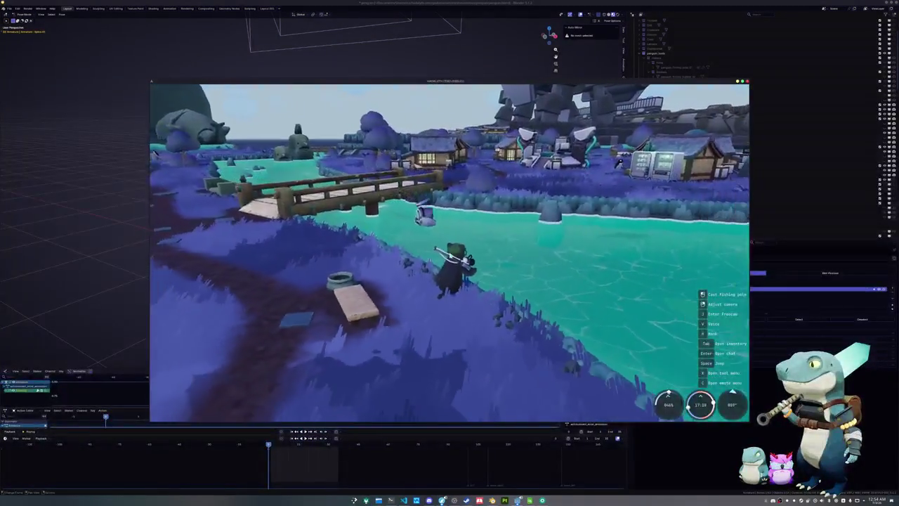
key(alt+Tab)
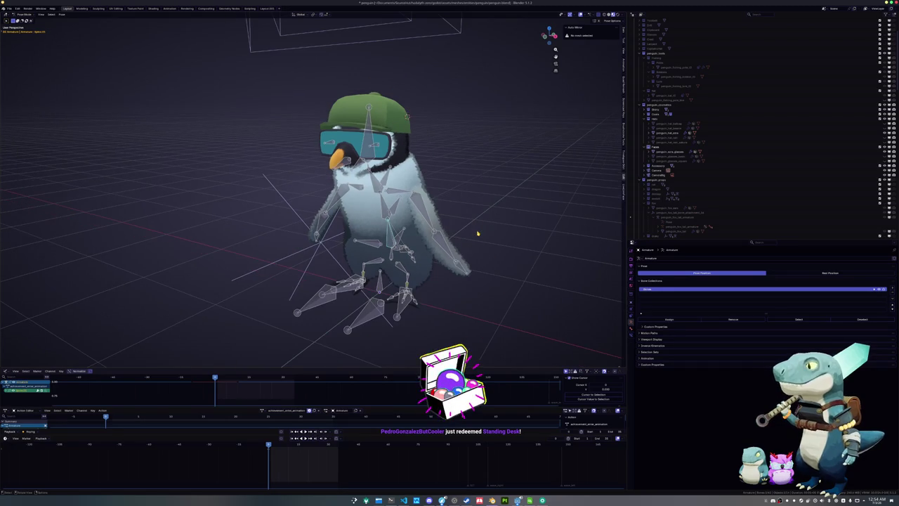
key(ctrl+s)
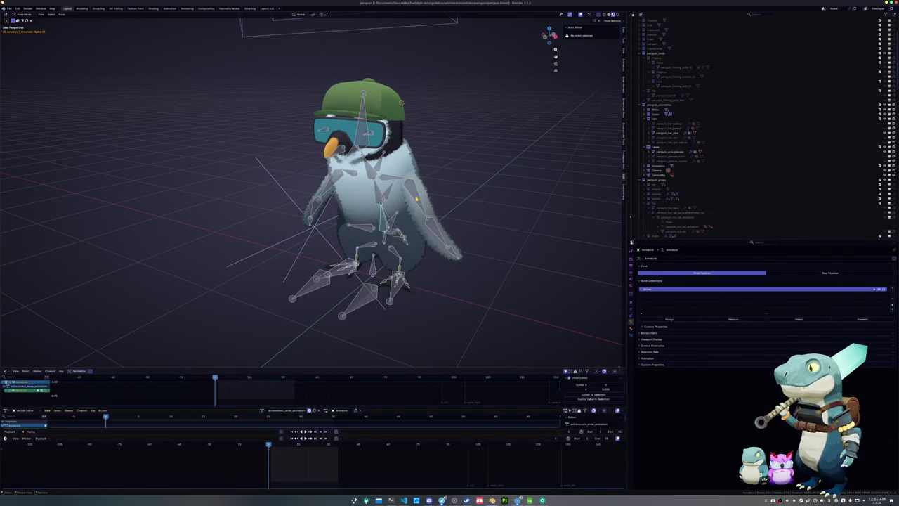
Step: From the right-side view, turn the penguin rig around its vertical Z axis
key(KP_3)
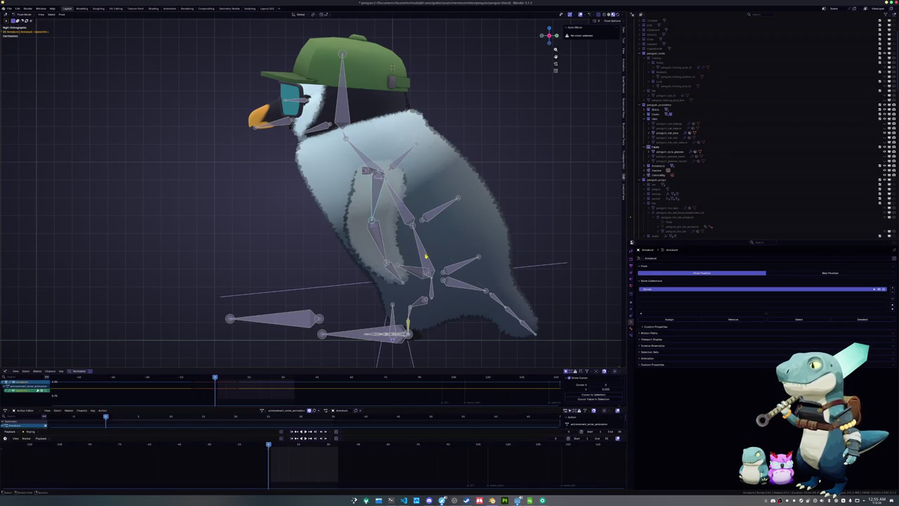
drag(444, 195, 447, 59)
text(rz90)
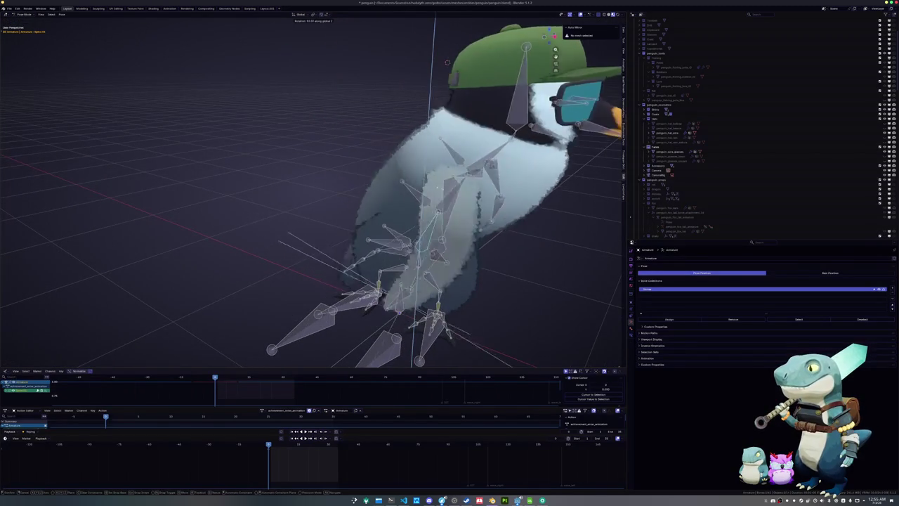
key(Escape)
key(r)
key(z)
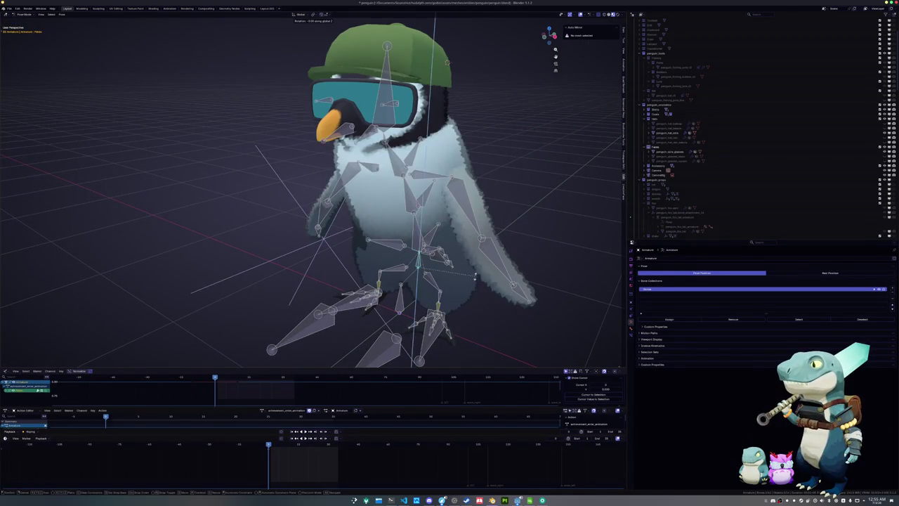
click(472, 271)
scroll(394, 211, up, 3)
Step: Select all bones at a later frame and move and rotate the whole pose
key(a)
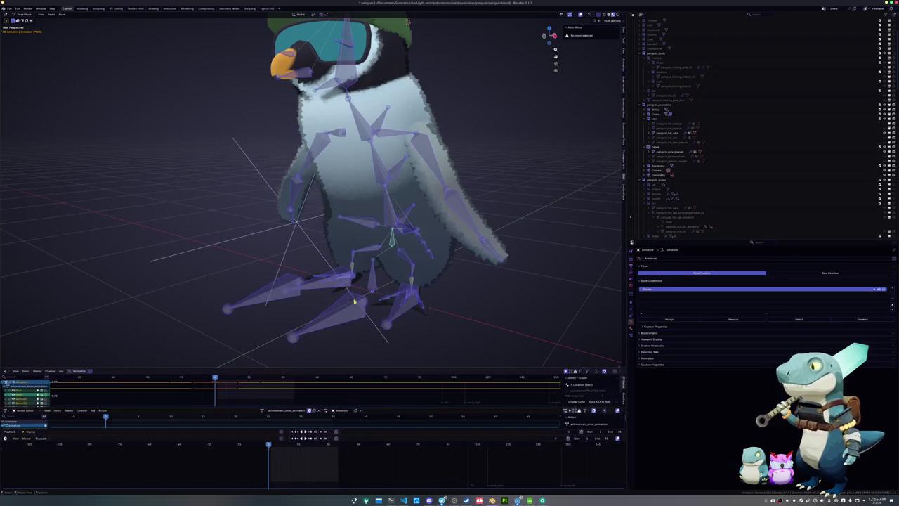
drag(275, 446, 279, 445)
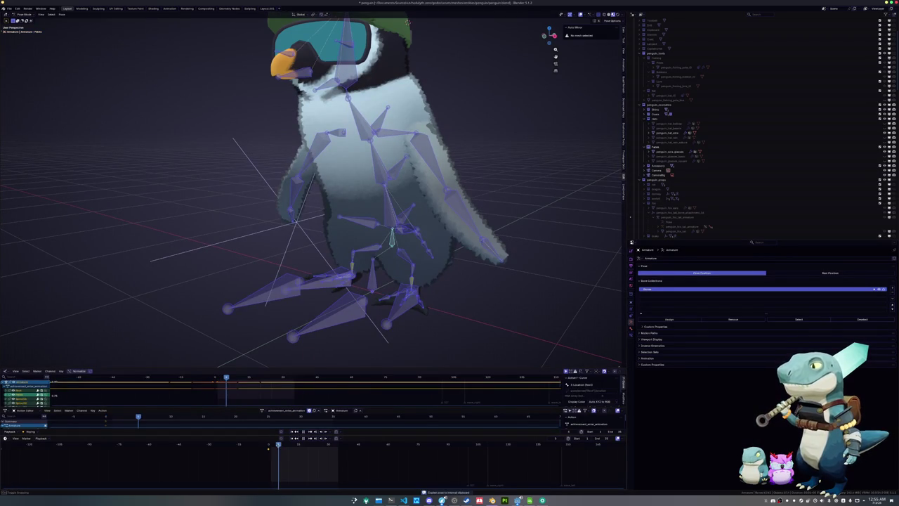
key(g)
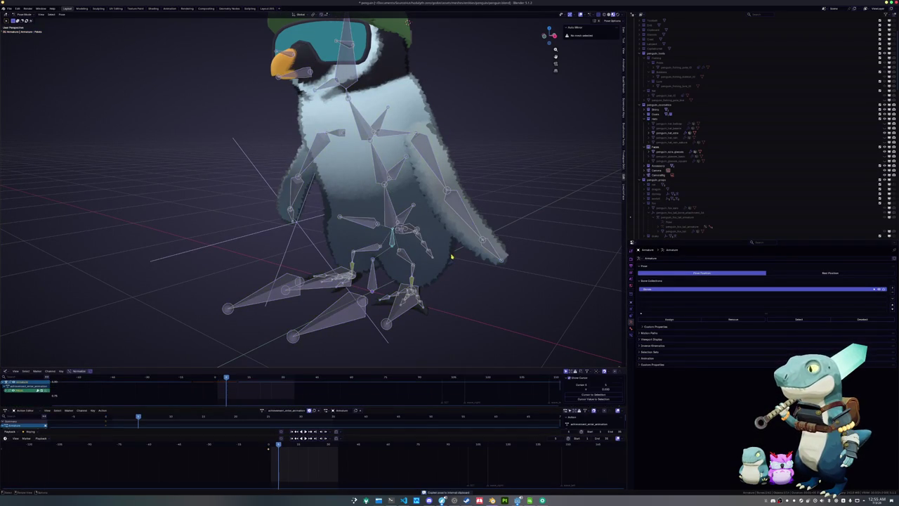
click(447, 275)
key(r)
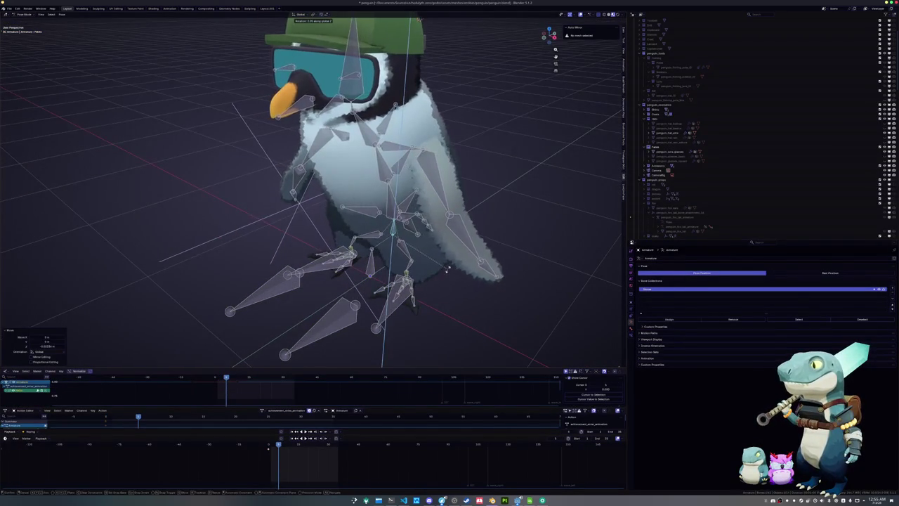
click(448, 267)
Step: From the front view, rotate the spine bone
key(KP_1)
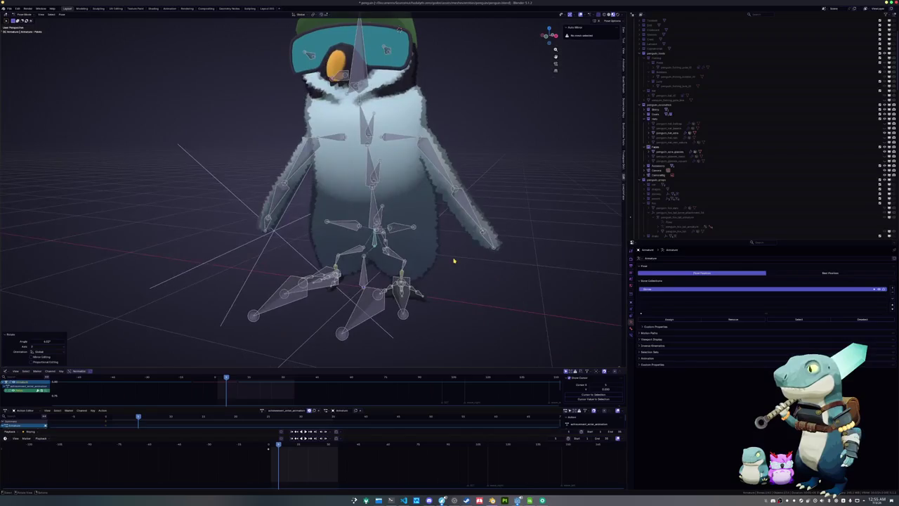
key(r)
key(Escape)
click(350, 210)
key(r)
click(402, 219)
Step: Tilt the upper body bones forward around their local X axis
mouse_move(401, 220)
mouse_down()
mouse_move(414, 177)
mouse_move(435, 207)
mouse_up()
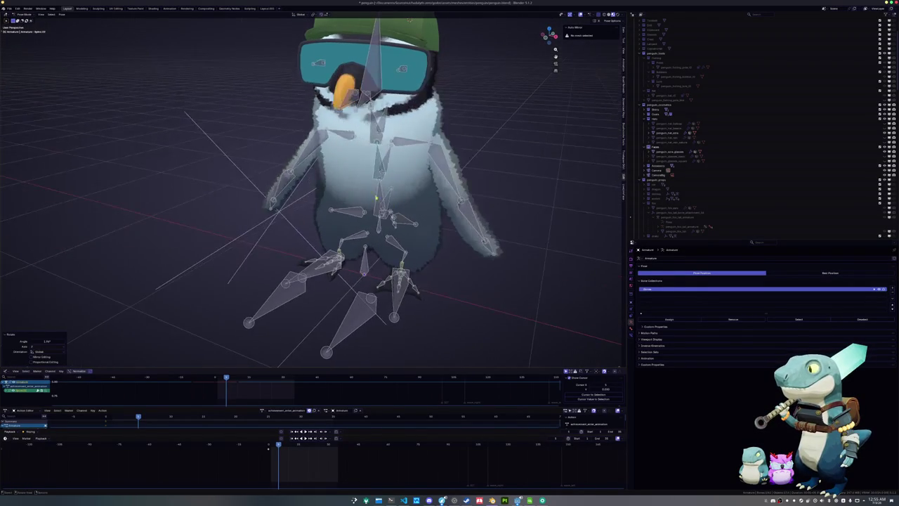
scroll(309, 147, up, 2)
key(r)
key(x)
key(x)
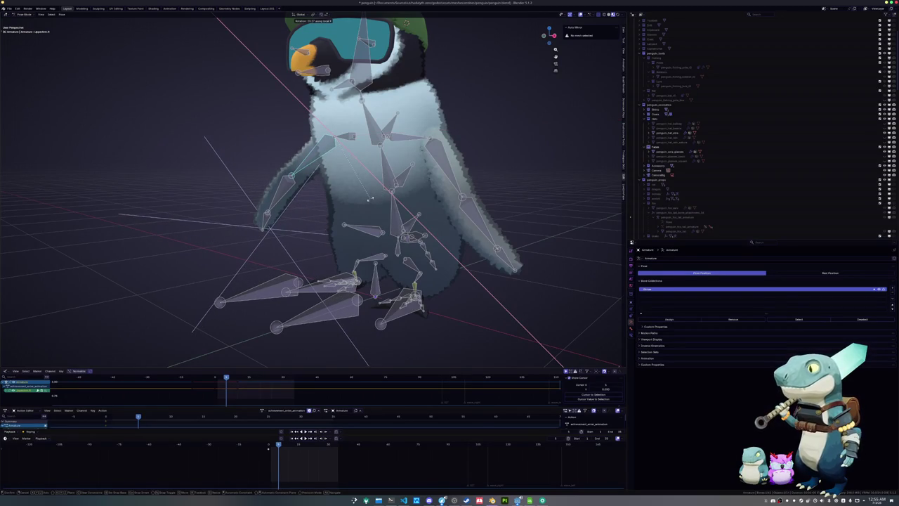
click(407, 191)
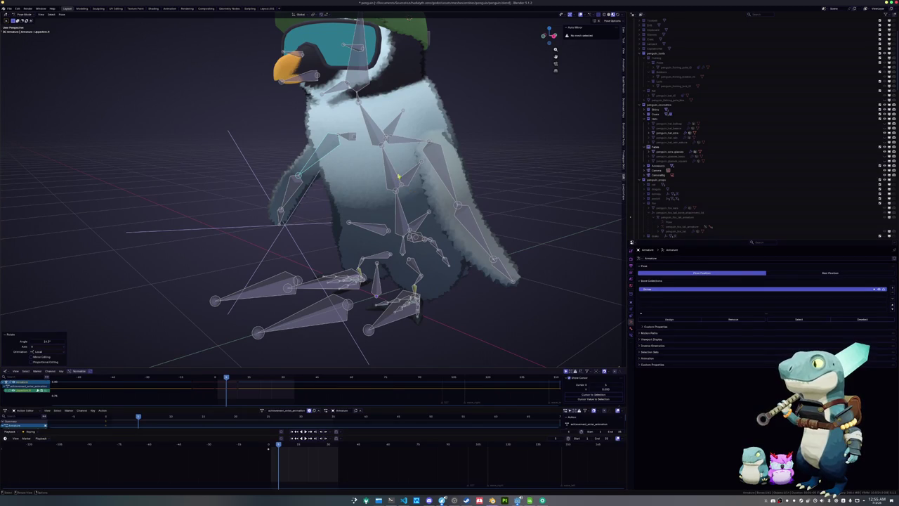
Step: Turn the tail bone down with two rotations around its local Z axis
key(r)
key(z)
key(z)
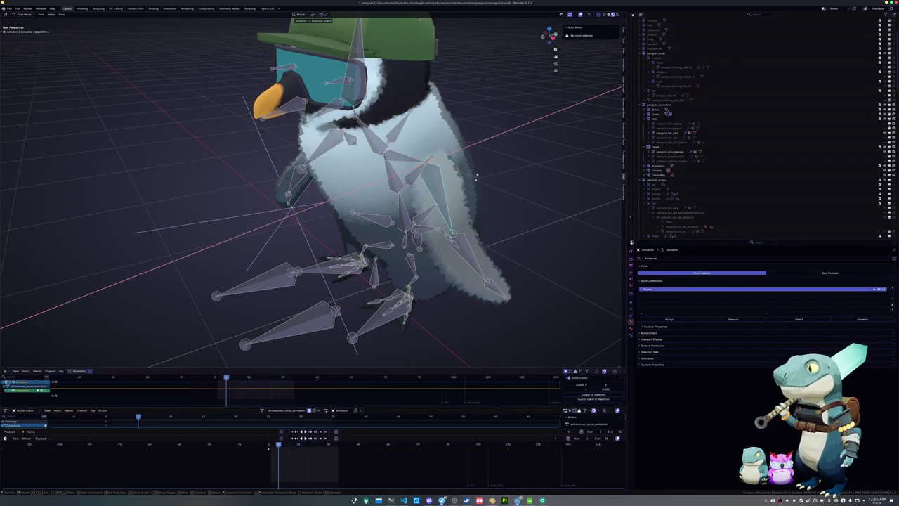
click(476, 225)
key(r)
key(z)
key(z)
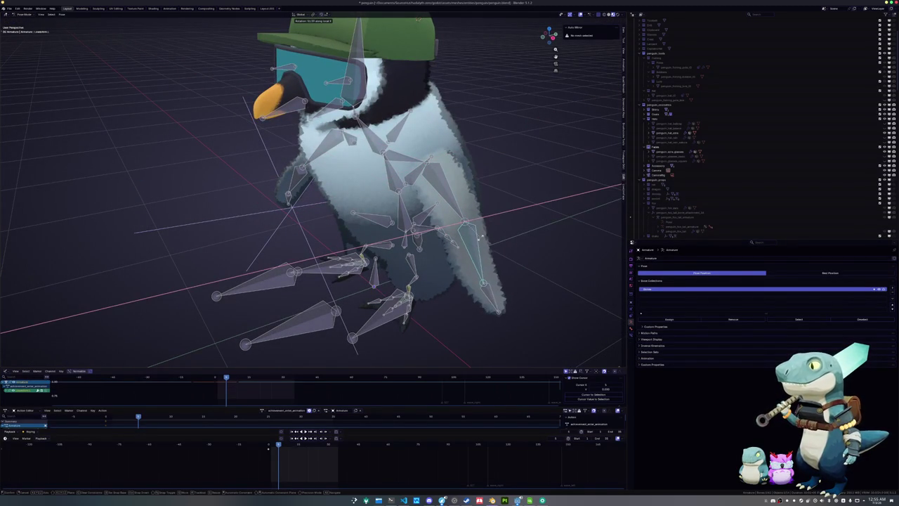
click(473, 237)
scroll(434, 236, up, 2)
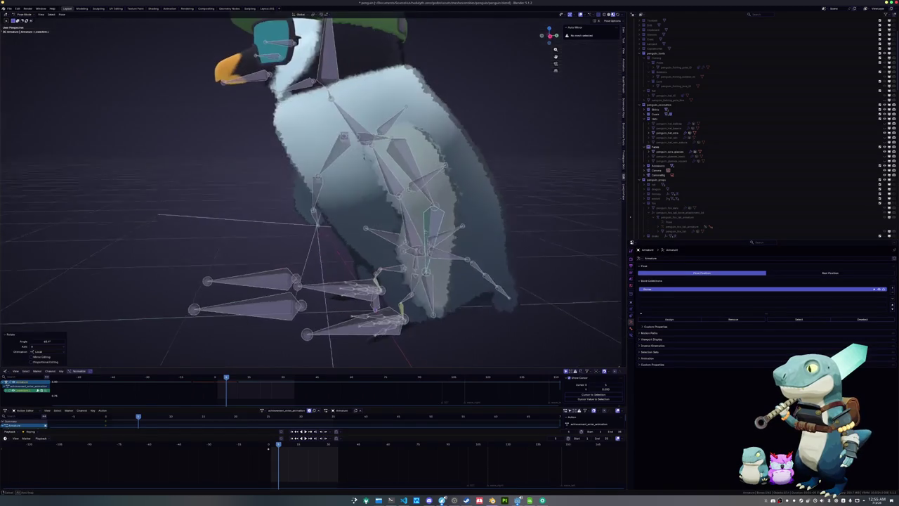
Step: Rotate two more bones around their local X axes
key(r)
key(x)
key(x)
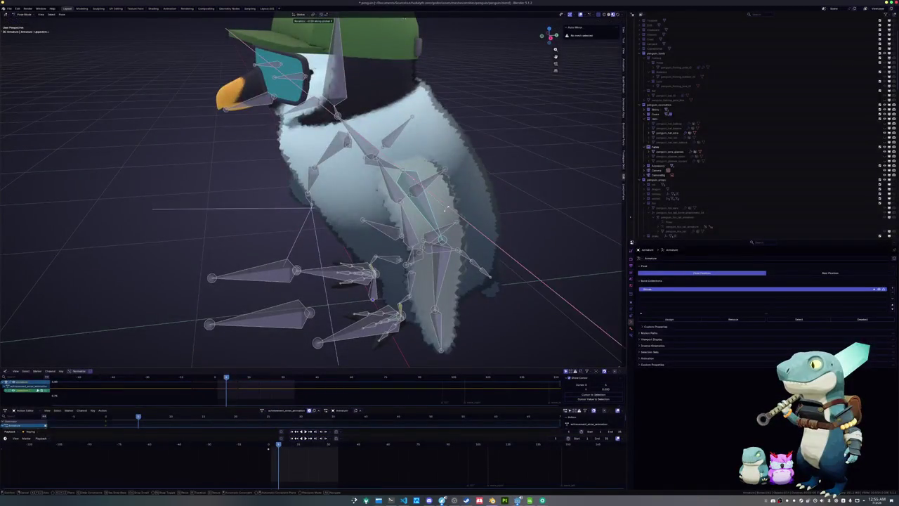
click(452, 201)
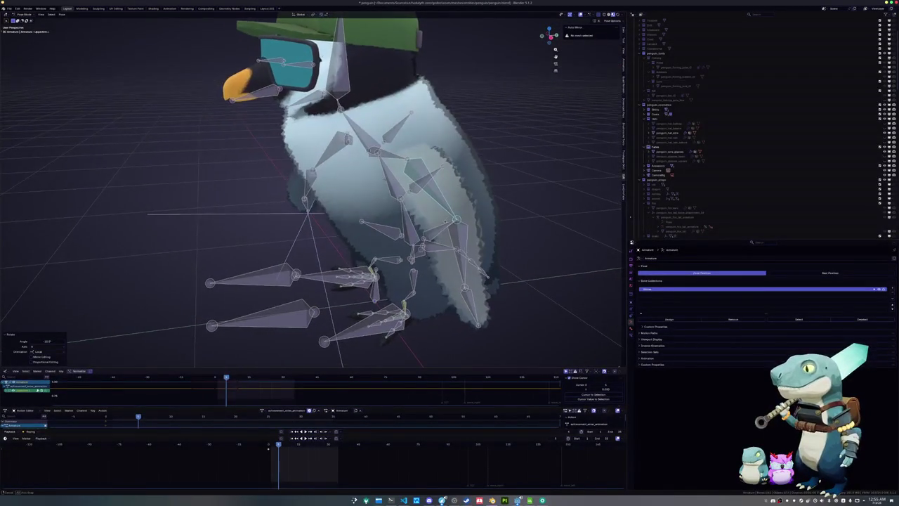
drag(478, 302, 485, 298)
key(r)
key(x)
key(x)
click(475, 307)
Step: Rotate the selected bones around the global X axis from frontal and top-down angles
mouse_move(475, 308)
mouse_down()
mouse_move(392, 224)
mouse_move(386, 242)
mouse_up()
key(r)
key(x)
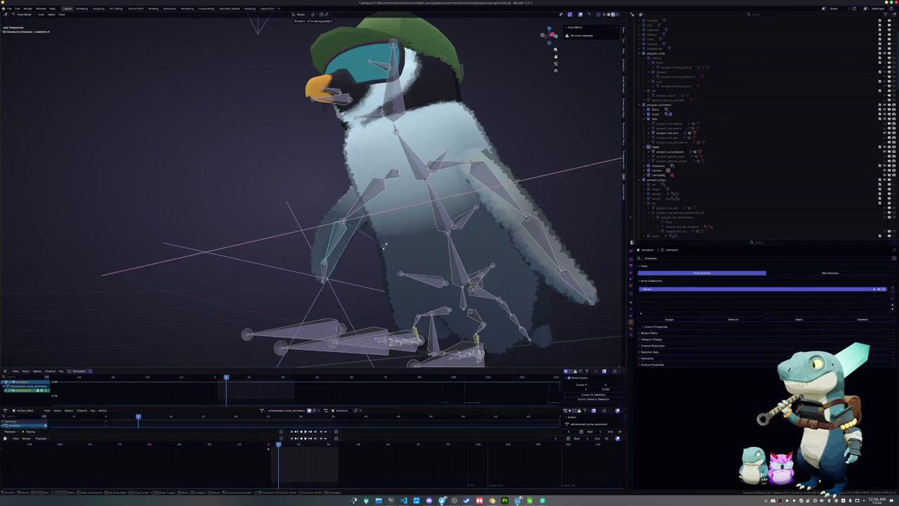
click(344, 261)
mouse_move(344, 261)
mouse_down()
mouse_move(512, 274)
mouse_move(422, 232)
mouse_move(398, 231)
mouse_up()
key(r)
key(x)
click(371, 232)
Step: Splay the wing bones, switching their rotation from local X to a vertical axis
key(r)
key(x)
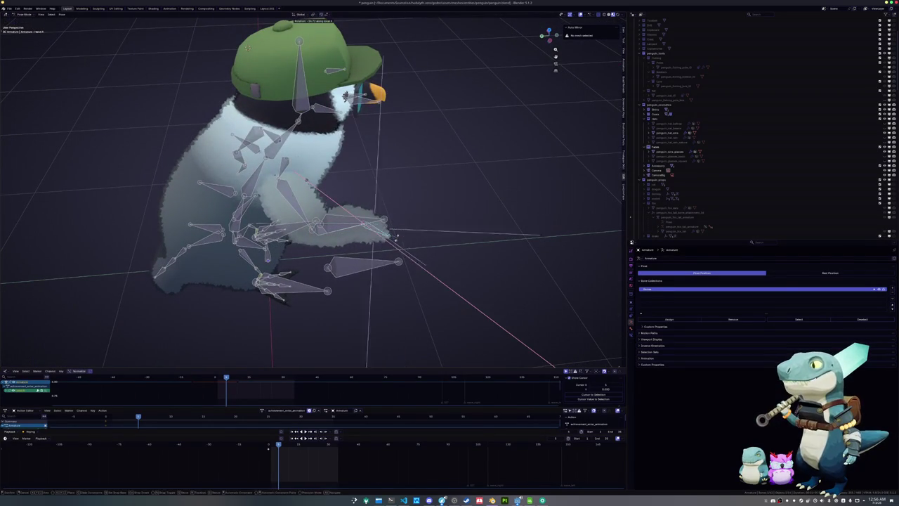
click(400, 234)
key(r)
key(x)
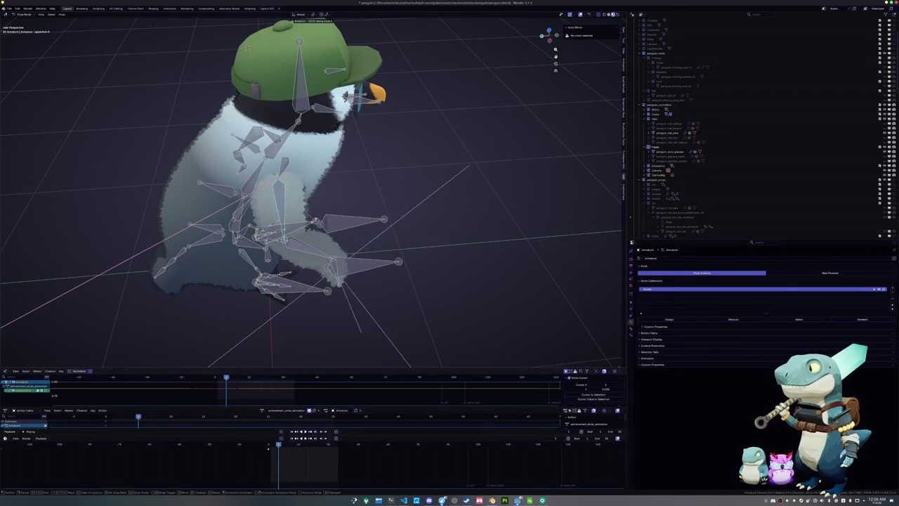
key(x)
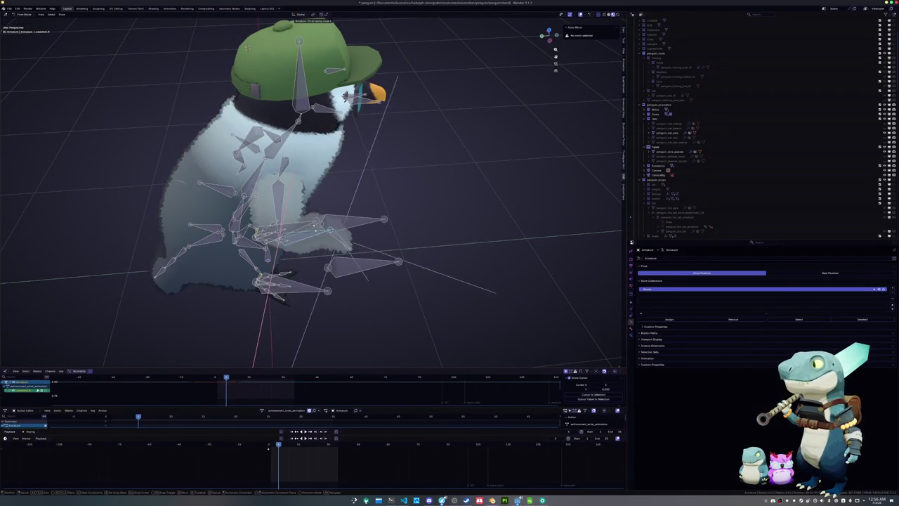
click(329, 229)
mouse_move(329, 229)
mouse_down()
mouse_move(239, 228)
mouse_move(319, 211)
mouse_move(358, 214)
mouse_up()
Step: In the front view, rotate the selected bones around the global Z axis
key(KP_1)
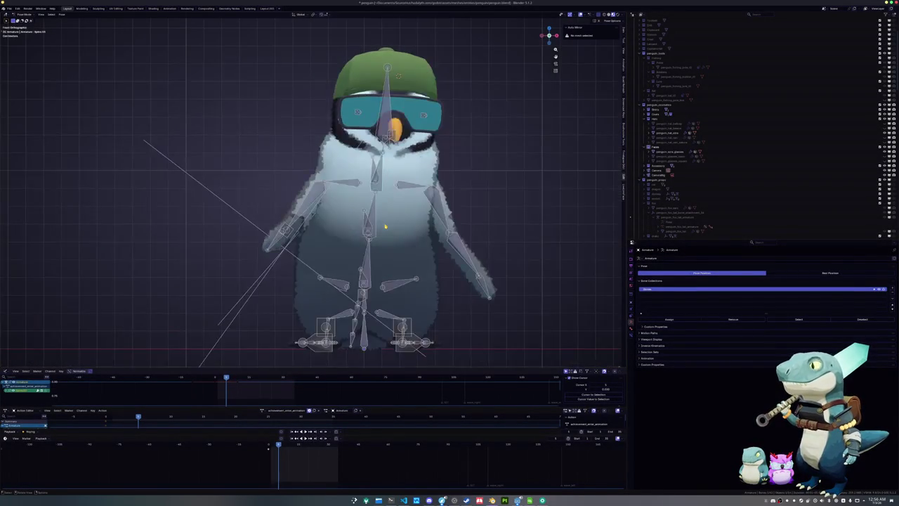
key(r)
key(z)
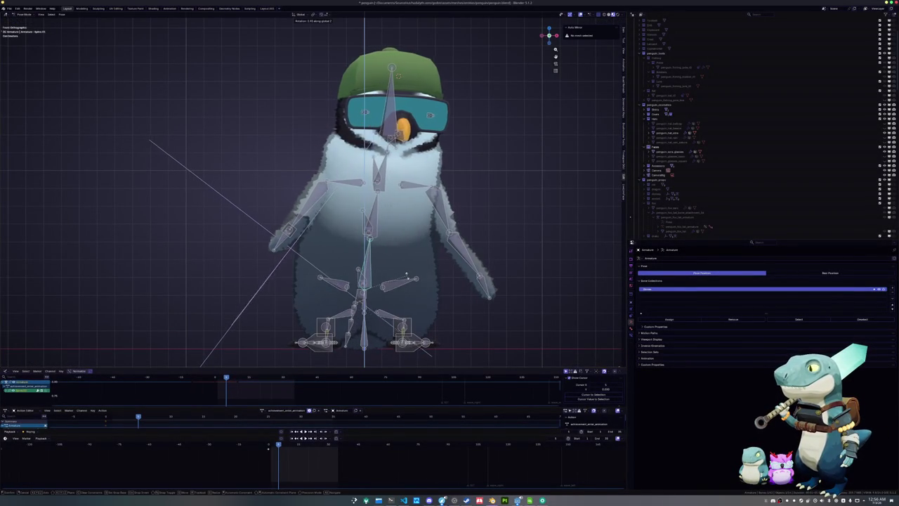
click(407, 278)
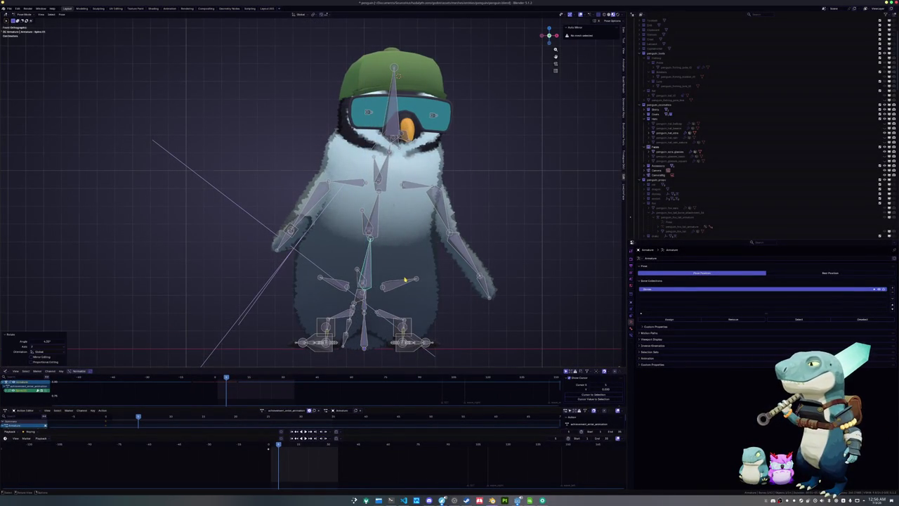
Step: Rotate the selected bone in the right-side view, then orbit around to inspect the pose
key(KP_3)
key(r)
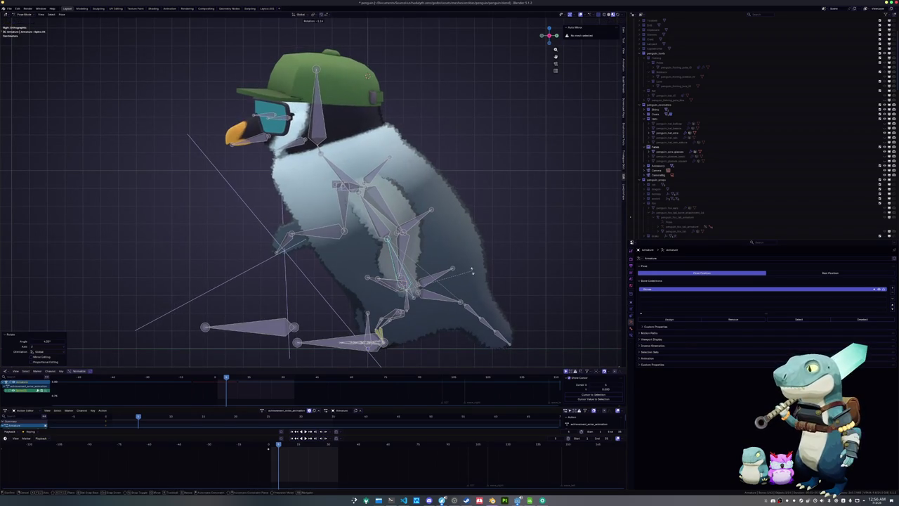
click(449, 230)
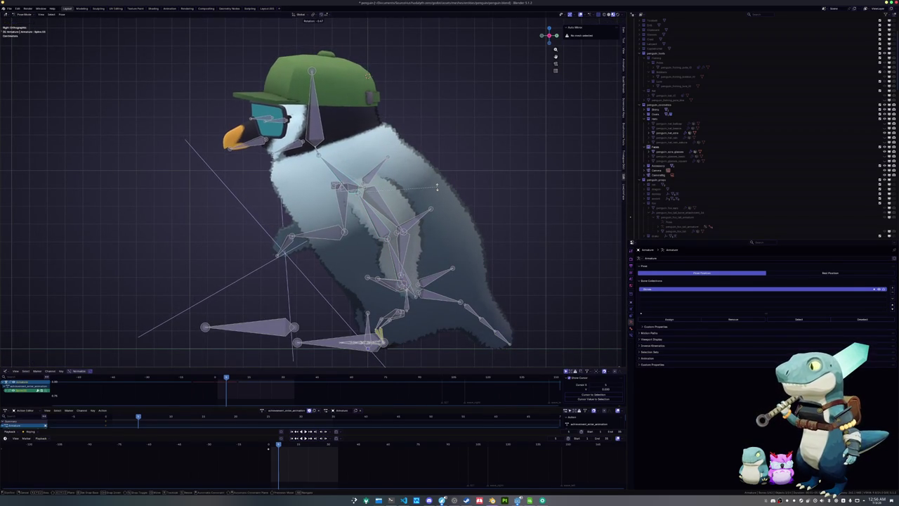
key(KP_4)
key(KP_4)
key(KP_4)
key(KP_8)
key(KP_8)
scroll(421, 201, down, 4)
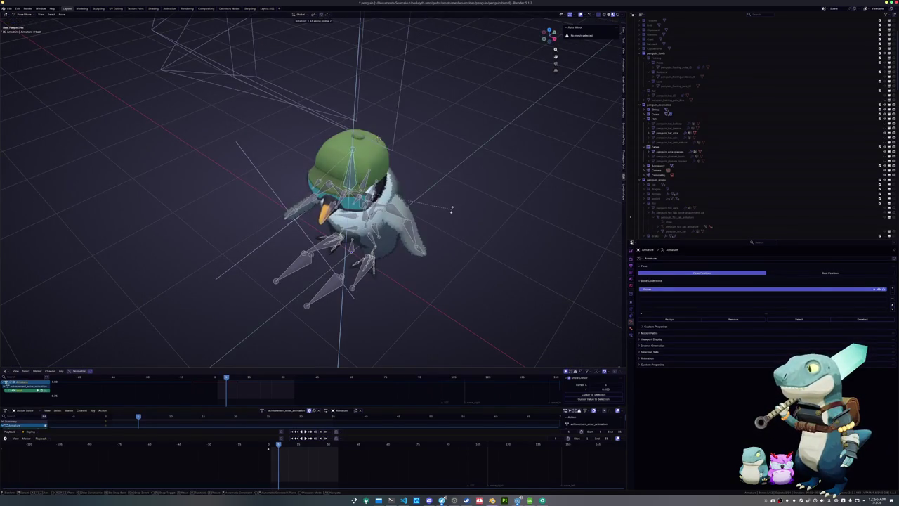
key(KP_2)
key(KP_2)
Step: Keyframe the whole rig's current pose, then give the selected bones a first rotation
key(a)
key(i)
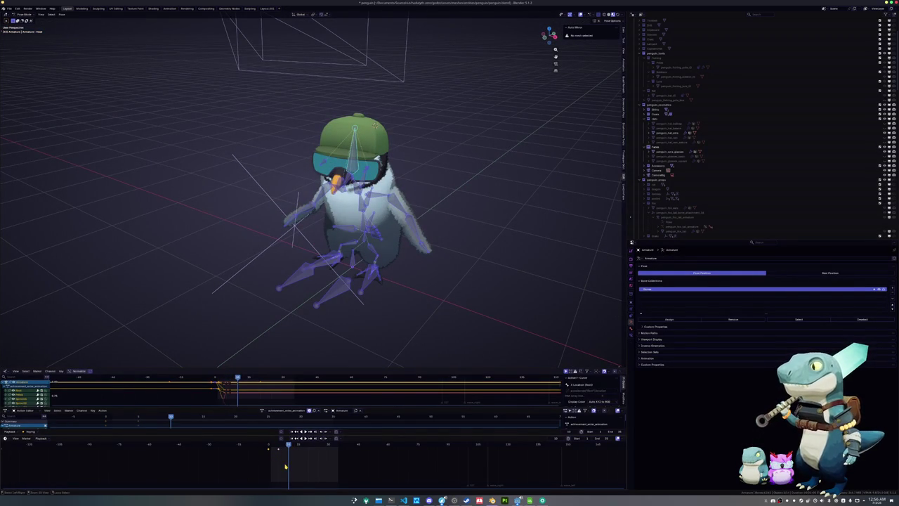
key(KP_Decimal)
key(alt+a)
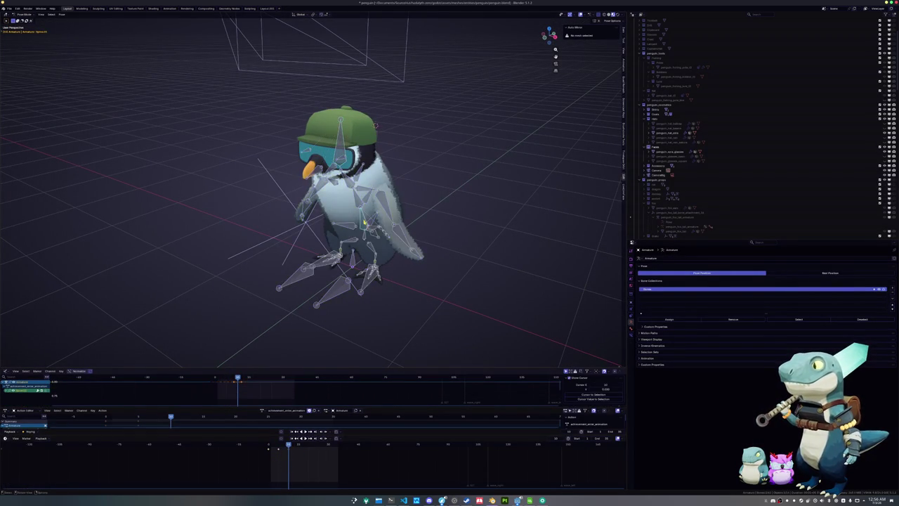
scroll(365, 211, up, 3)
key(r)
click(400, 93)
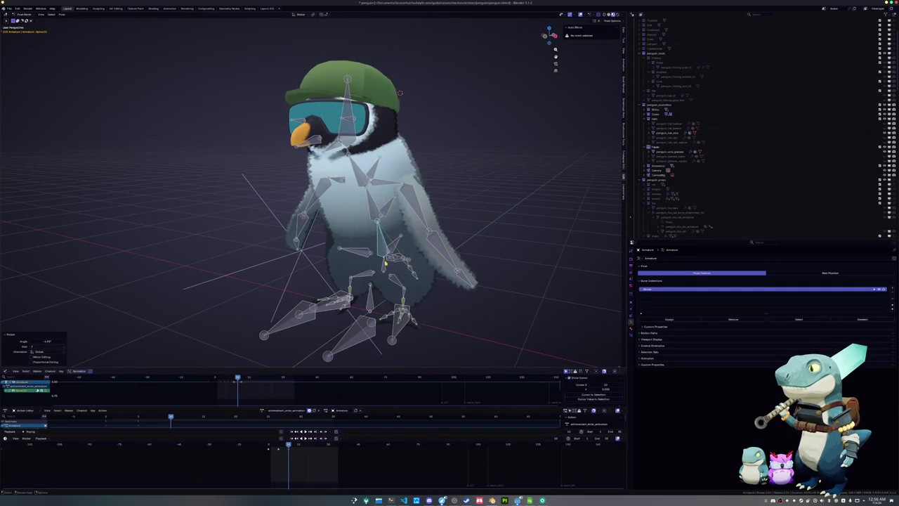
Step: Shift the selected bones vertically along the Z axis, checking from the front view
key(KP_1)
scroll(411, 321, up, 3)
key(g)
key(z)
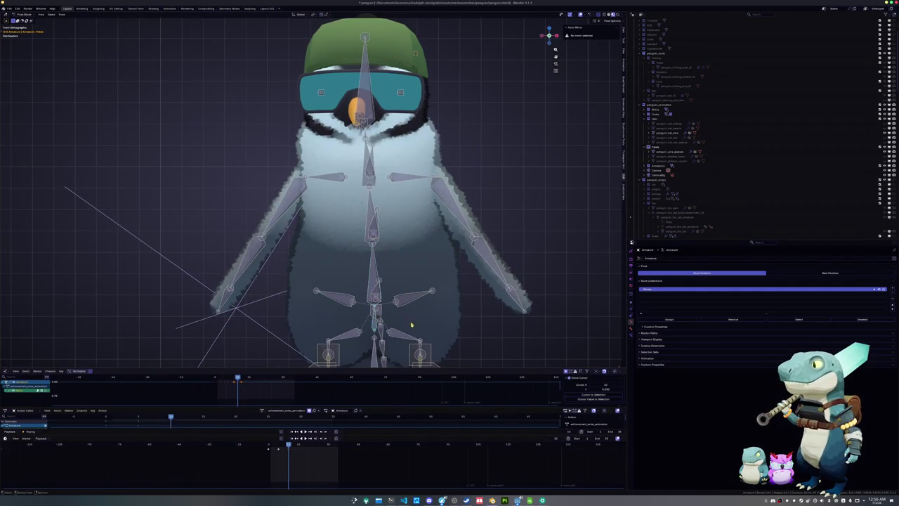
key(Escape)
scroll(413, 288, up, 2)
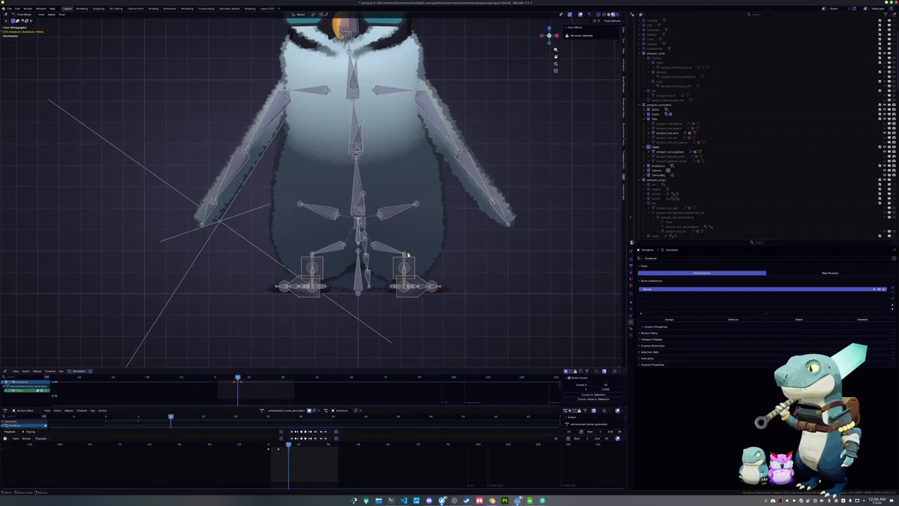
key(g)
key(z)
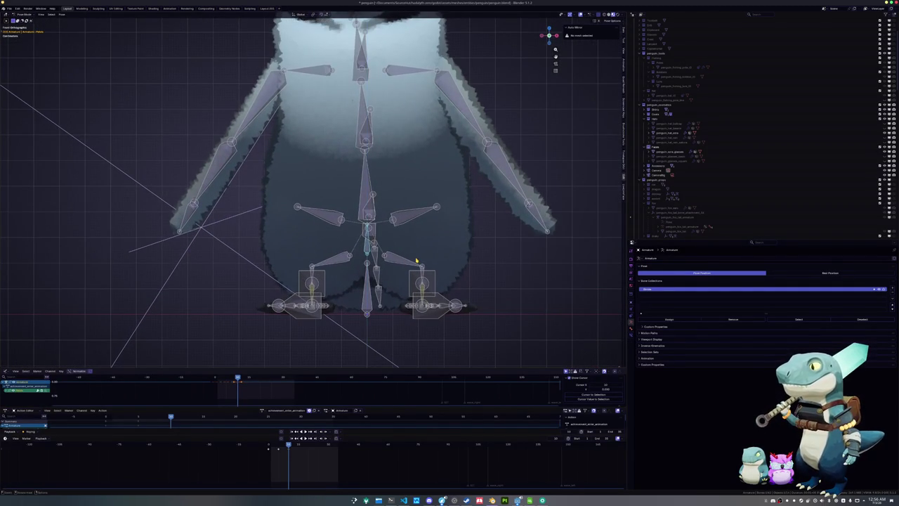
key(KP_8)
click(433, 260)
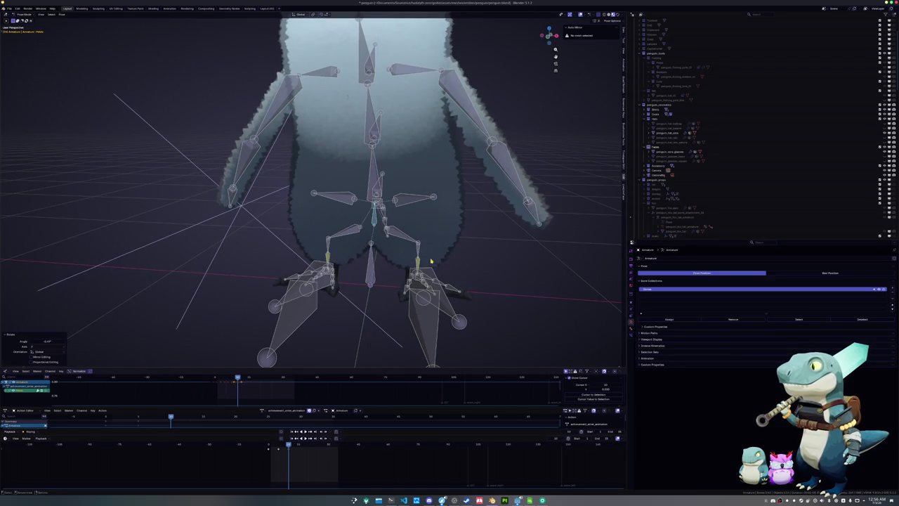
Step: Select the spine bone and rotate it to start the lean
key(KP_1)
scroll(453, 263, up, 3)
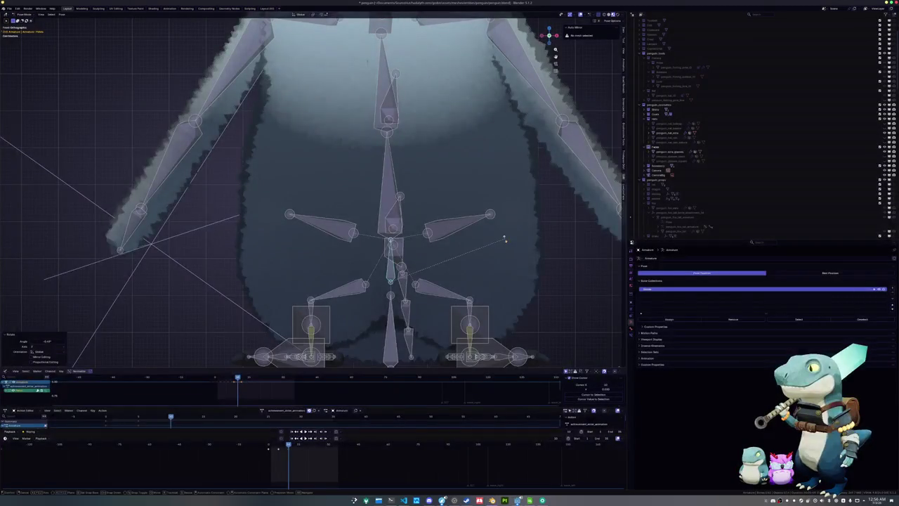
scroll(382, 242, up, 3)
click(381, 243)
key(r)
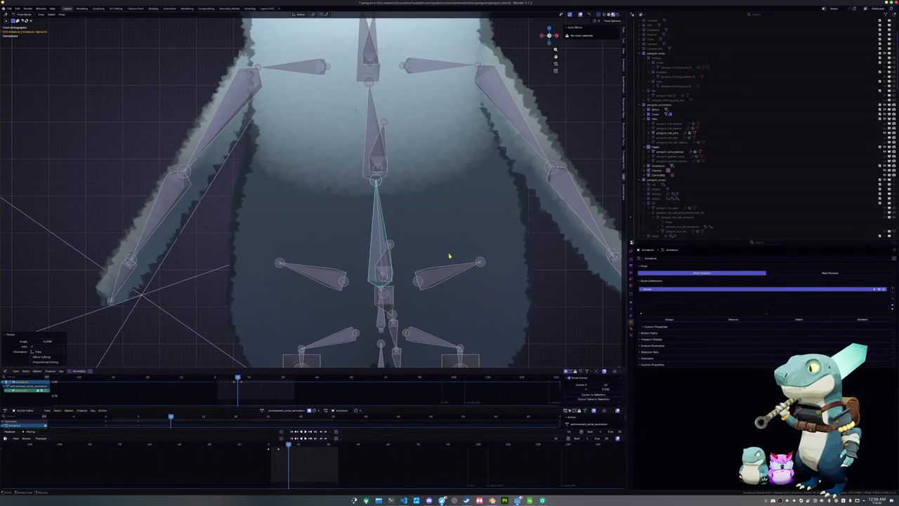
scroll(448, 254, down, 3)
scroll(421, 250, down, 2)
key(KP_8)
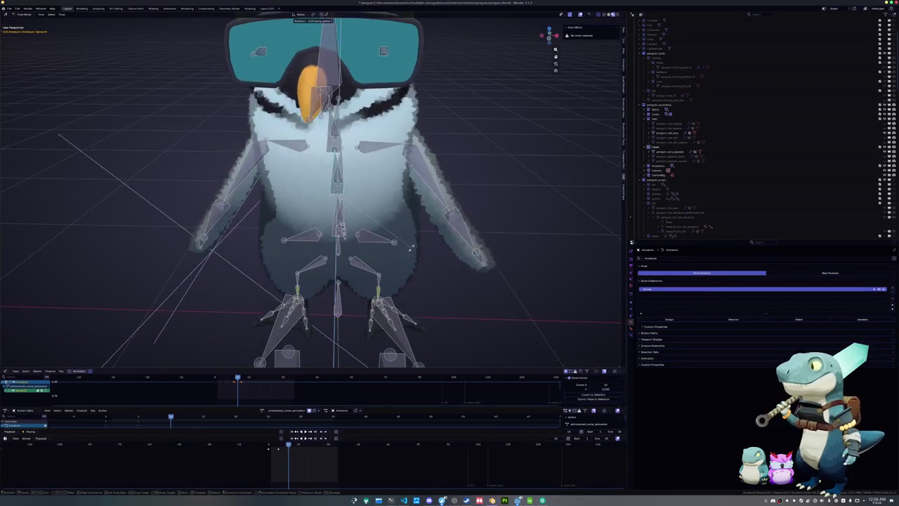
click(409, 245)
Step: Tilt the upper body forward with further rotations, one locked to global Y
key(r)
key(y)
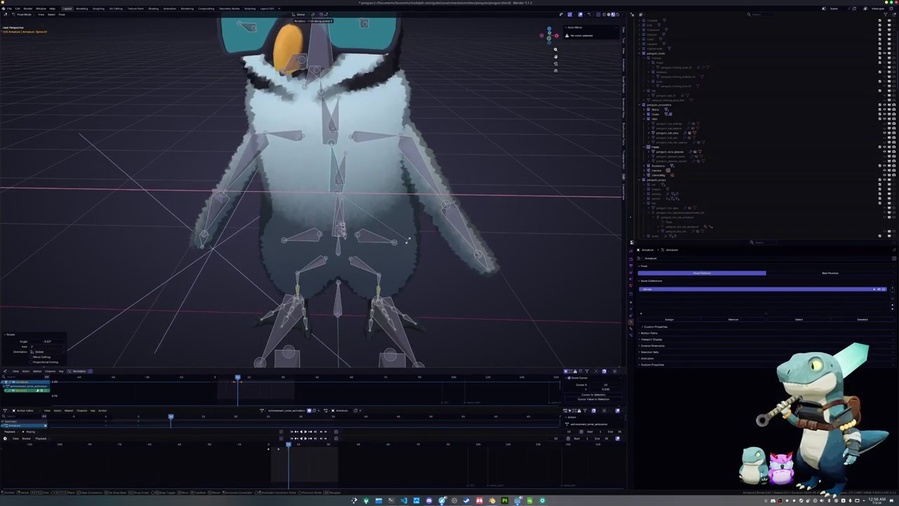
click(408, 241)
key(KP_6)
key(KP_8)
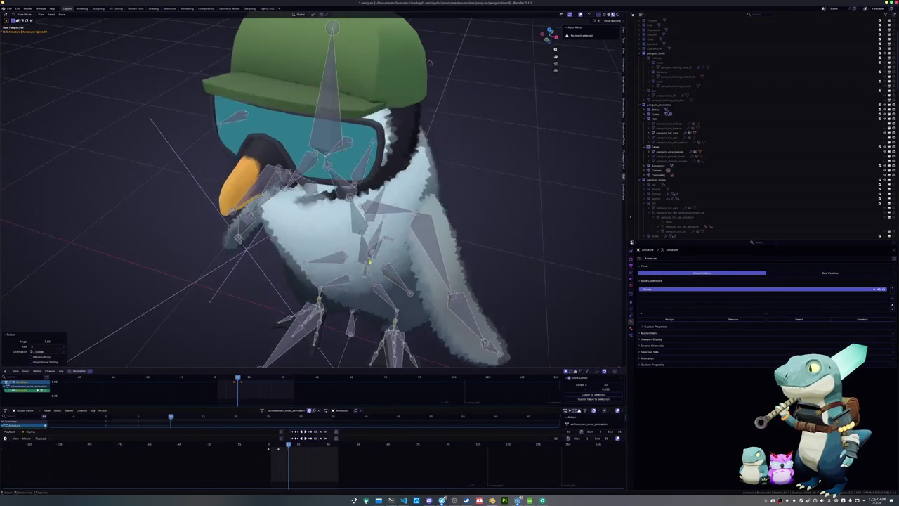
key(r)
key(KP_2)
click(408, 208)
key(KP_1)
key(r)
click(415, 162)
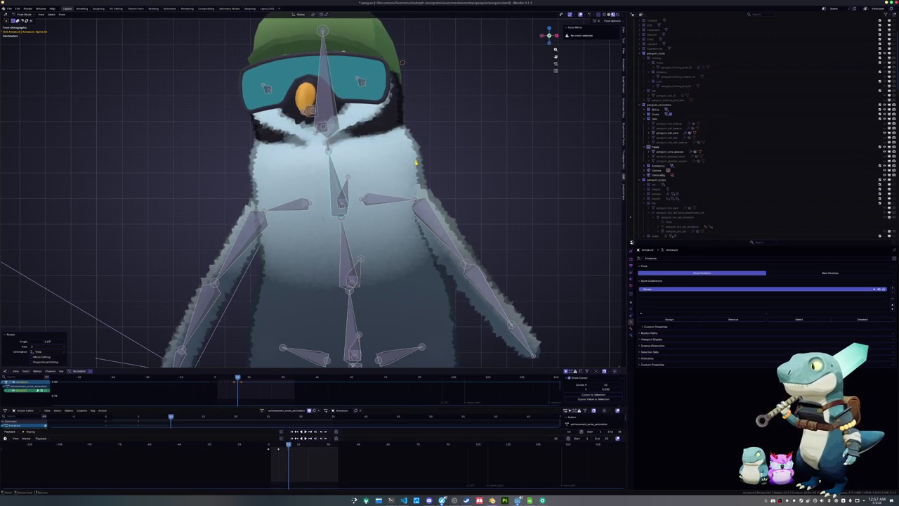
Step: Straighten the head bone with a free rotation and a Z-axis turn, then select a body bone
drag(347, 129, 384, 169)
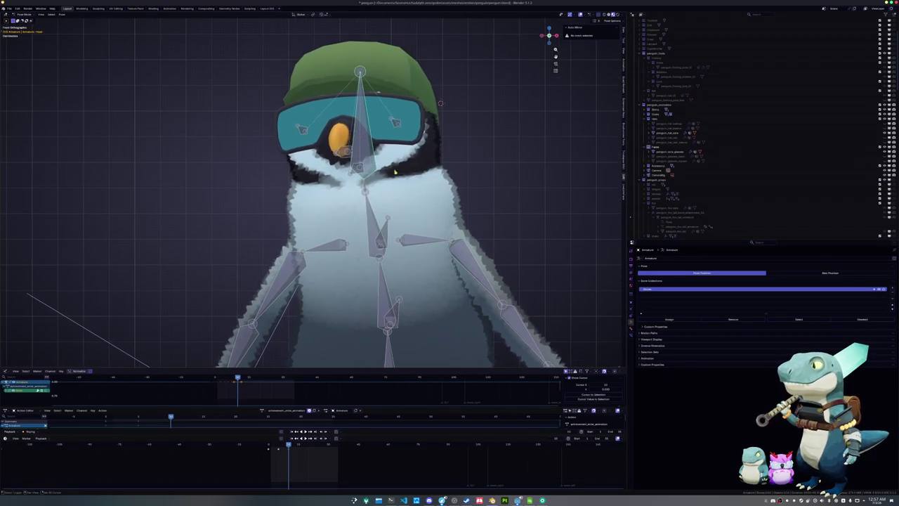
key(r)
click(452, 169)
key(r)
key(z)
click(454, 187)
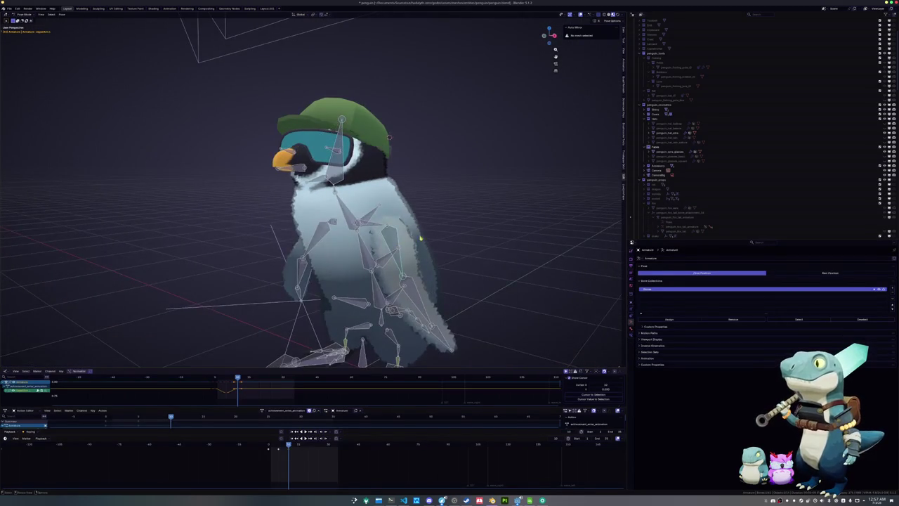
click(351, 272)
Step: Rotate the body bone, then turn the arm bones around their local X axis
key(r)
click(353, 283)
key(r)
key(x)
key(x)
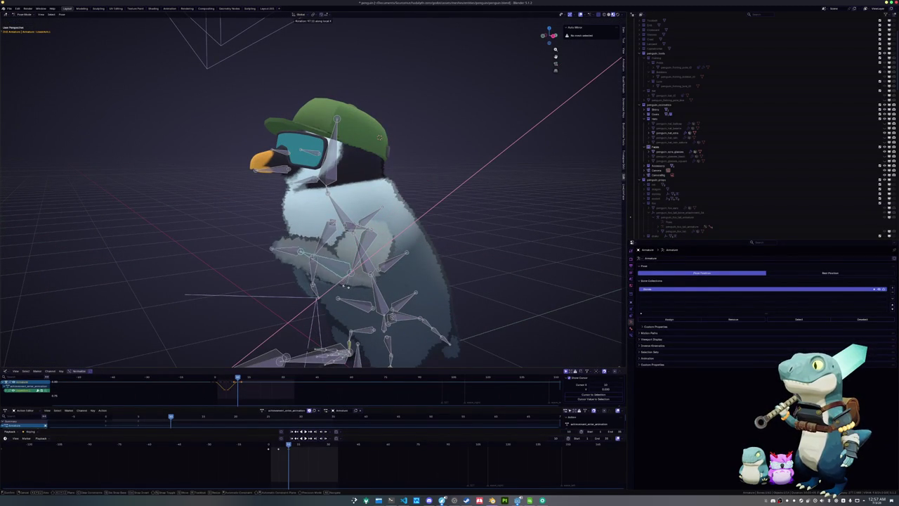
click(344, 285)
Step: Rotate the arm around local Z into position and keyframe the pose
key(r)
key(x)
key(x)
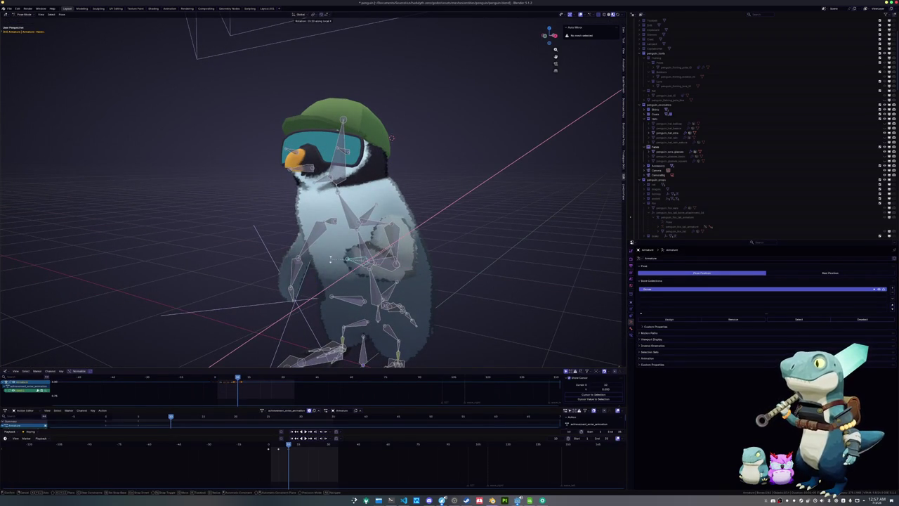
key(z)
key(z)
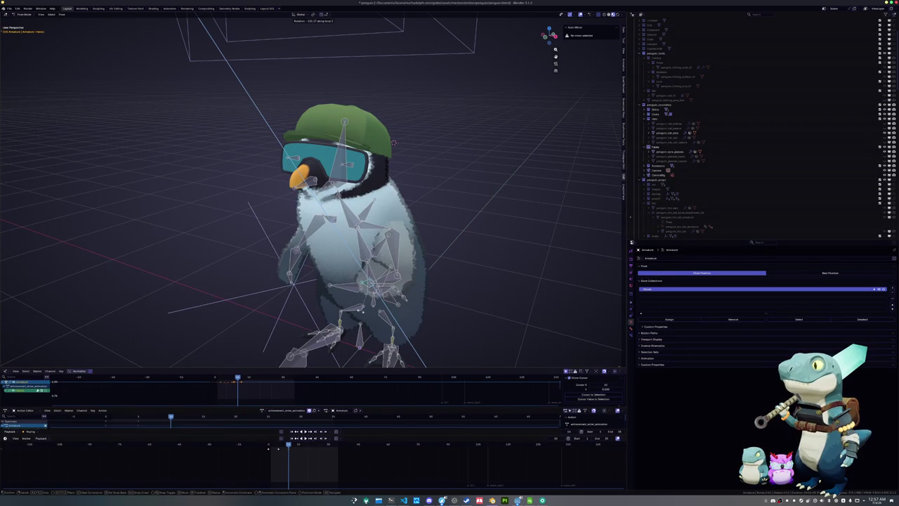
click(365, 285)
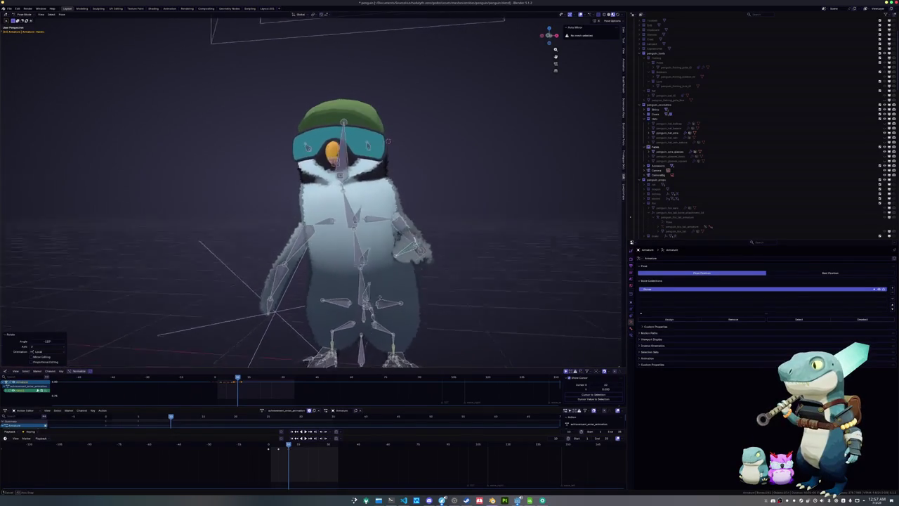
key(r)
key(z)
key(z)
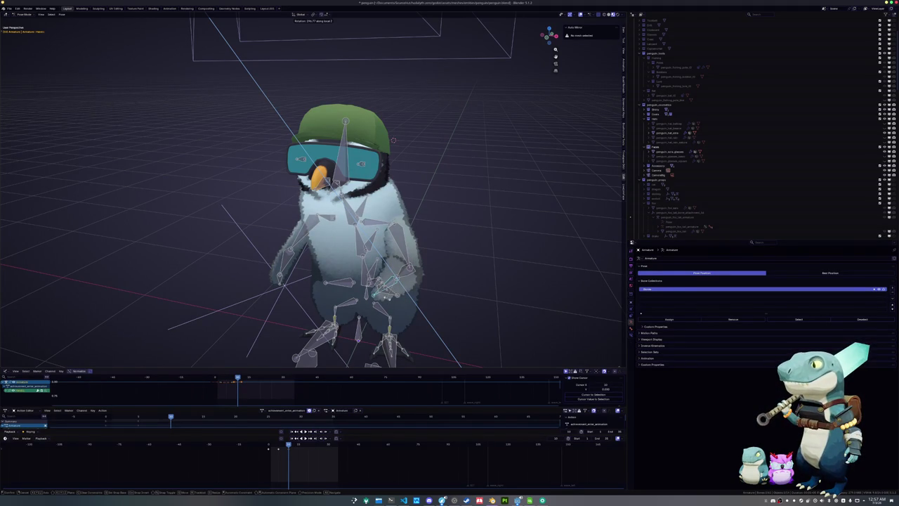
click(385, 296)
key(i)
Step: Refine the arm bones with rotations around local X and Z
key(r)
key(x)
key(x)
click(418, 251)
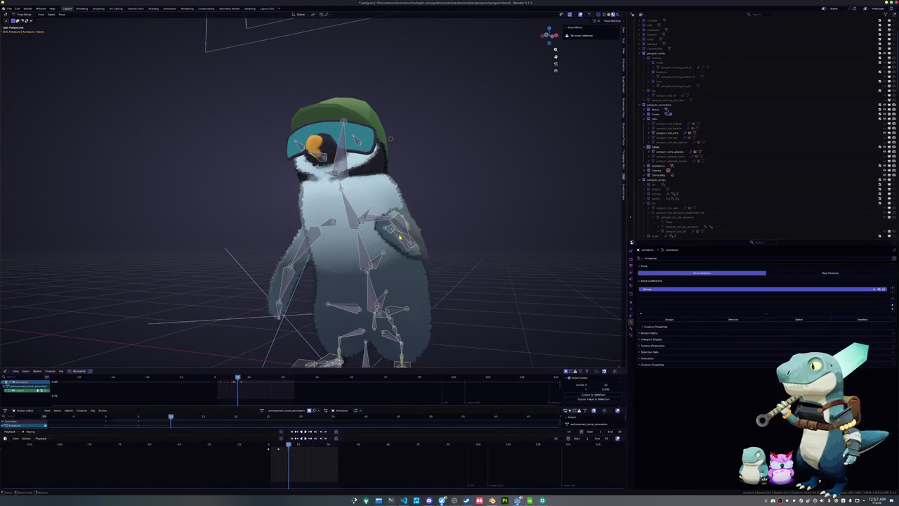
key(r)
key(x)
key(z)
key(z)
key(z)
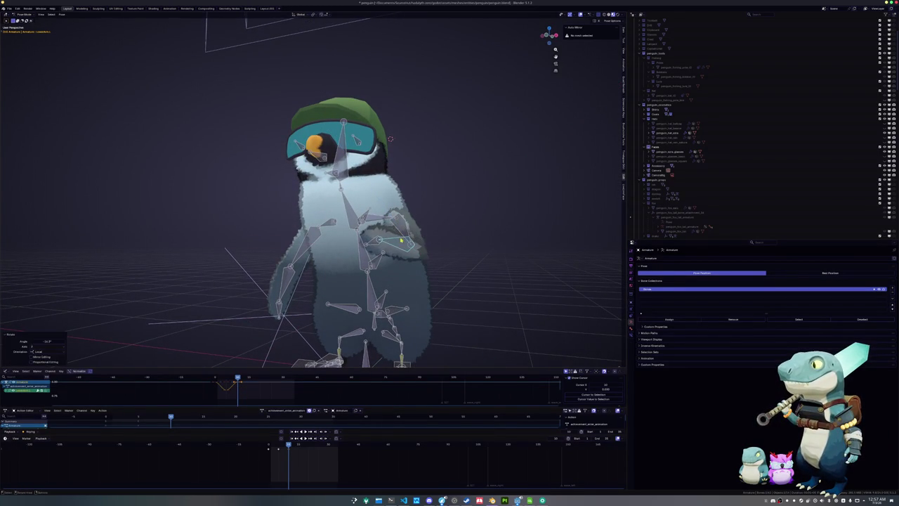
key(x)
key(z)
key(z)
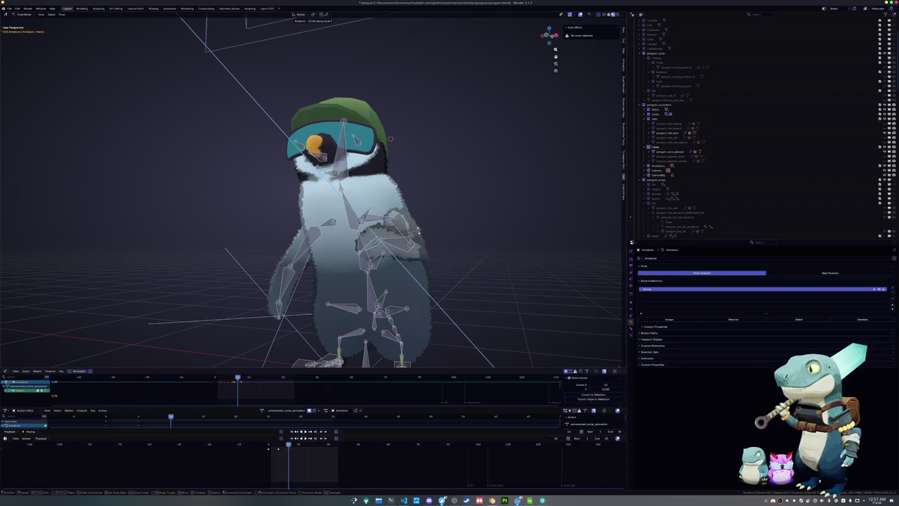
click(417, 228)
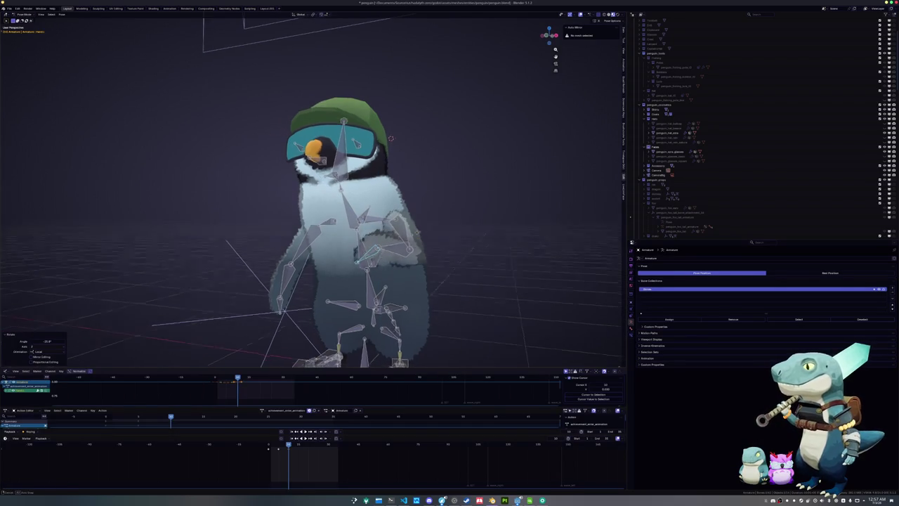
key(r)
key(z)
key(z)
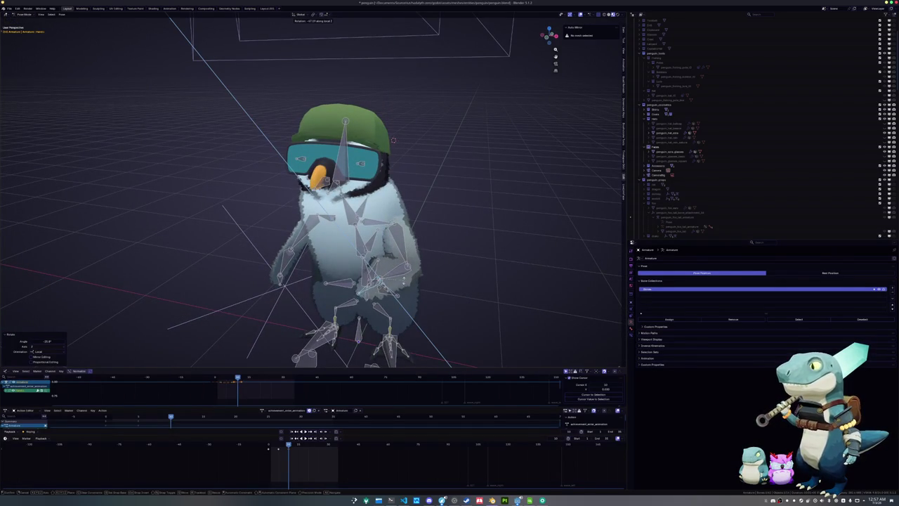
click(393, 140)
Step: Rotate the wing bone around its local Z axis
scroll(411, 234, up, 6)
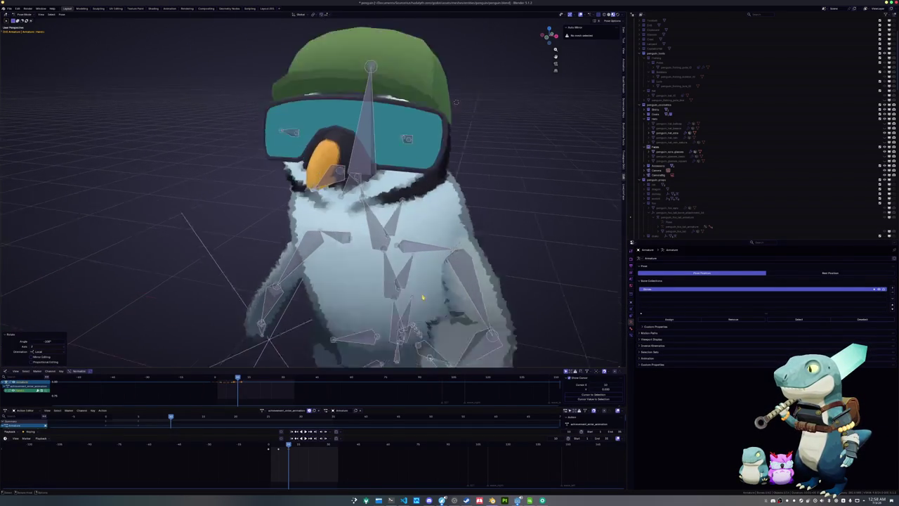
scroll(425, 247, up, 2)
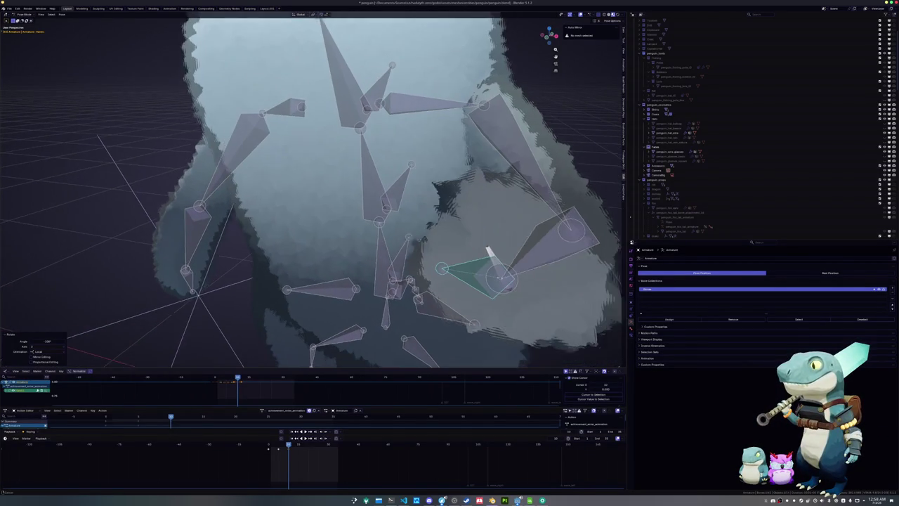
scroll(479, 256, up, 2)
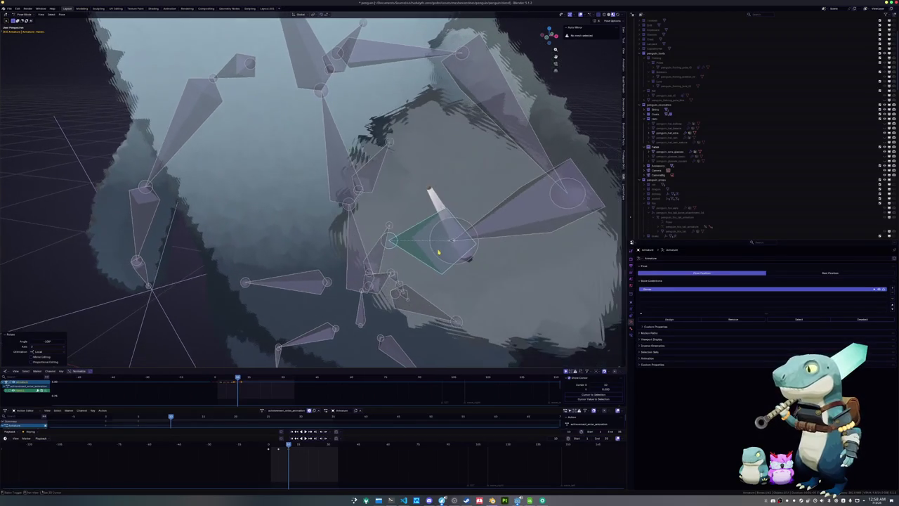
scroll(463, 264, down, 2)
key(r)
key(z)
key(z)
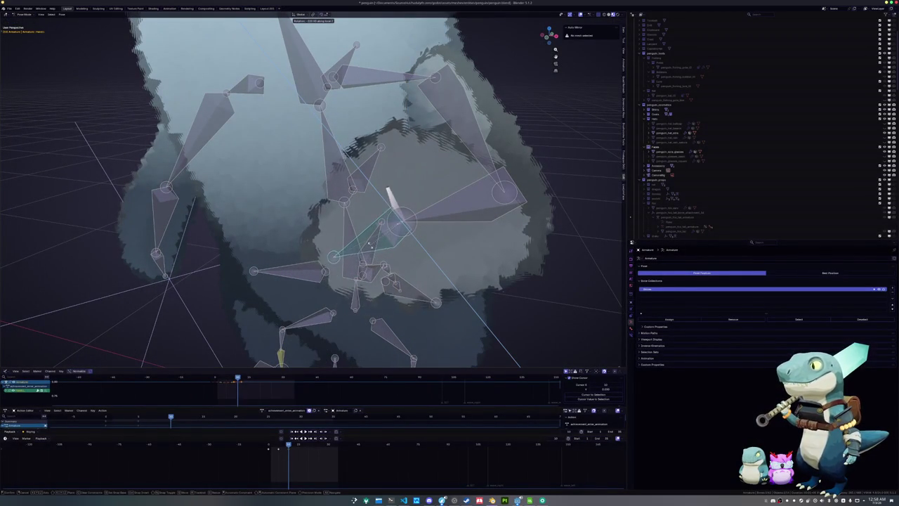
click(393, 278)
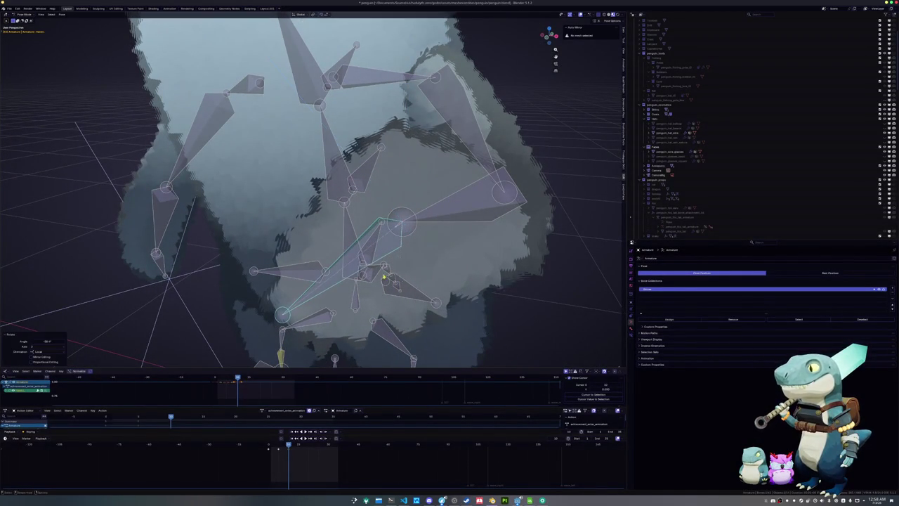
scroll(394, 277, down, 5)
drag(309, 203, 445, 197)
Step: Rotate the body bone around local X and then global X, viewed from the side
key(r)
key(x)
key(x)
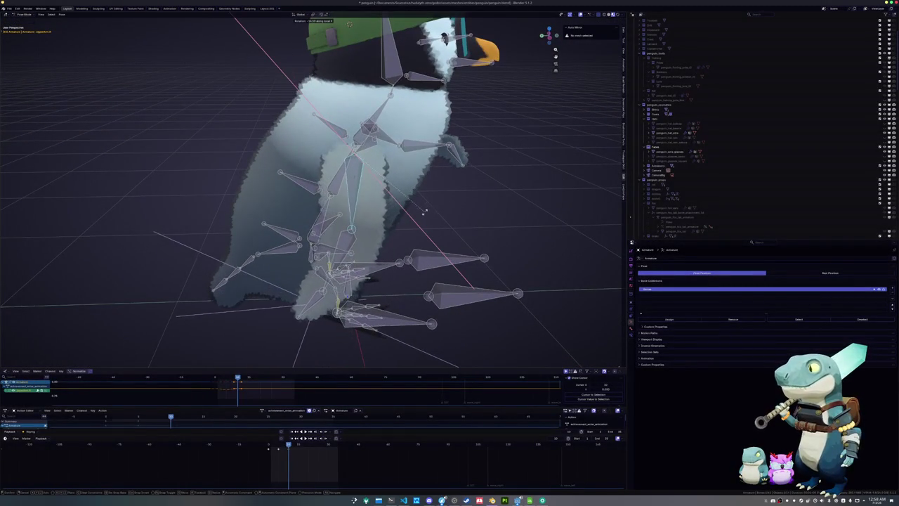
click(349, 251)
key(r)
key(x)
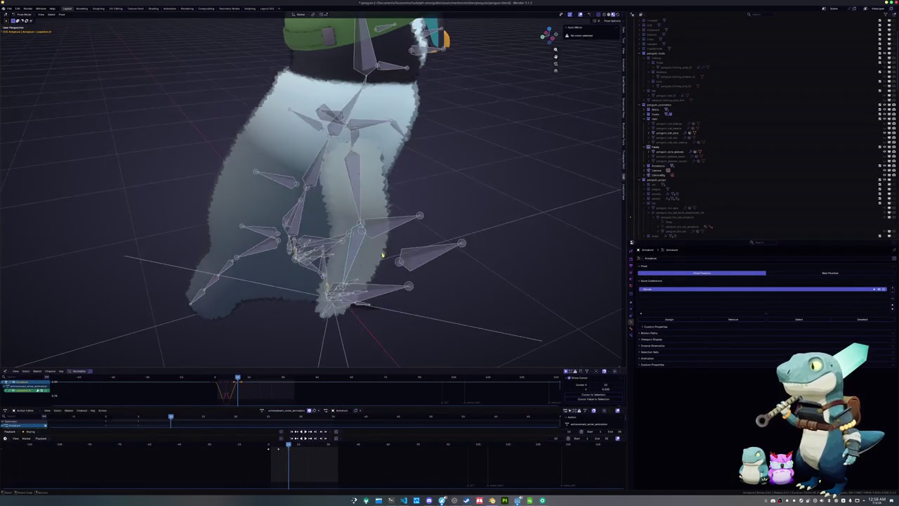
click(395, 244)
drag(395, 244, 444, 248)
mouse_move(511, 257)
mouse_down()
mouse_move(441, 247)
mouse_move(437, 235)
mouse_up()
Step: Raise the arm bone with two rotations around local Z
key(r)
key(z)
key(z)
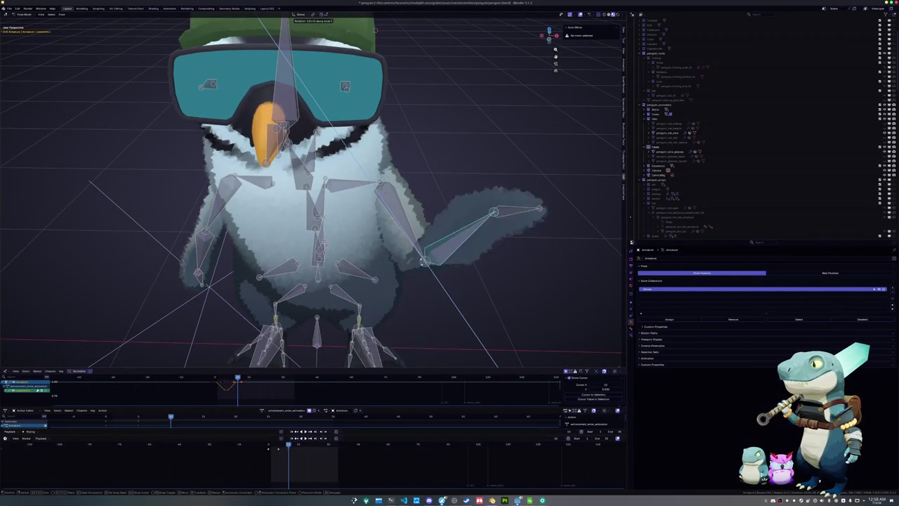
click(444, 246)
drag(445, 246, 431, 241)
key(r)
key(z)
key(z)
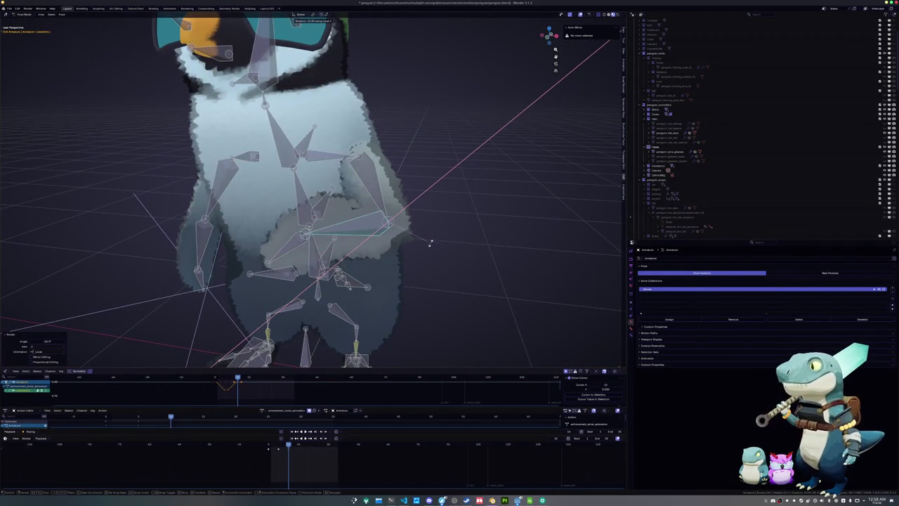
click(422, 221)
Step: Fold the arm further across the chest with two more Z-axis rotations
key(r)
key(z)
key(z)
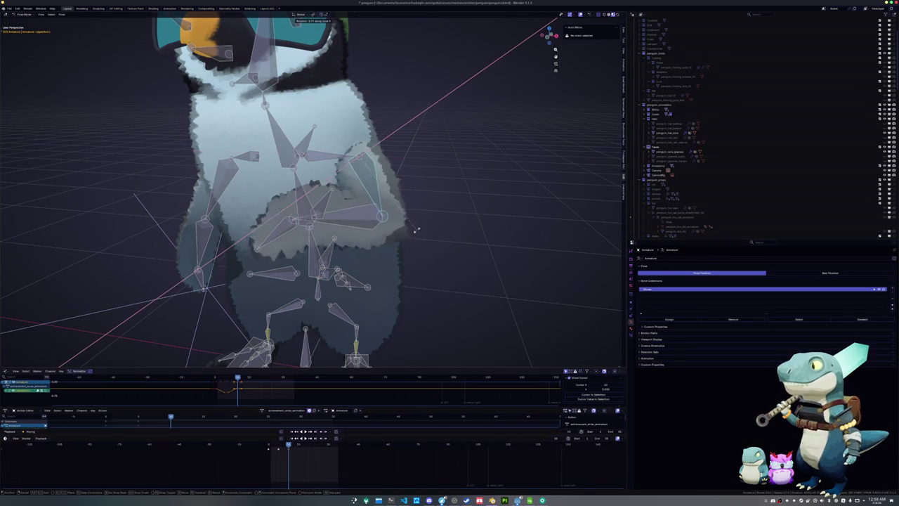
click(404, 237)
key(r)
key(z)
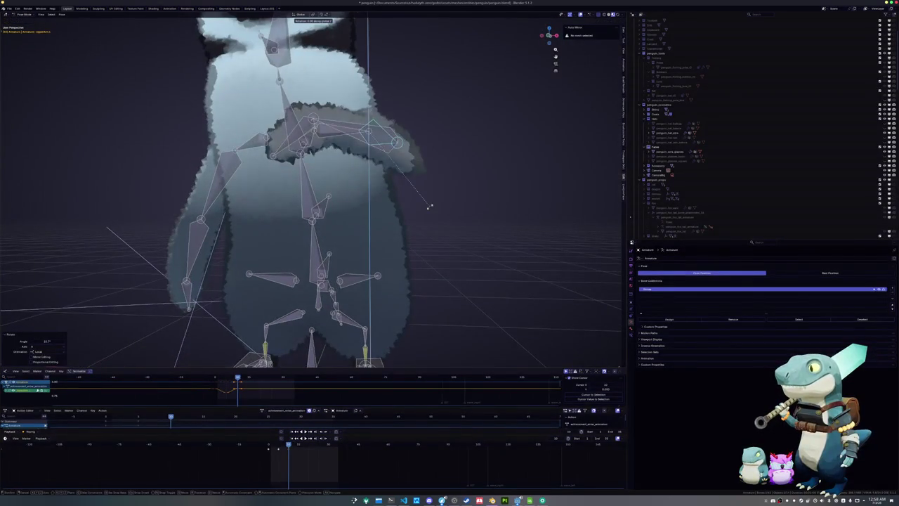
click(401, 243)
mouse_move(400, 243)
mouse_down()
mouse_move(394, 264)
mouse_move(332, 263)
mouse_move(380, 200)
mouse_move(401, 203)
mouse_up()
Step: Select the arm bone and give it a final rotation toward the beak
click(398, 208)
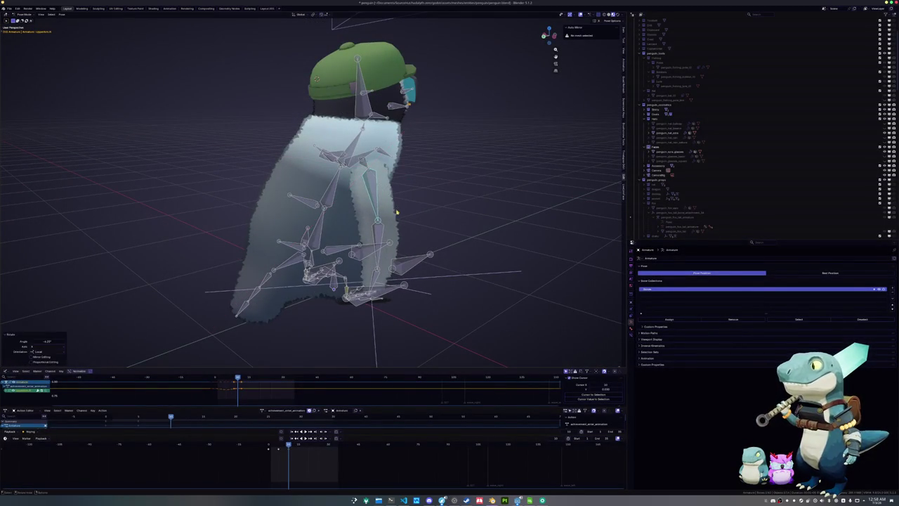
key(r)
click(421, 225)
mouse_move(421, 225)
mouse_down()
mouse_move(449, 232)
mouse_move(312, 236)
mouse_move(314, 243)
mouse_up()
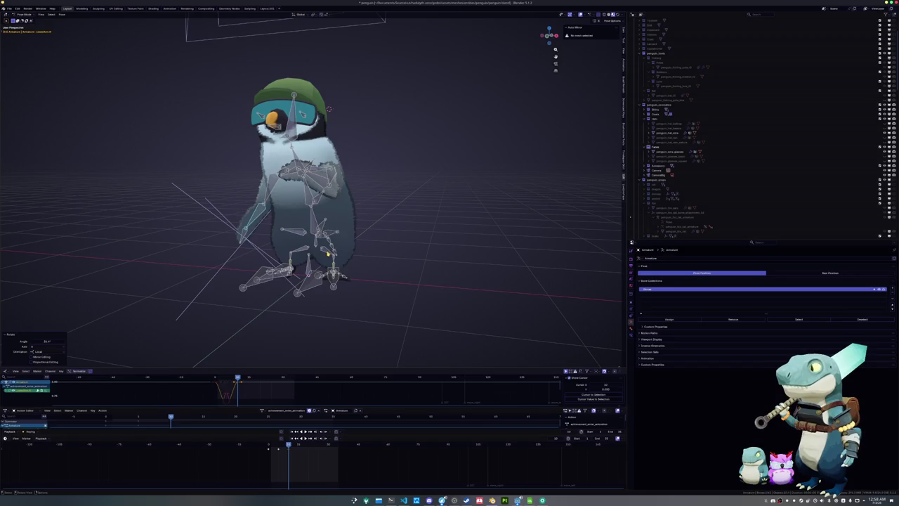
Step: Preview the animation, then move two groups of keyframes to new frames in the timeline
key(a)
key(space)
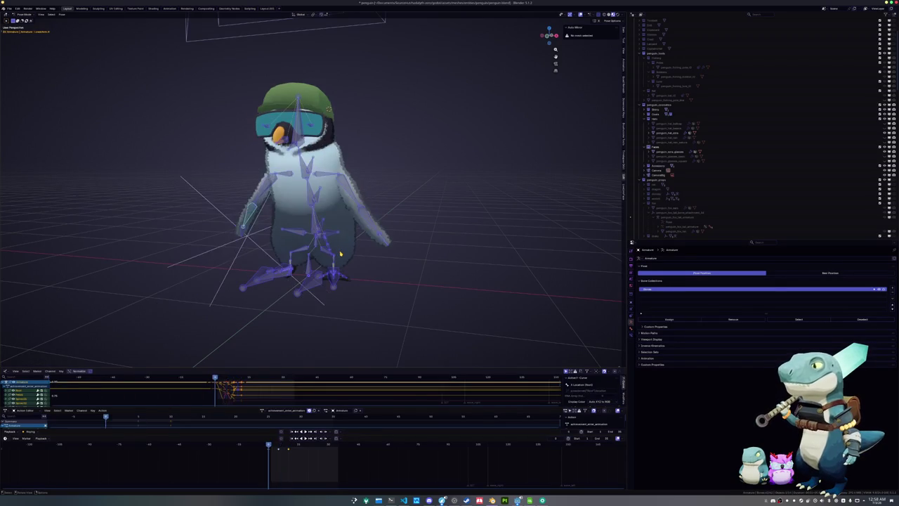
key(Escape)
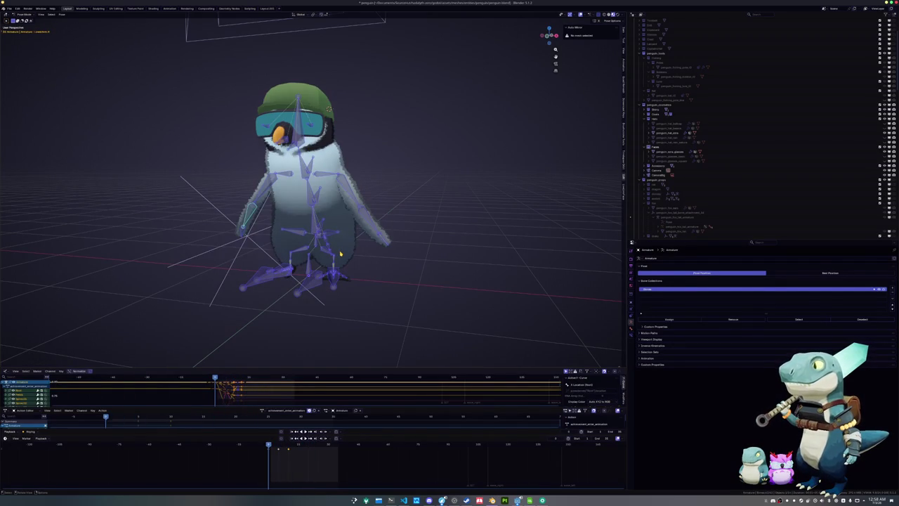
drag(279, 448, 286, 455)
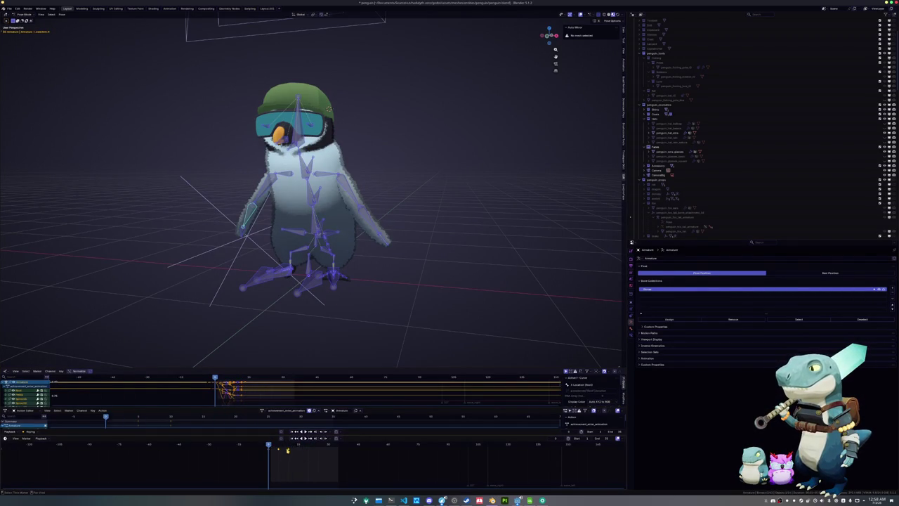
key(g)
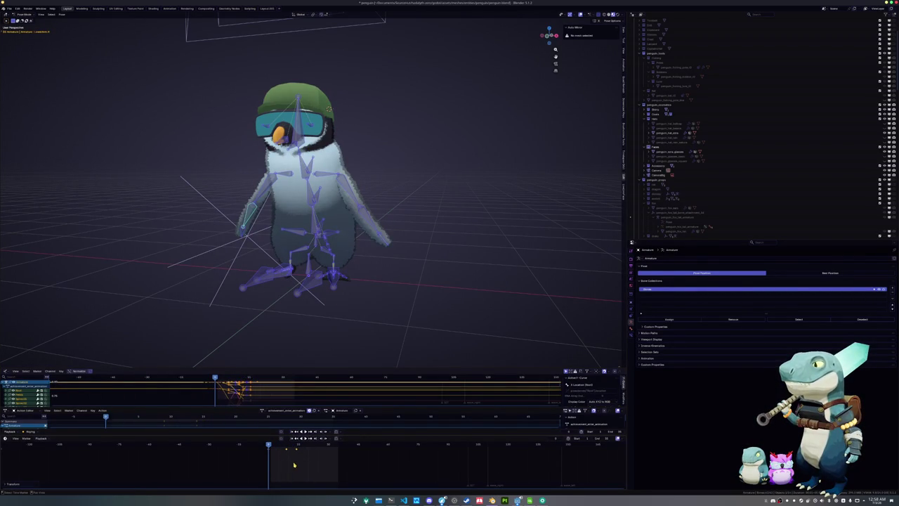
click(298, 463)
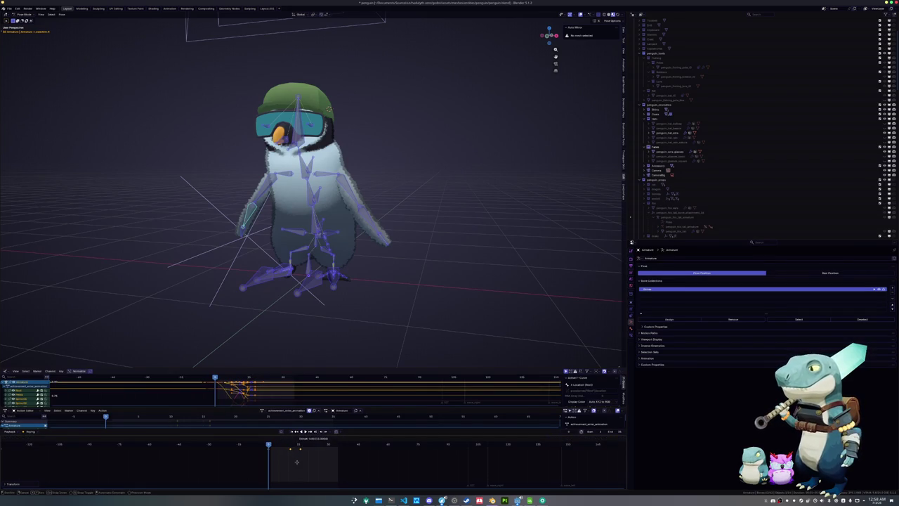
drag(312, 460, 292, 443)
key(g)
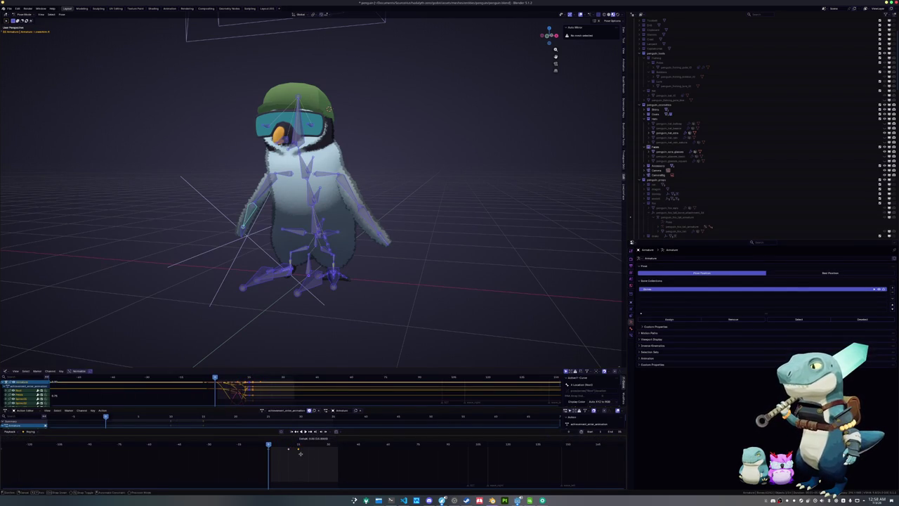
click(310, 453)
key(space)
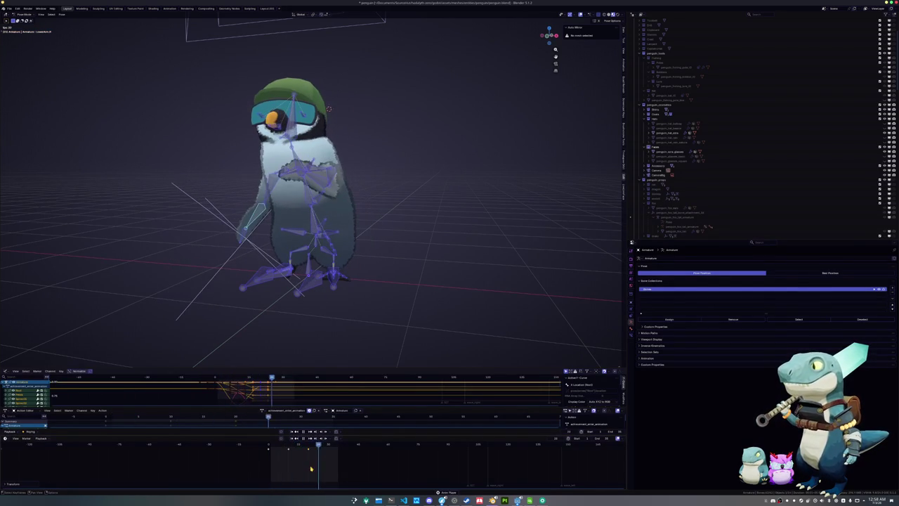
Step: Set the selected keyframes' interpolation to Back and jump to an earlier frame
right_click(281, 444)
mouse_move(292, 458)
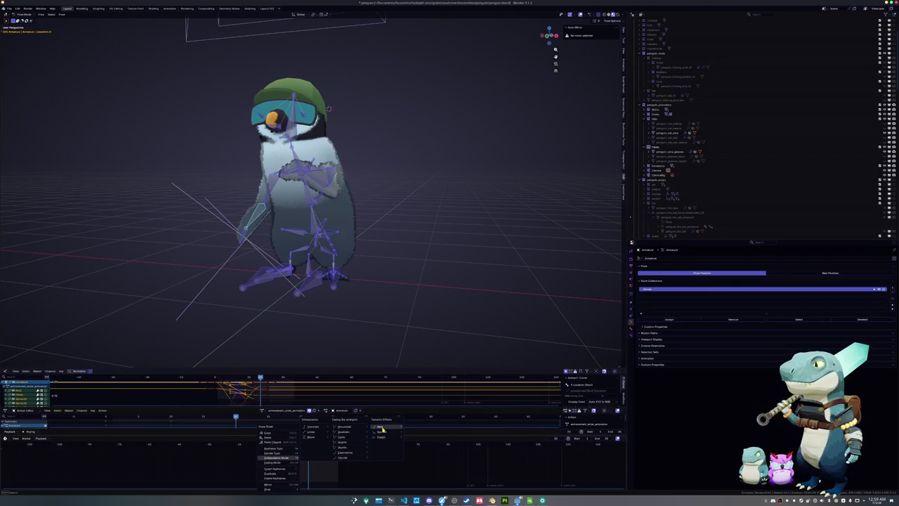
click(381, 427)
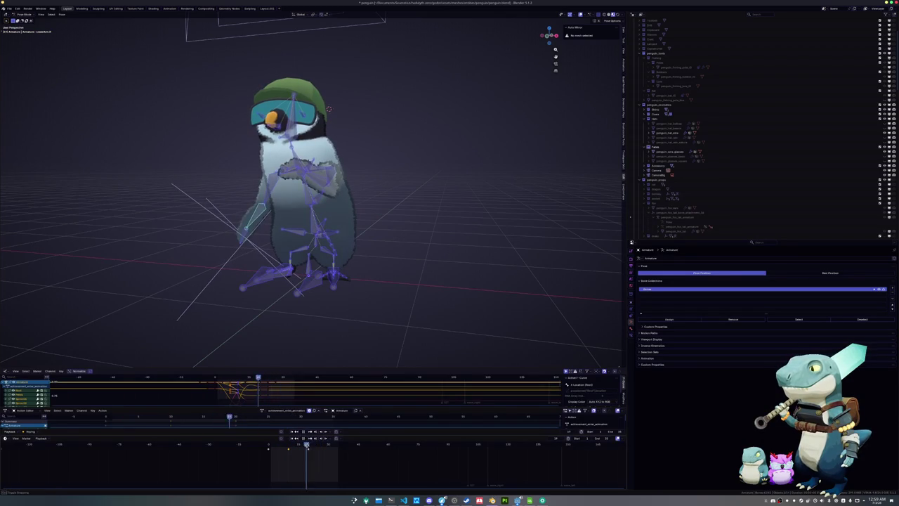
click(276, 472)
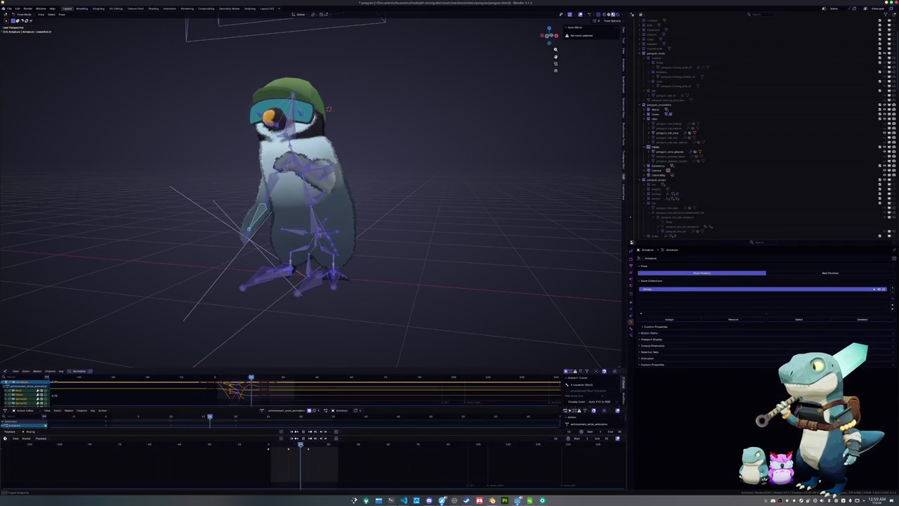
mouse_move(223, 309)
mouse_down()
mouse_move(283, 295)
mouse_move(316, 242)
mouse_move(365, 211)
mouse_up()
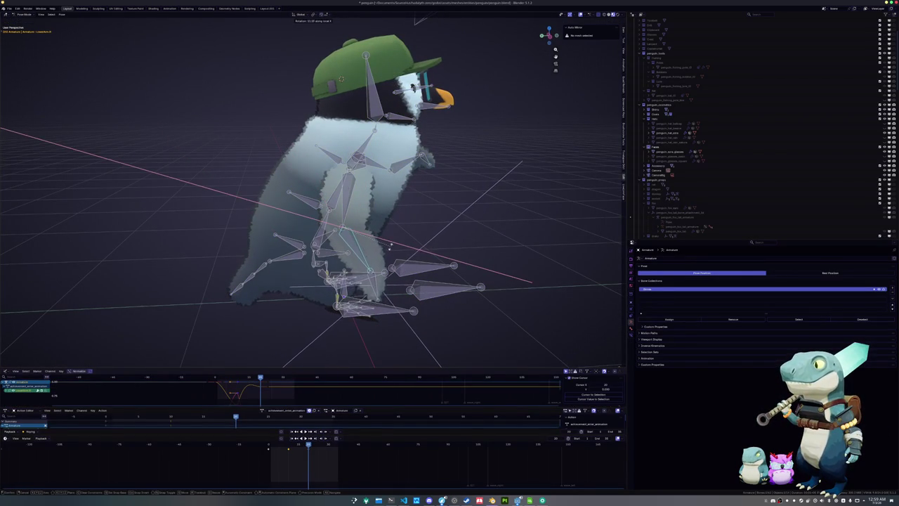
Step: Tilt the foot bones slightly and select all of the armature's bones
key(r)
click(374, 261)
drag(374, 261, 337, 264)
key(a)
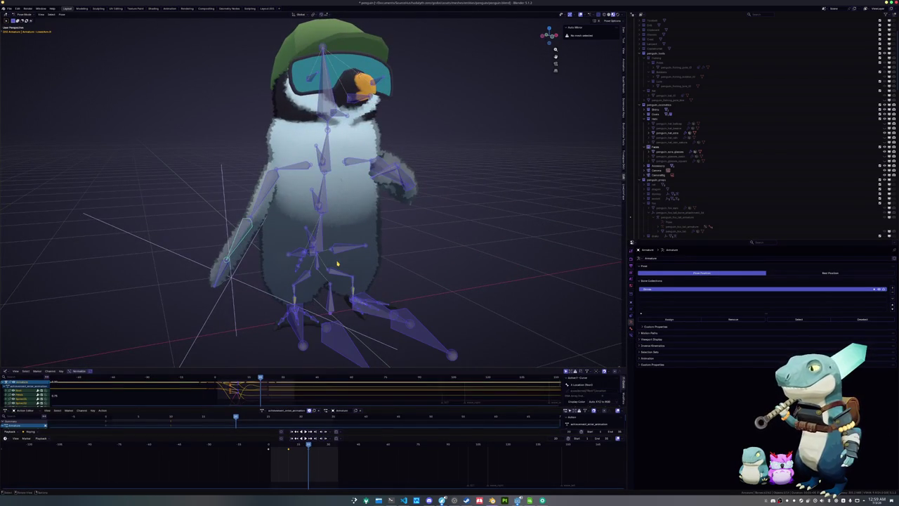
scroll(385, 248, down, 4)
key(alt+a)
drag(394, 249, 372, 261)
scroll(369, 263, up, 3)
scroll(365, 265, down, 1)
key(a)
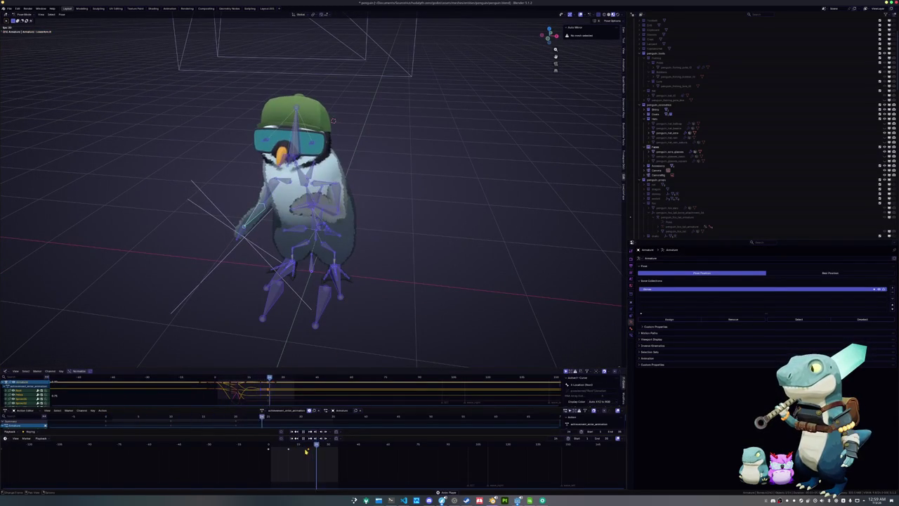
Step: Save penguin.blend and duplicate the arrival action, starting to rename the copy
key(ctrl+s)
click(311, 411)
click(298, 410)
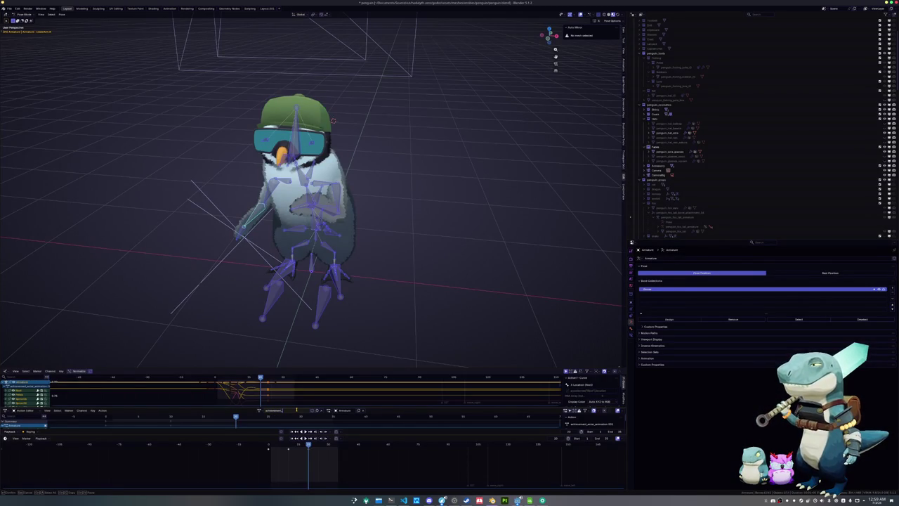
Step: Name the action achievement_idle_cycle and assign it to the penguin armature from the action list
key(Return)
click(266, 411)
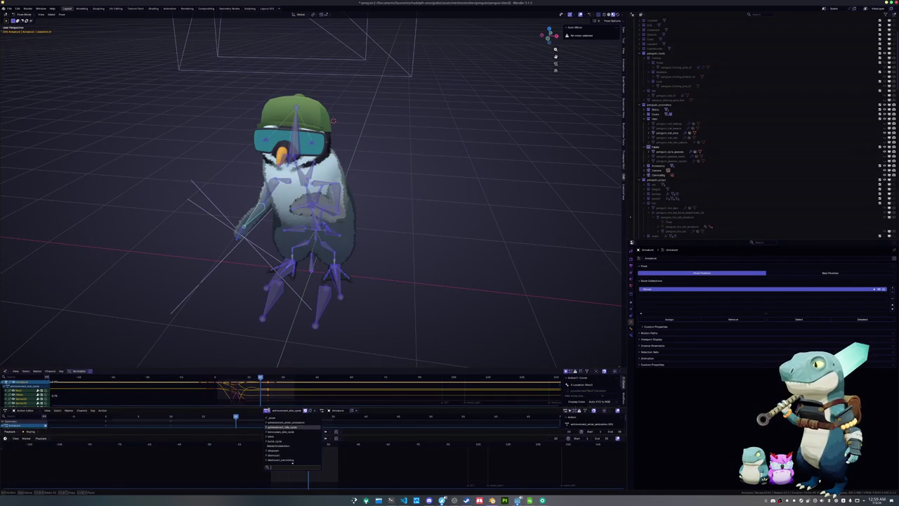
click(292, 425)
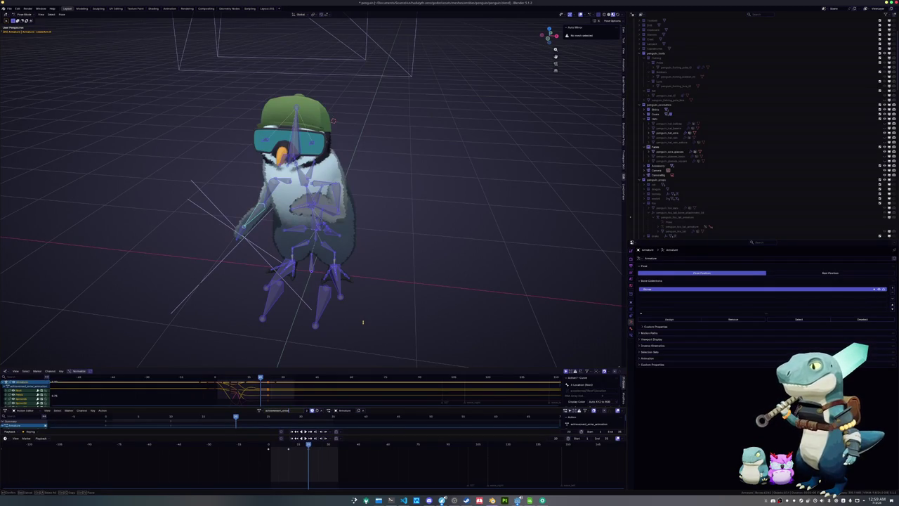
click(267, 411)
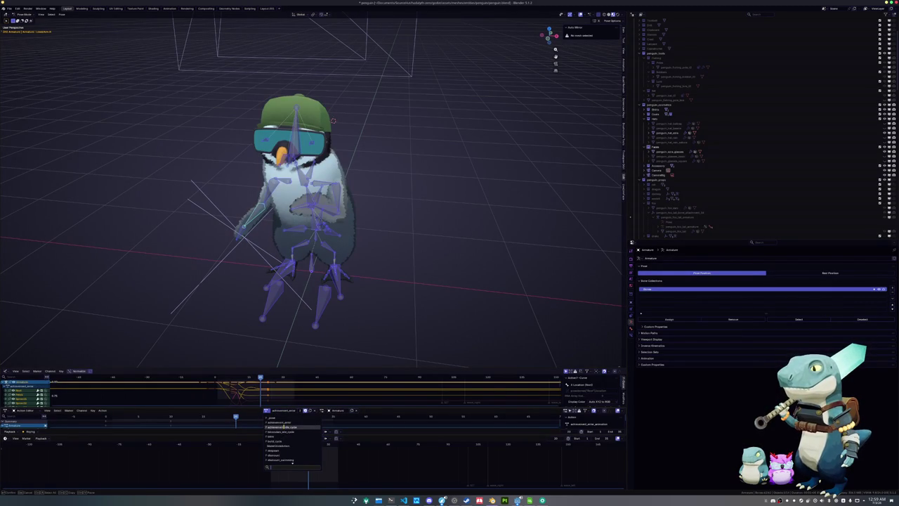
click(286, 427)
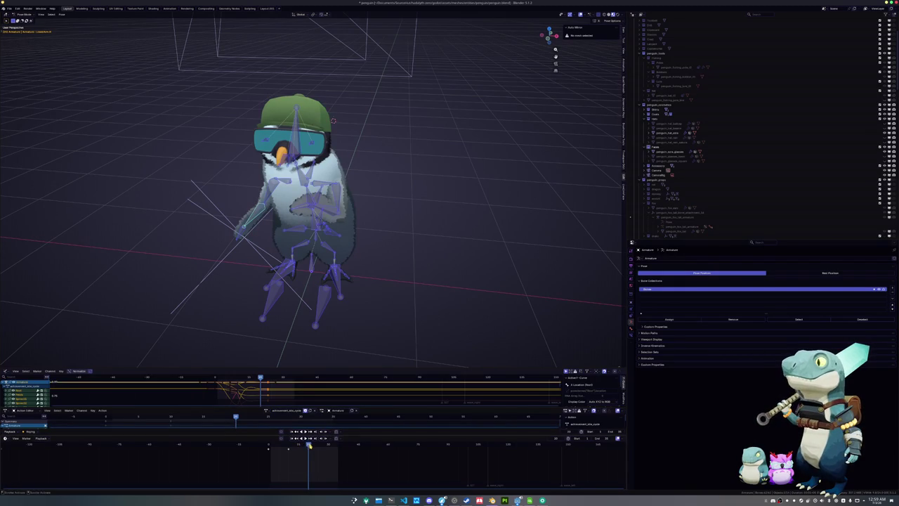
Step: Select the early keyframes near the action's start and delete them with X > Delete Keyframes
drag(295, 462, 272, 457)
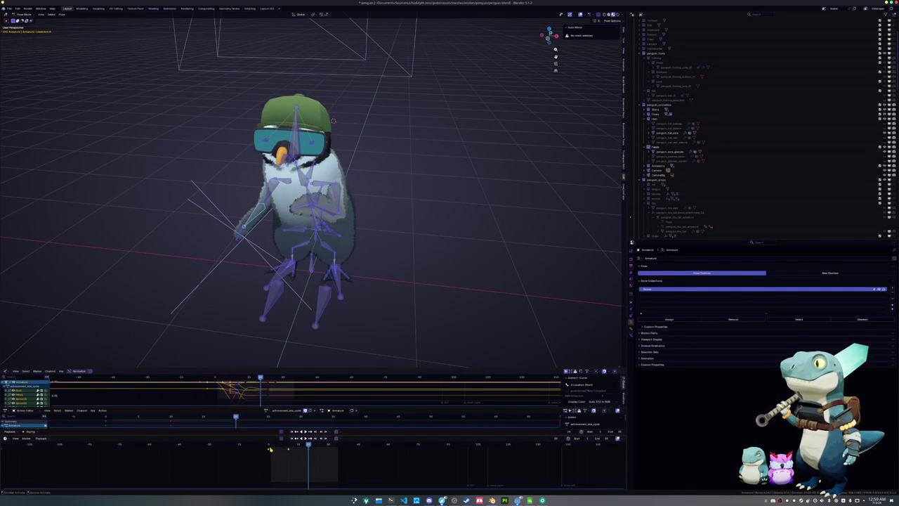
click(302, 445)
key(g)
key(Escape)
key(Right)
key(Right)
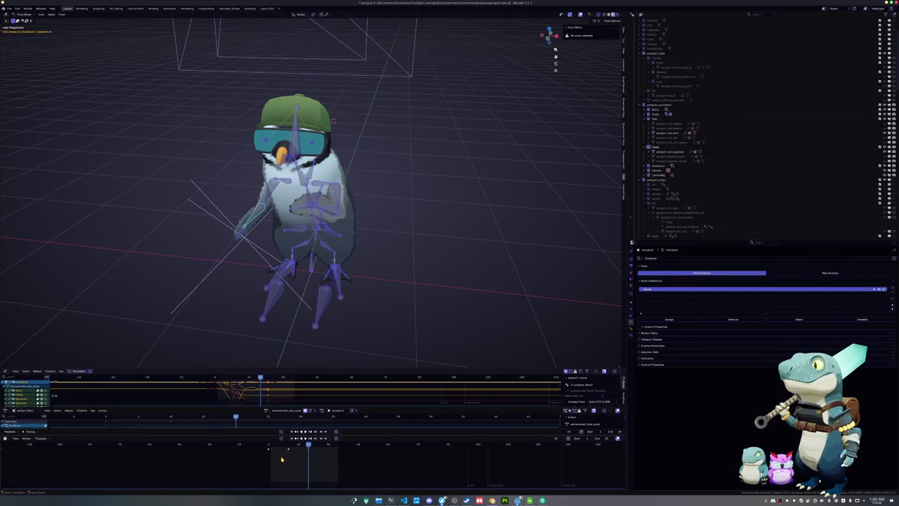
key(ctrl+z)
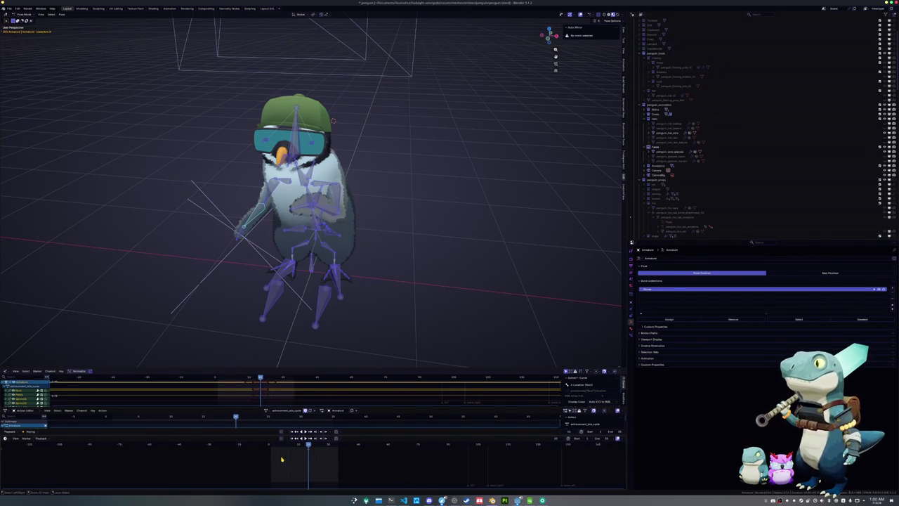
key(ctrl+shift+z)
key(x)
click(281, 448)
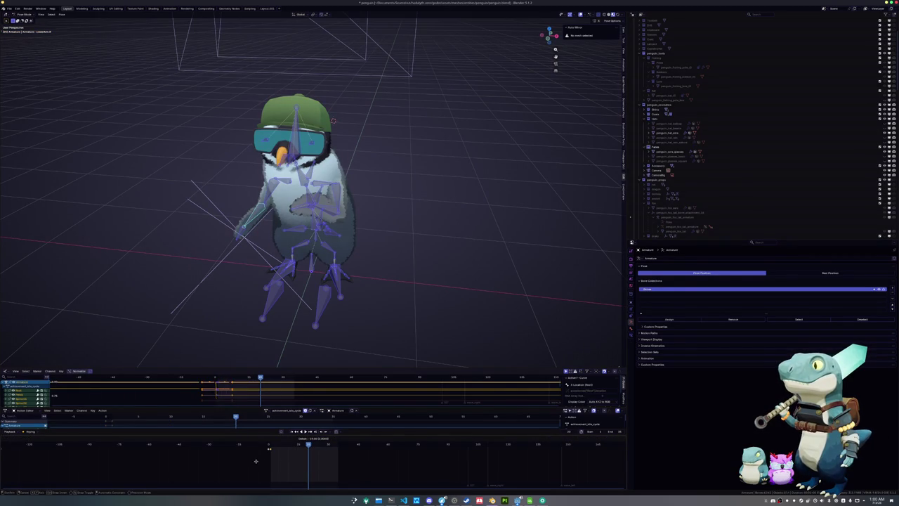
click(267, 448)
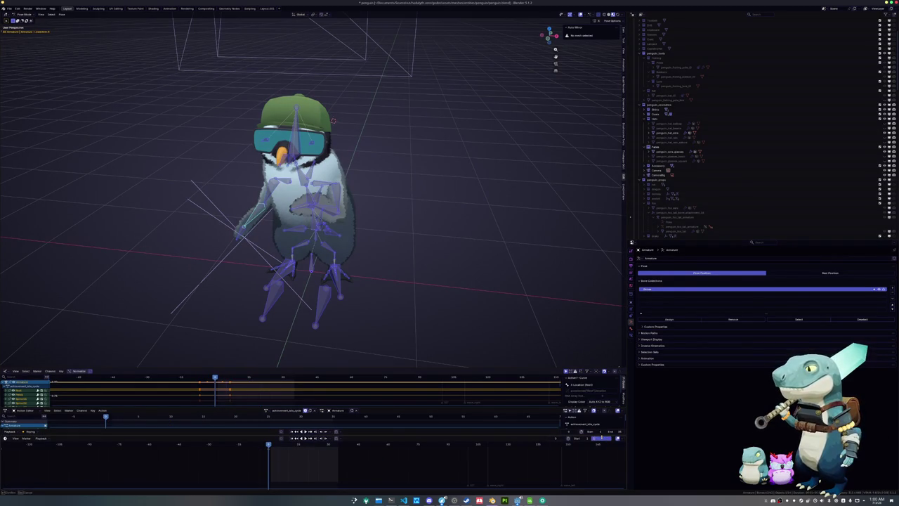
Step: Set the scene end frame to 120 and scrub back to the middle frame
text(120)
key(Return)
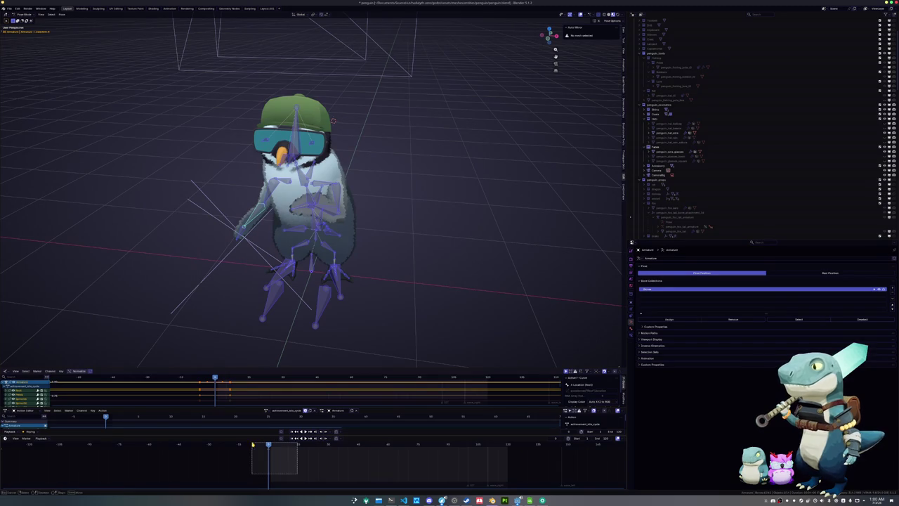
click(388, 445)
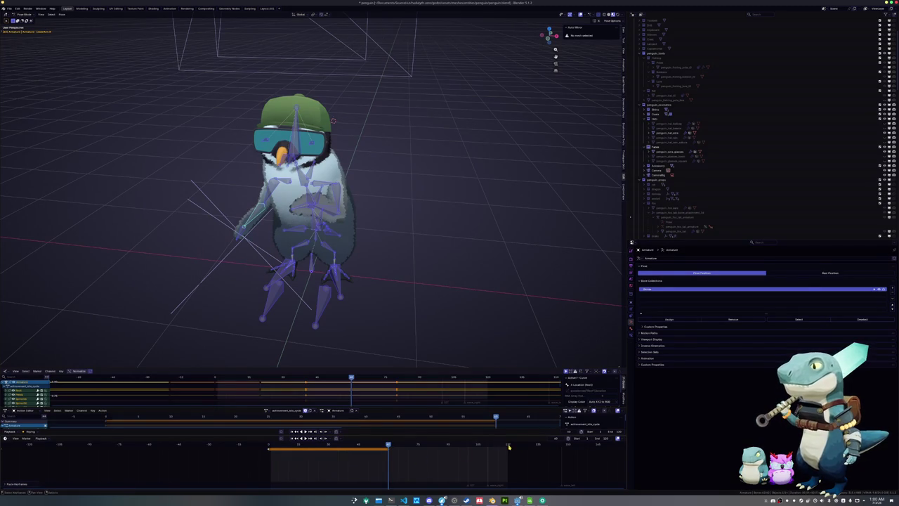
click(509, 445)
click(388, 446)
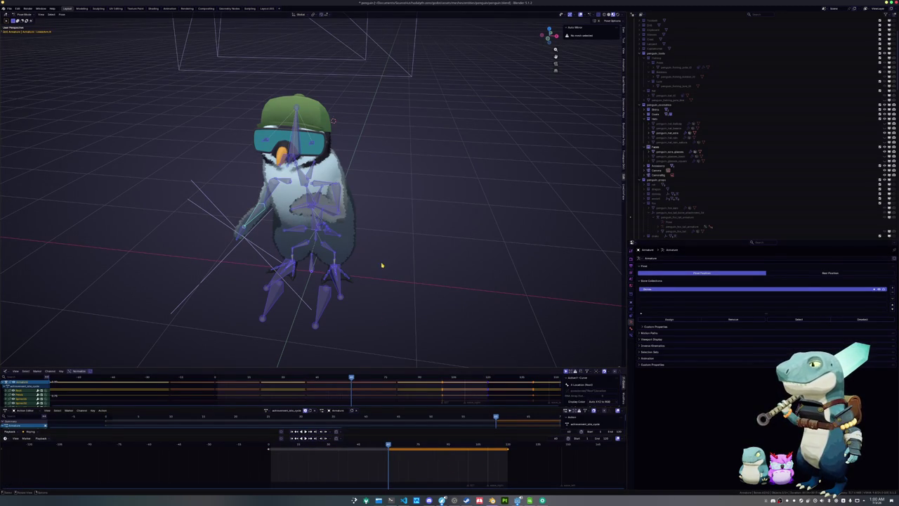
Step: In right side view, select the upper spine bone and rotate it slightly
key(KP_3)
scroll(412, 217, up, 3)
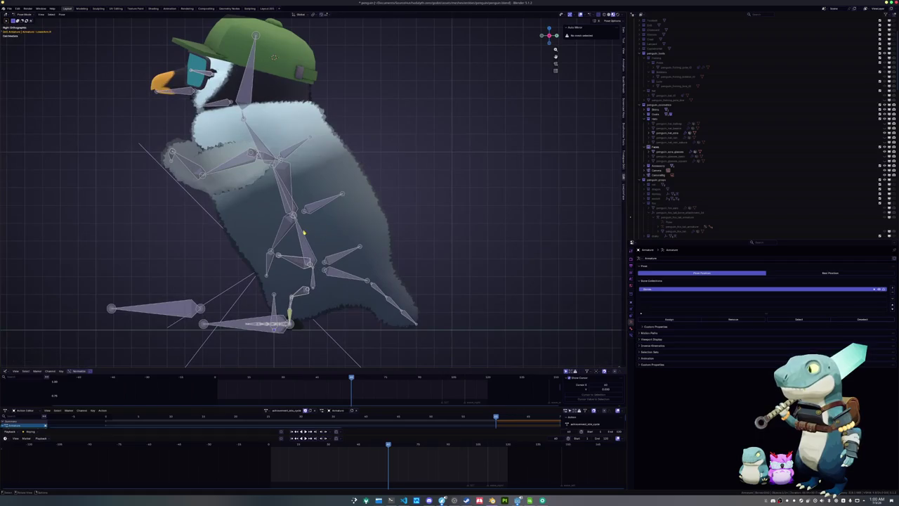
scroll(313, 214, up, 2)
click(314, 214)
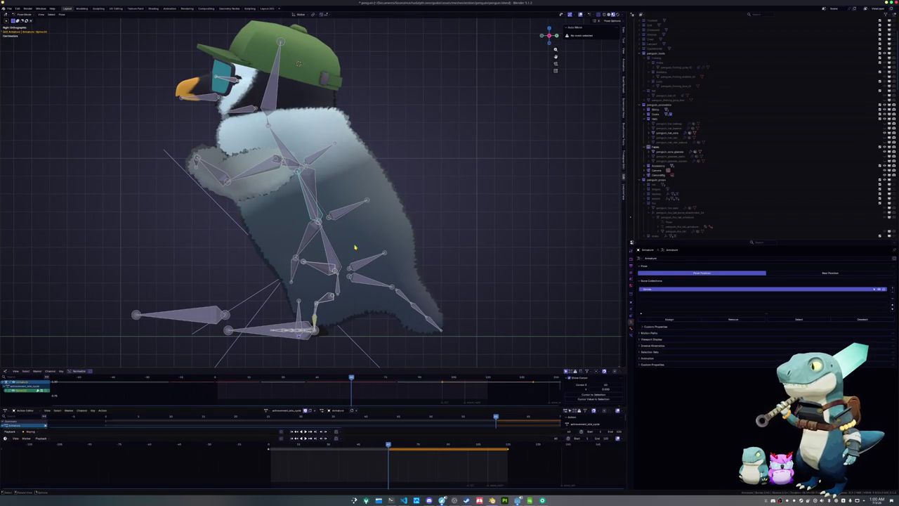
key(g)
key(z)
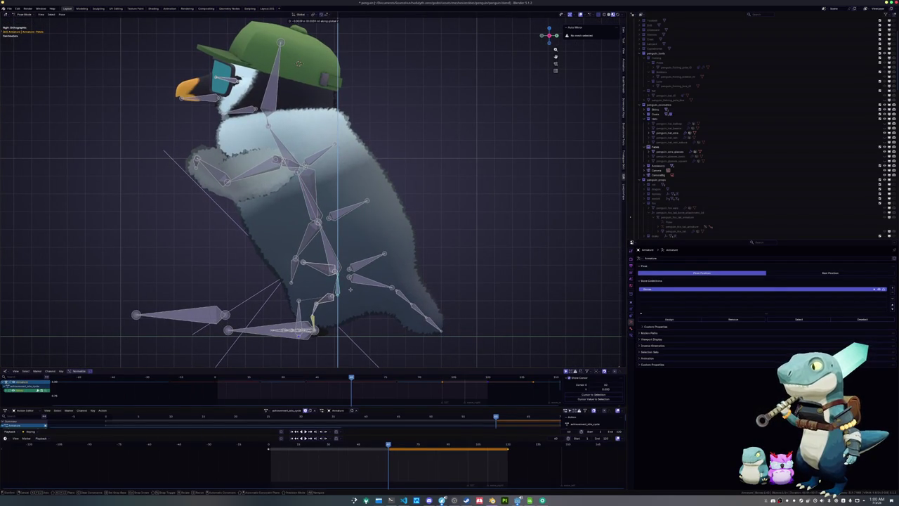
key(r)
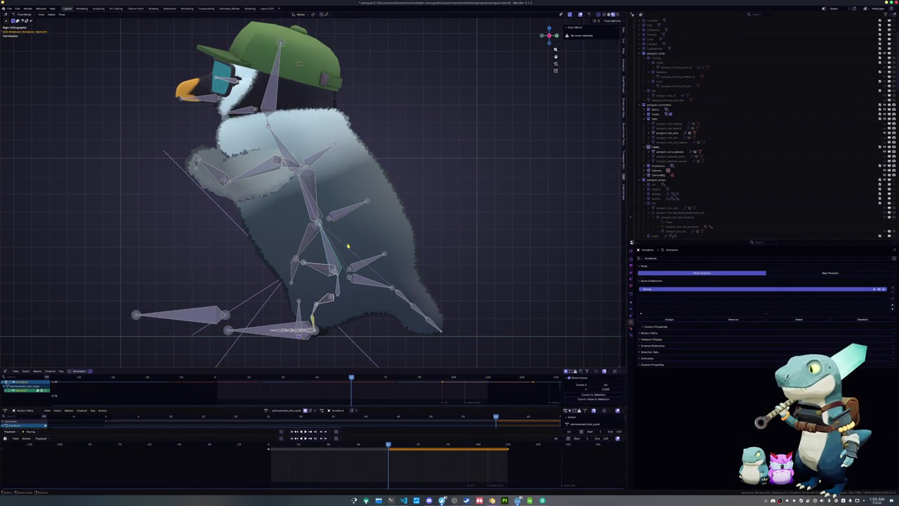
click(377, 182)
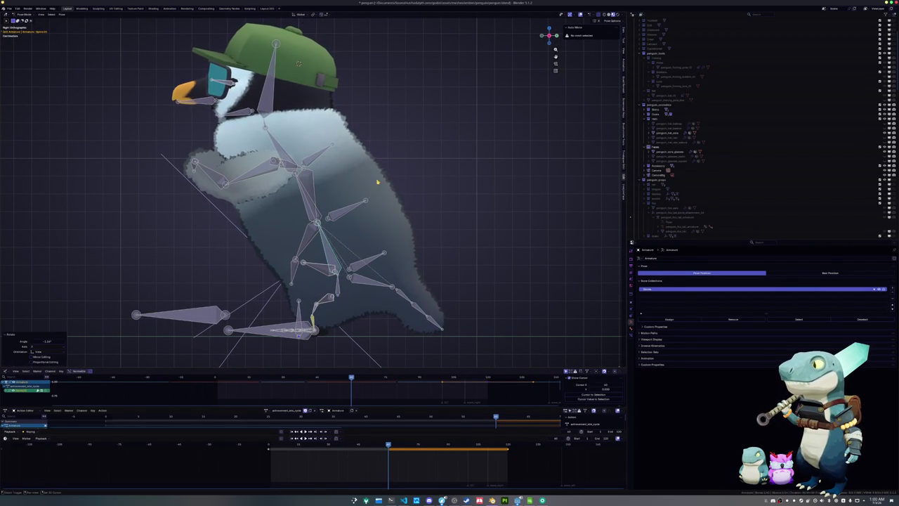
Step: Rotate the upper body further, then tilt the head and cap bones
alt+middle_click(266, 175)
key(r)
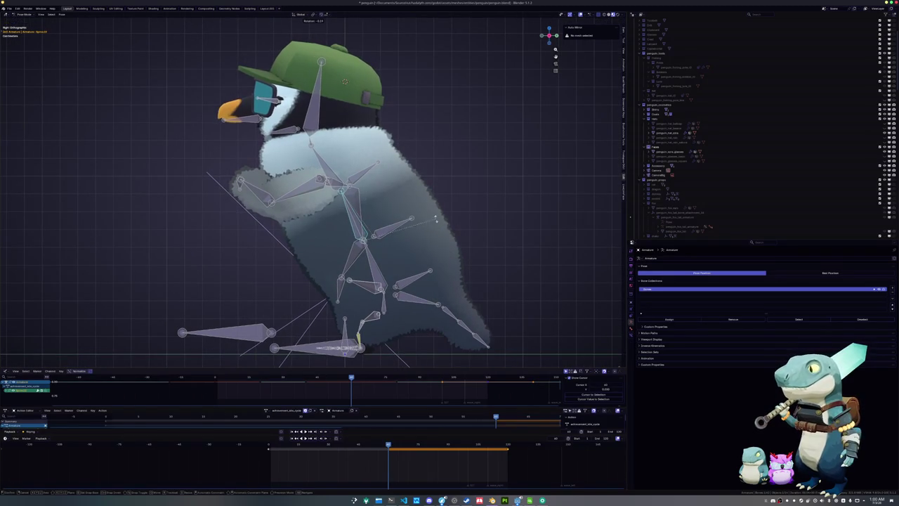
click(420, 184)
shift+middle_click(372, 180)
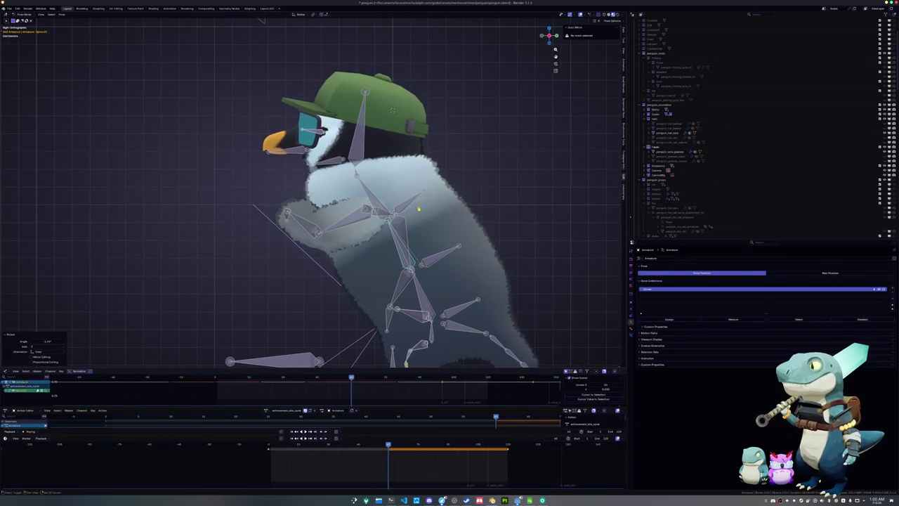
key(r)
click(417, 155)
shift+middle_click(349, 161)
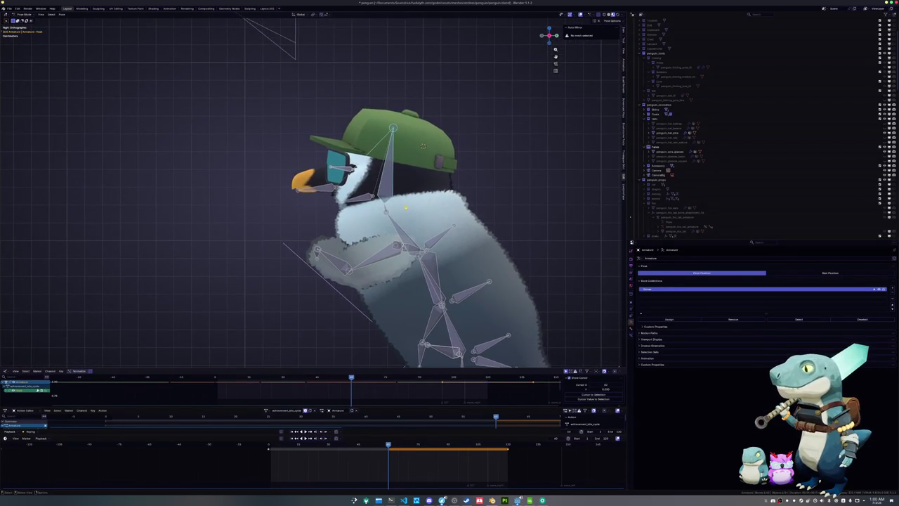
key(r)
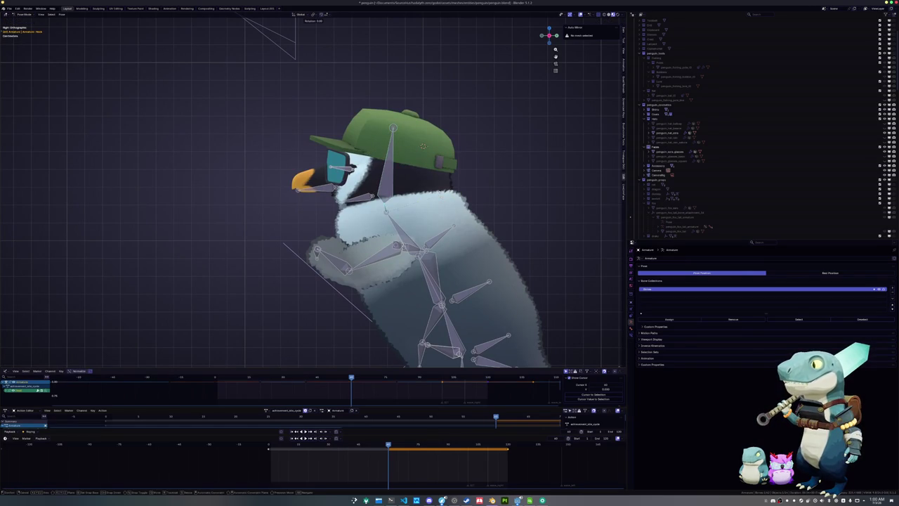
click(421, 145)
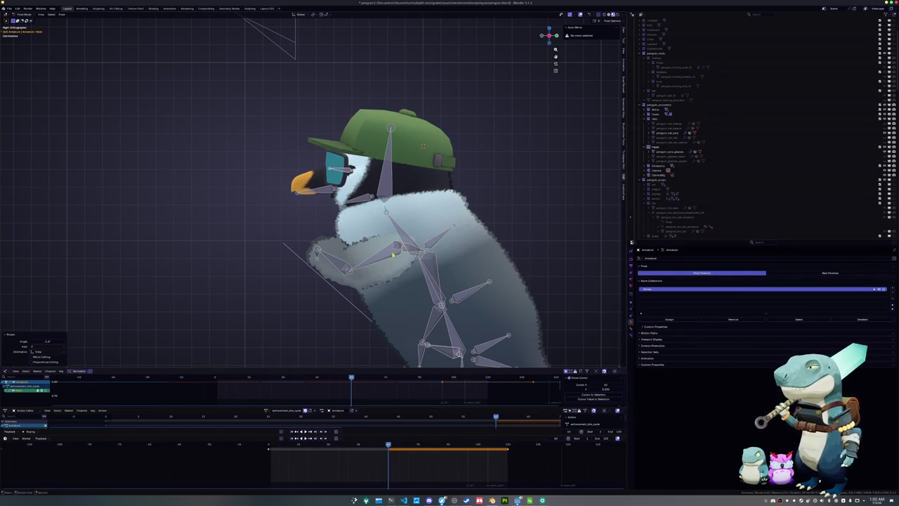
Step: Rotate the flipper bone twice into a lower position
shift+middle_click(423, 146)
key(r)
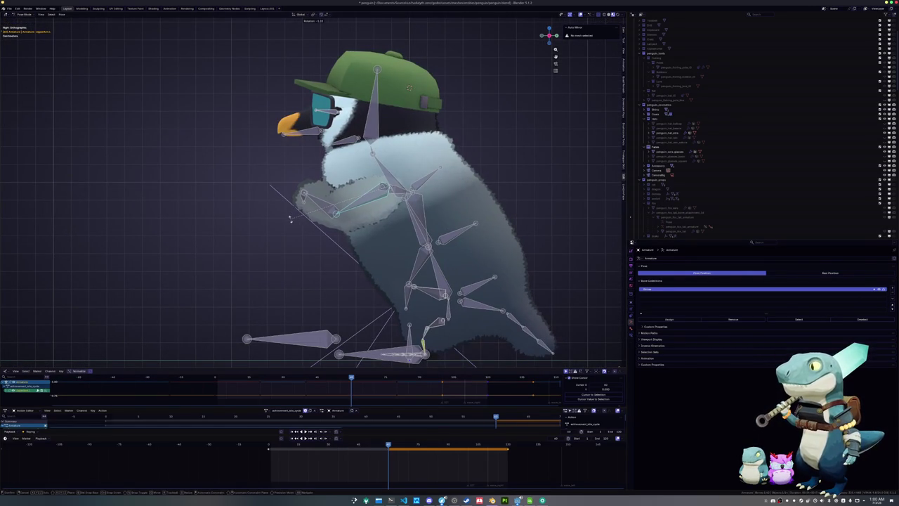
click(290, 220)
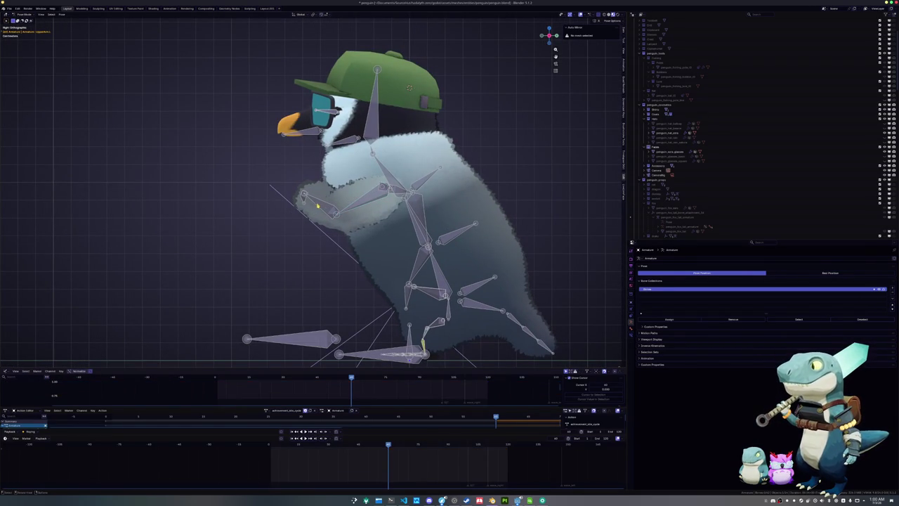
key(r)
click(260, 205)
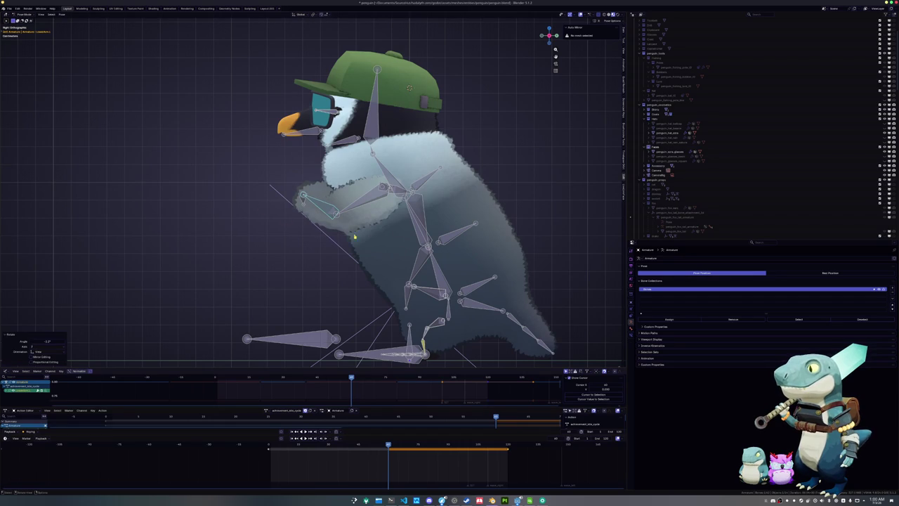
Step: Rotate a torso bone into a hunched pose and insert a keyframe
click(413, 233)
key(r)
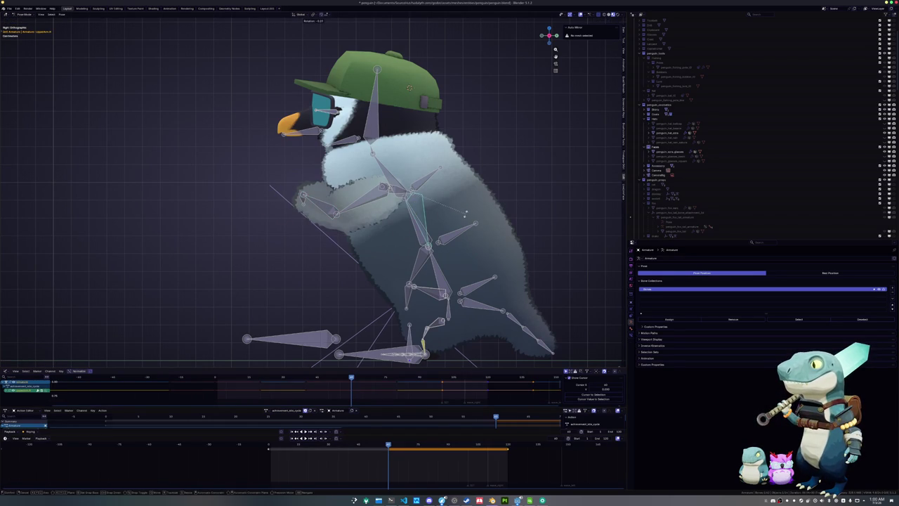
click(439, 237)
key(i)
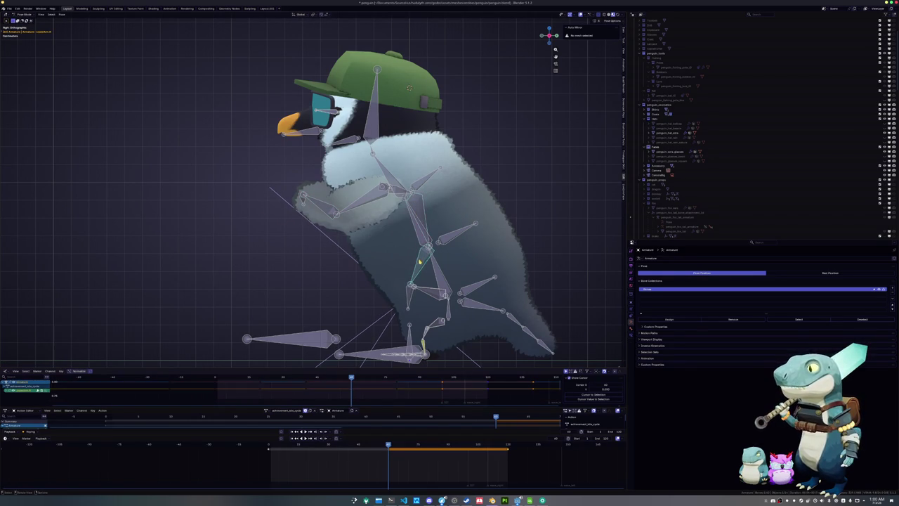
key(r)
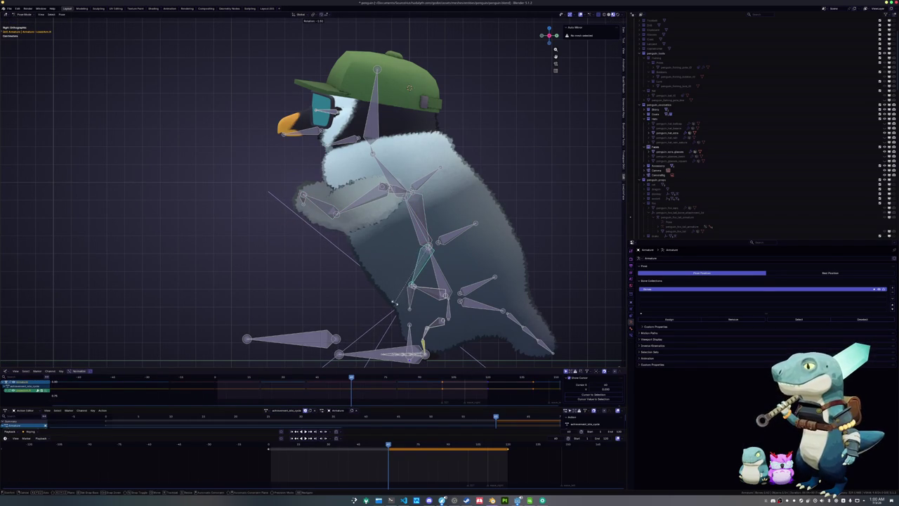
scroll(380, 296, down, 1)
Step: Play the animation from several views, jump to the chosen frame and deselect all bones
click(356, 294)
key(KP_4)
key(KP_4)
key(KP_4)
key(KP_8)
key(KP_8)
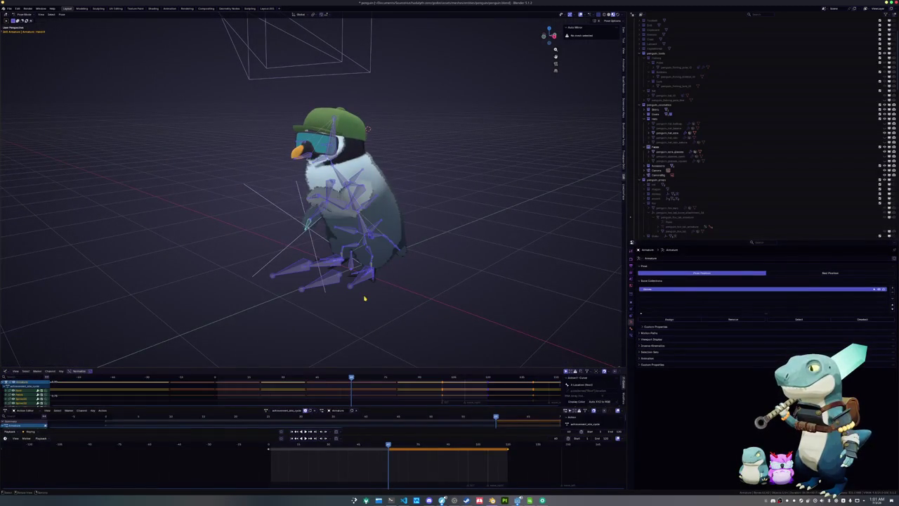
key(space)
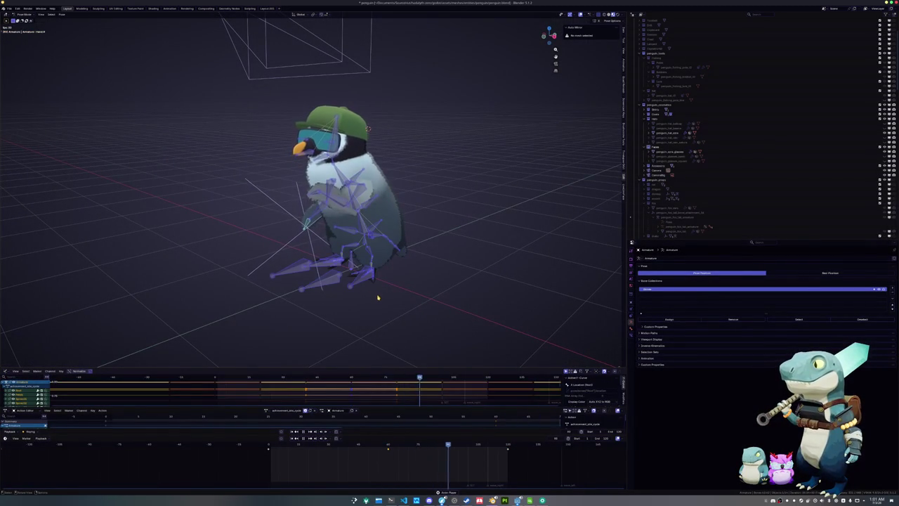
key(KP_3)
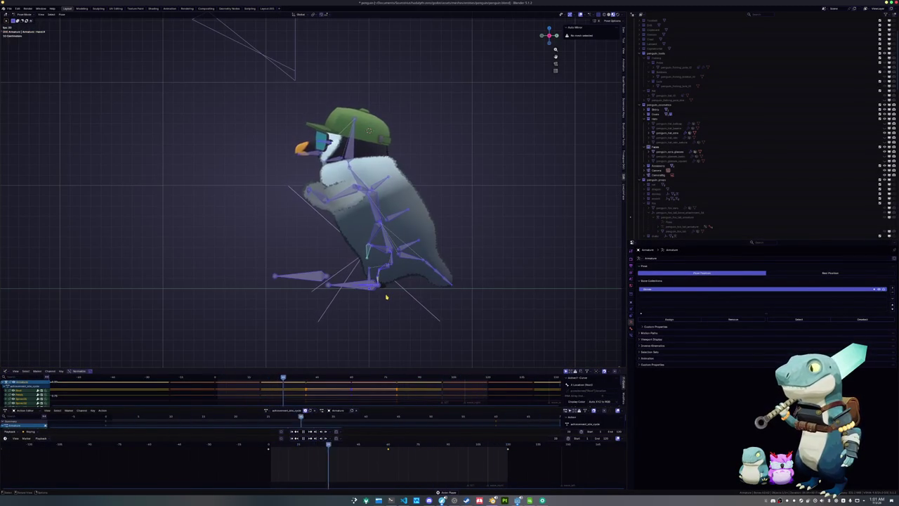
key(space)
click(389, 447)
key(alt+a)
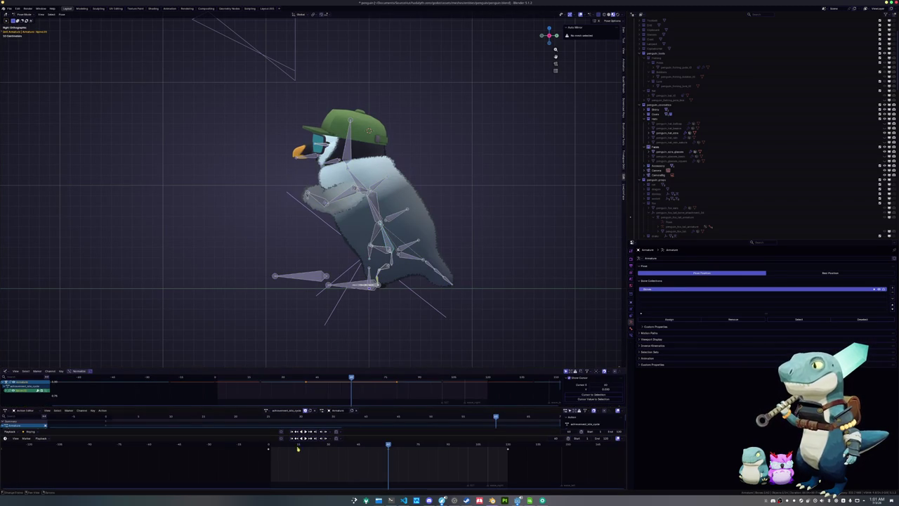
key(space)
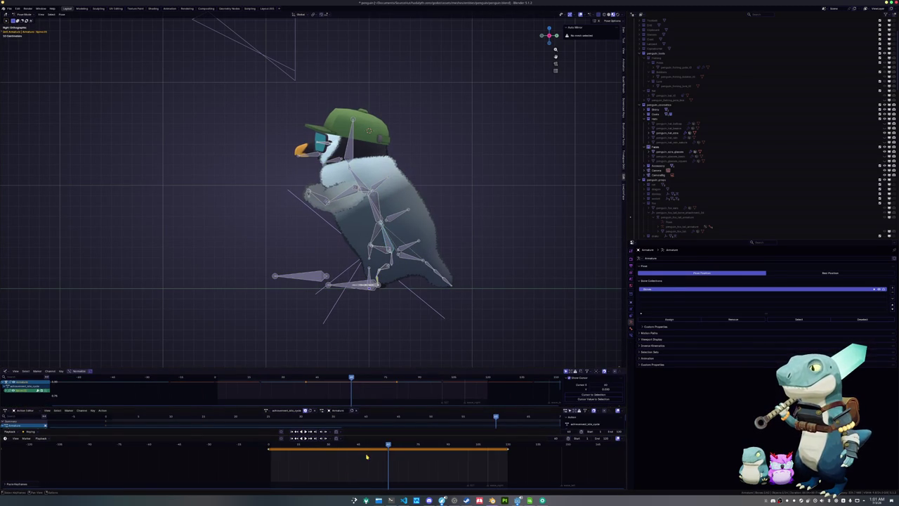
Step: Tilt the spine bone about 5° and key the new spine pose
scroll(430, 296, up, 2)
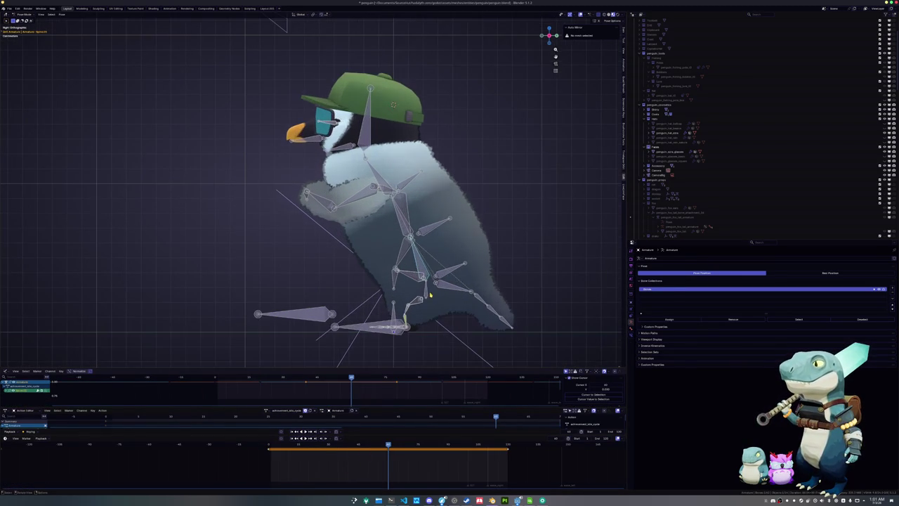
key(r)
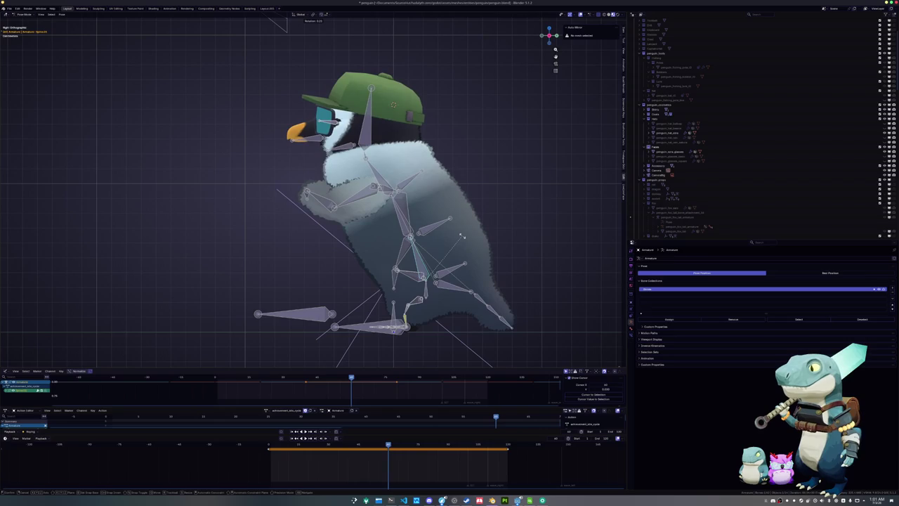
click(462, 234)
key(i)
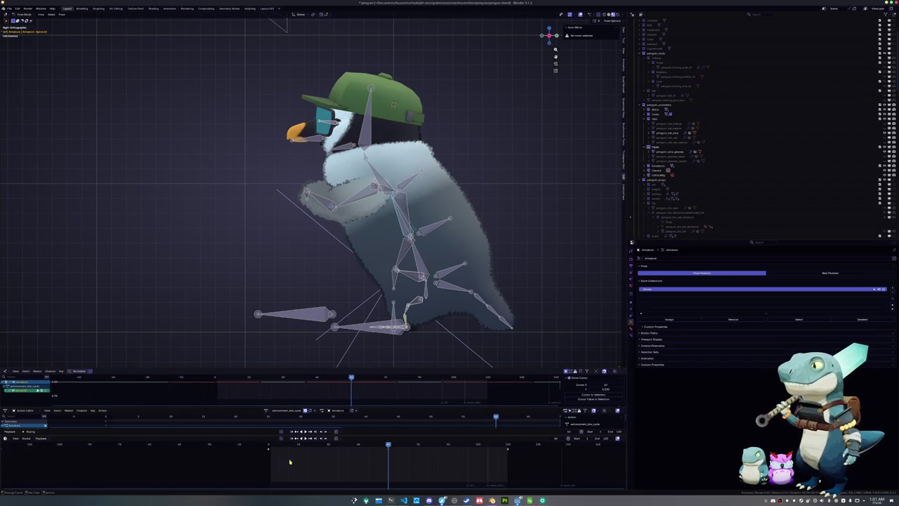
key(ctrl+z)
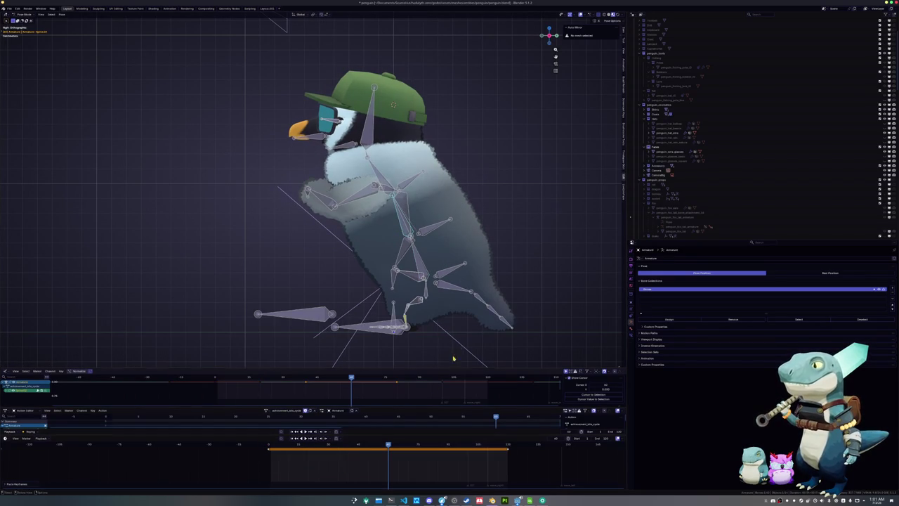
key(ctrl+z)
key(ctrl+z)
key(ctrl+z)
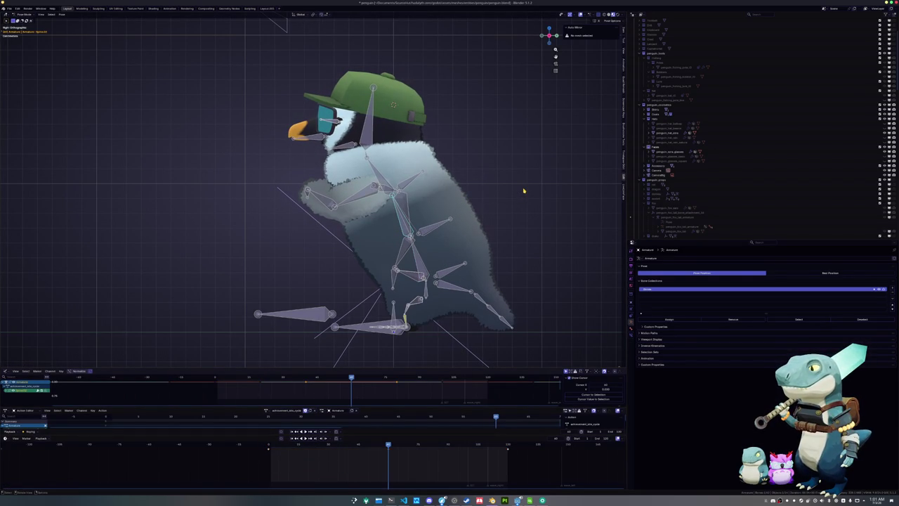
scroll(495, 229, down, 5)
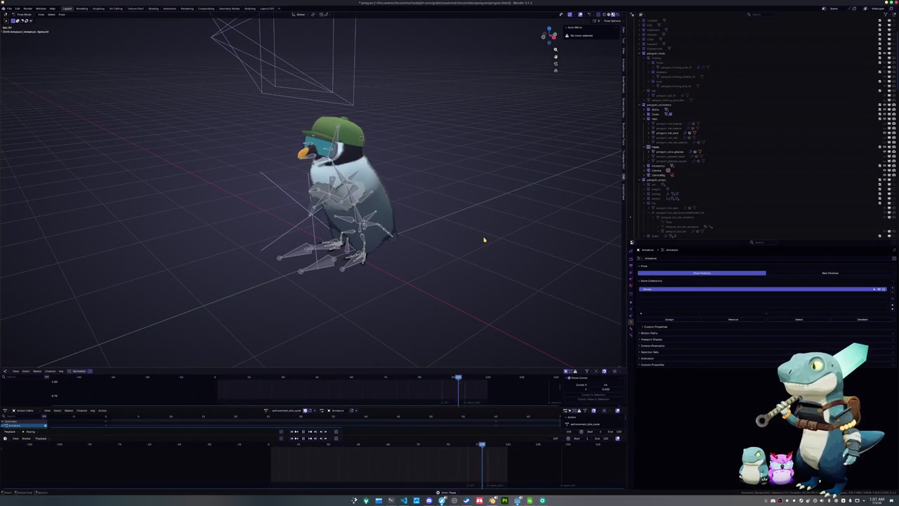
scroll(482, 241, up, 3)
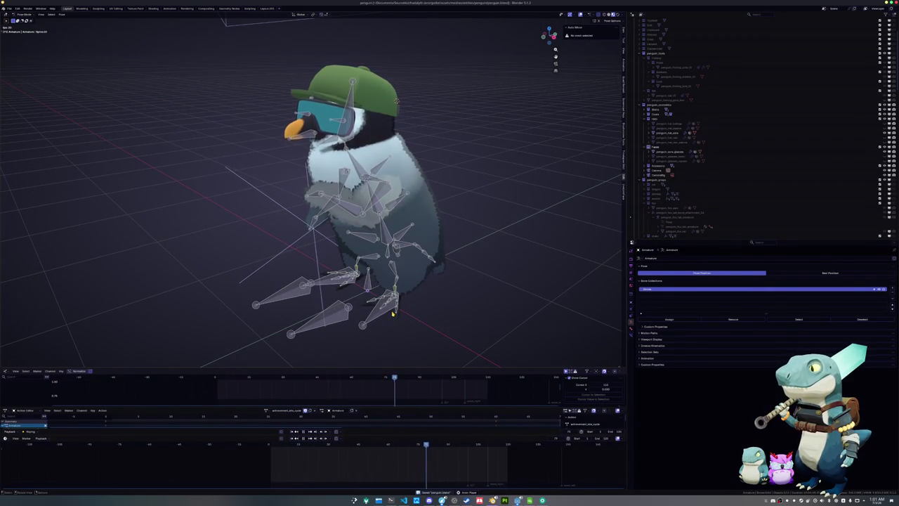
Step: Stop playback and orbit the view to face the penguin front-on
key(space)
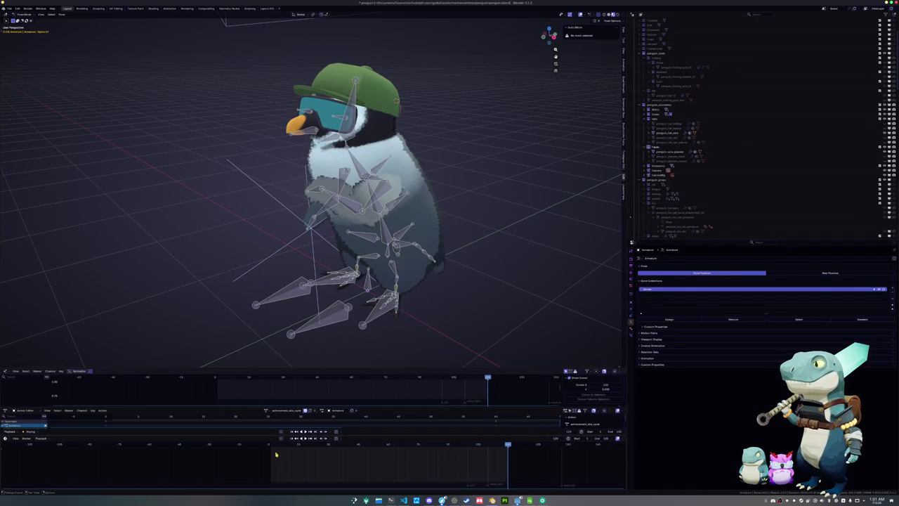
key(shift+Left)
scroll(404, 297, down, 3)
mouse_move(403, 296)
mouse_down()
mouse_move(366, 283)
mouse_move(382, 286)
mouse_up()
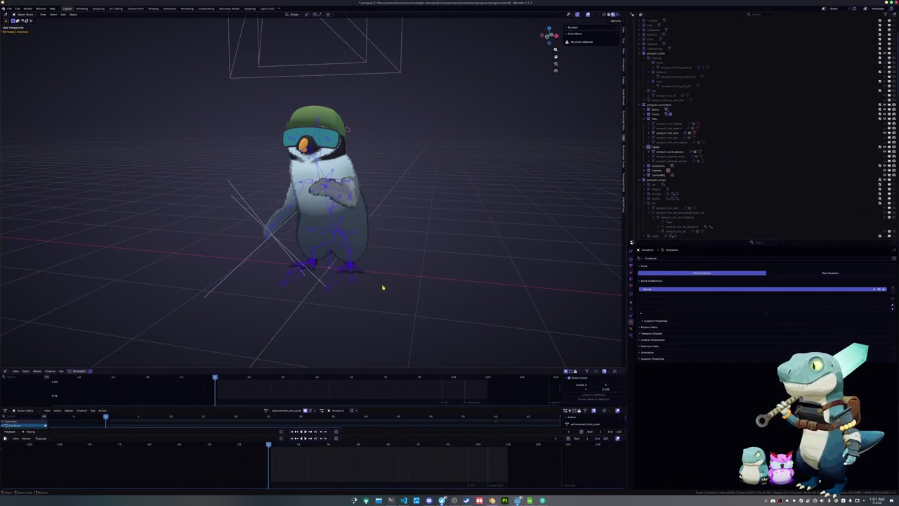
Step: Load the T-pose action on the armature and enter Pose Mode
click(267, 411)
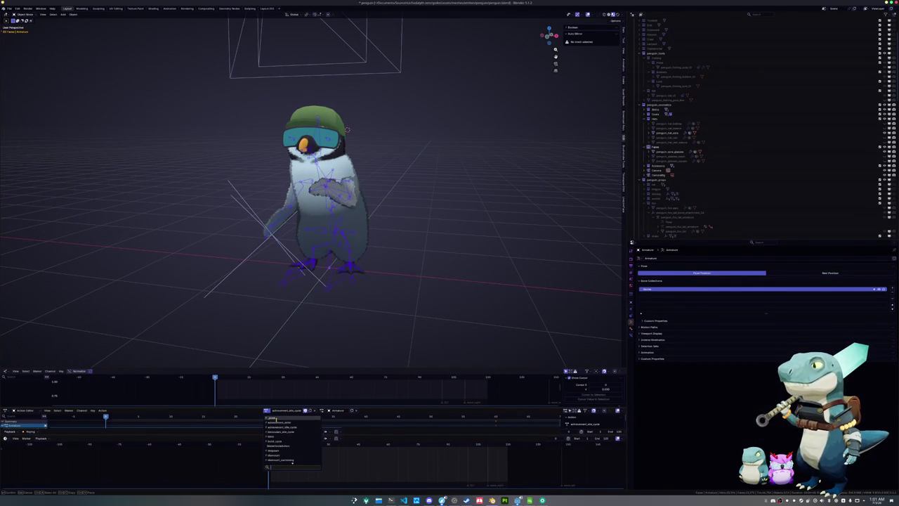
click(277, 422)
key(ctrl+Tab)
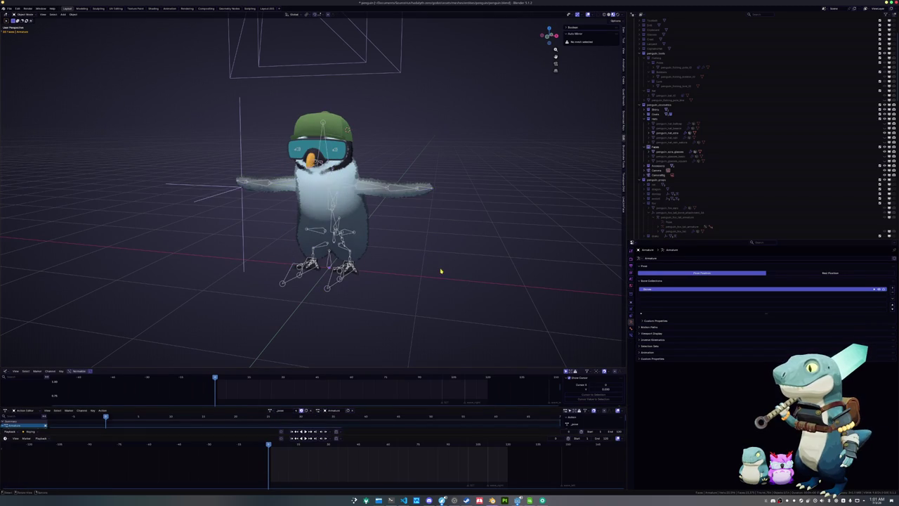
Step: Hide the glasses and hat objects in the Outliner and enlarge the hierarchy list
click(872, 151)
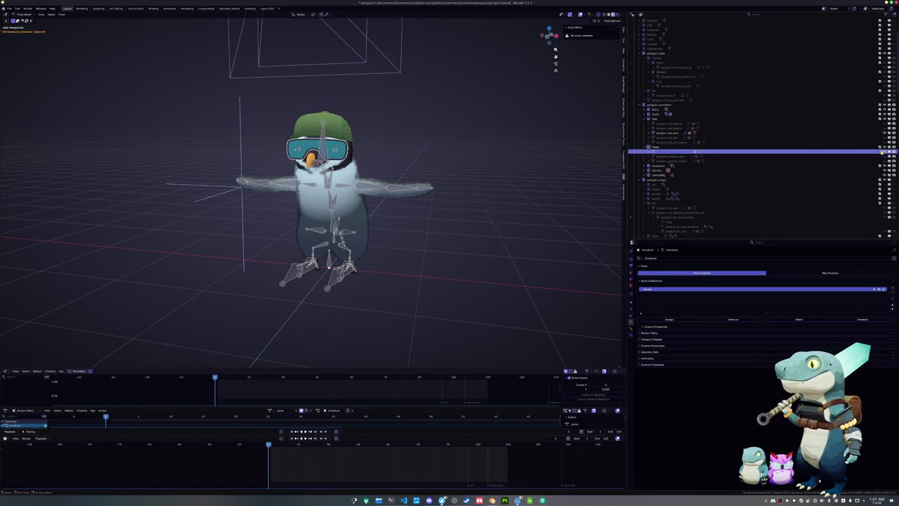
click(884, 152)
click(877, 133)
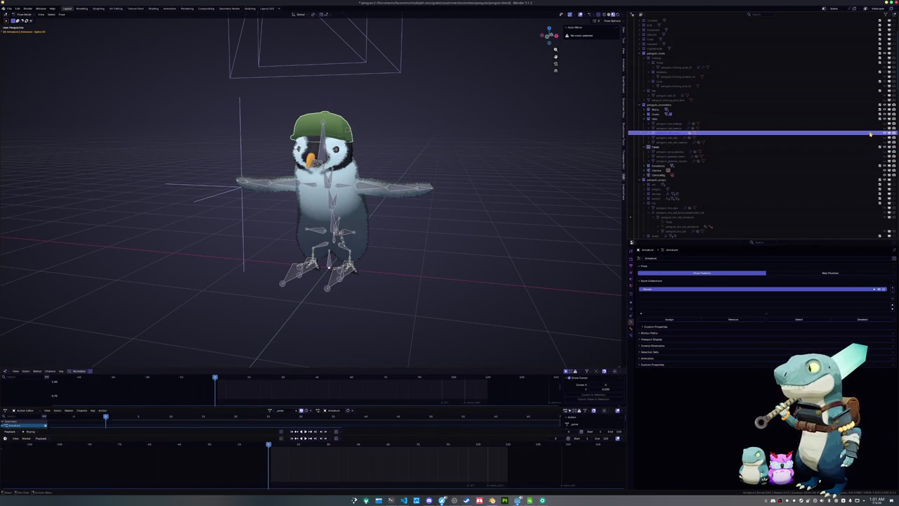
click(885, 133)
scroll(480, 235, down, 5)
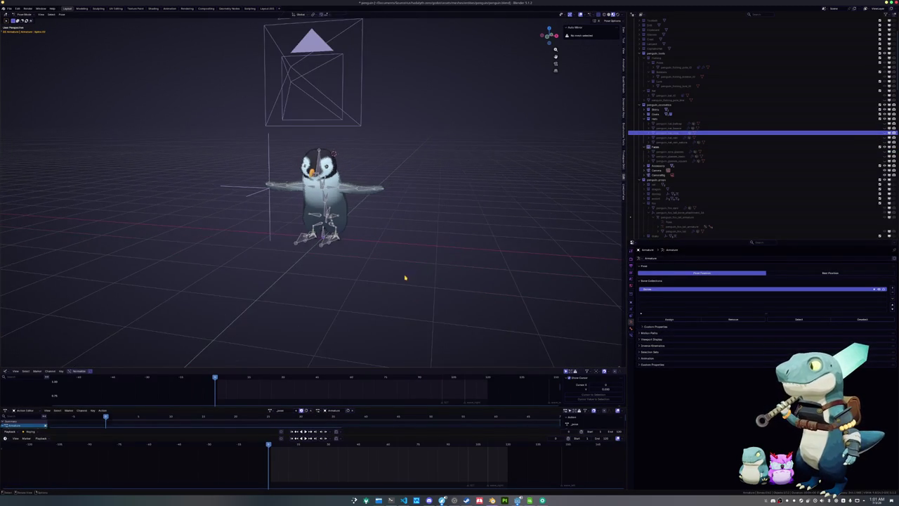
drag(674, 242, 667, 325)
scroll(657, 253, down, 1)
Step: Expand the penguin's collection in the Outliner and make penguin_crest visible
shift+click(656, 232)
scroll(657, 236, down, 10)
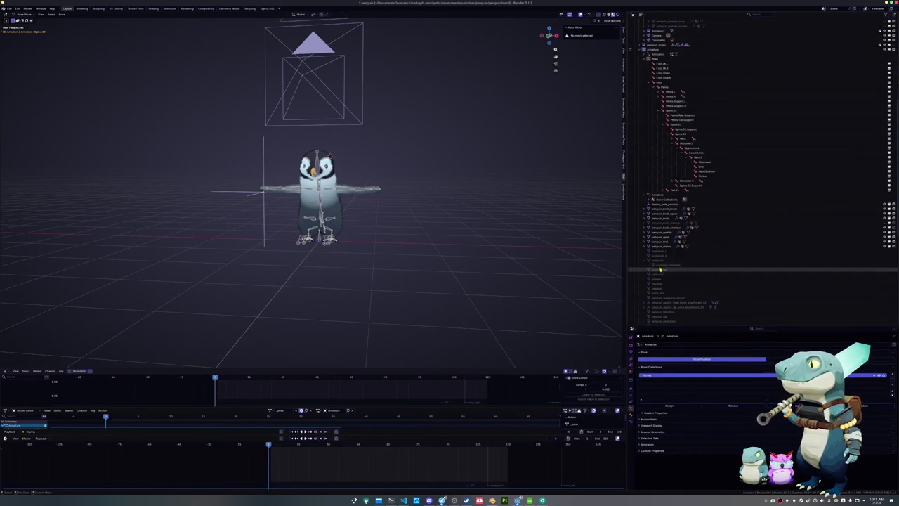
click(661, 248)
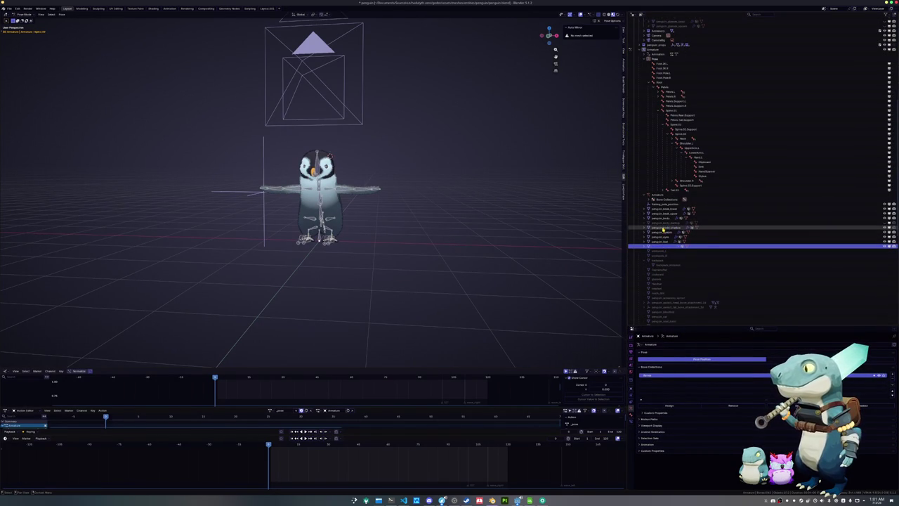
scroll(663, 206, up, 8)
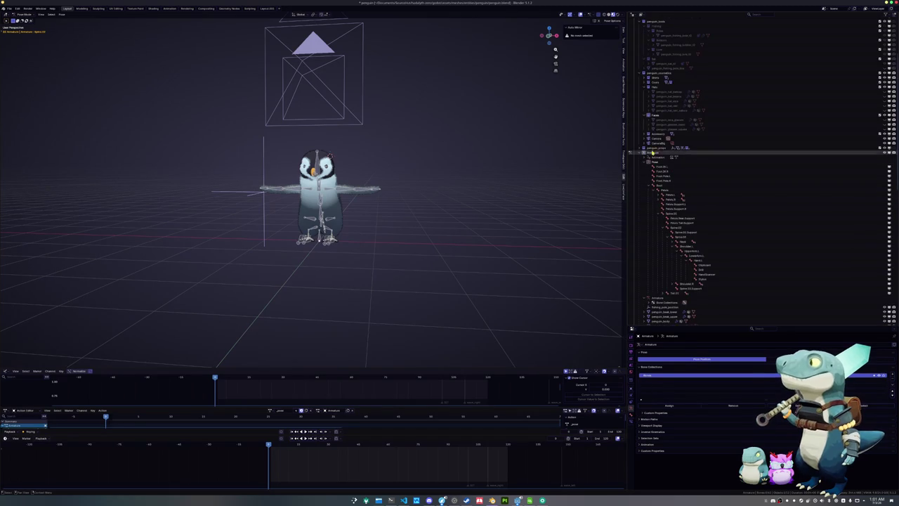
scroll(648, 126, up, 2)
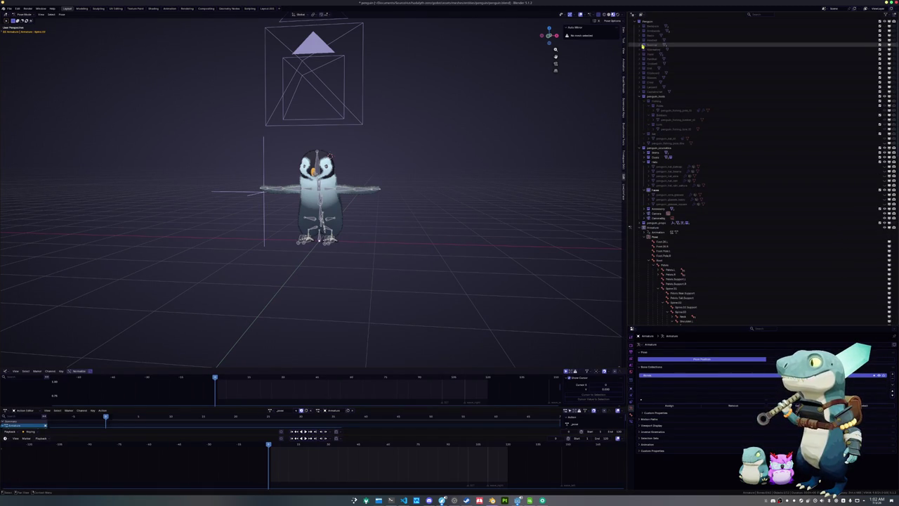
click(641, 76)
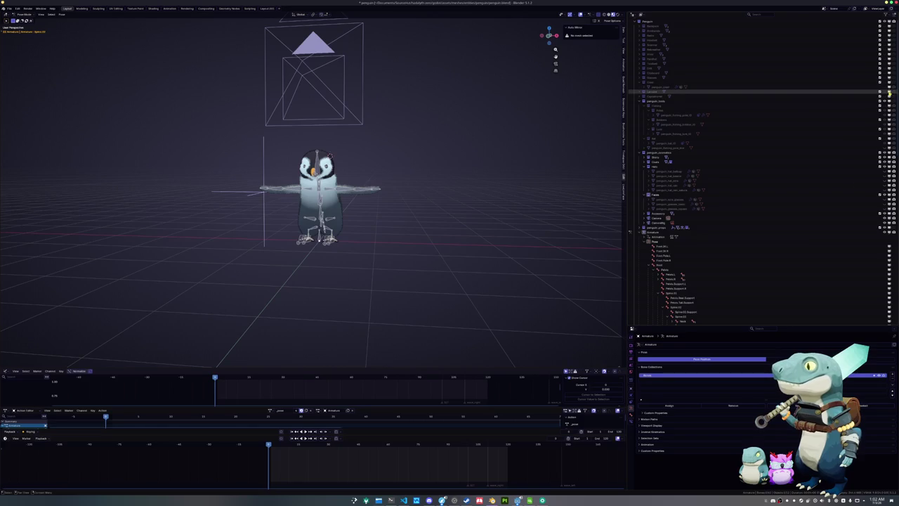
click(884, 88)
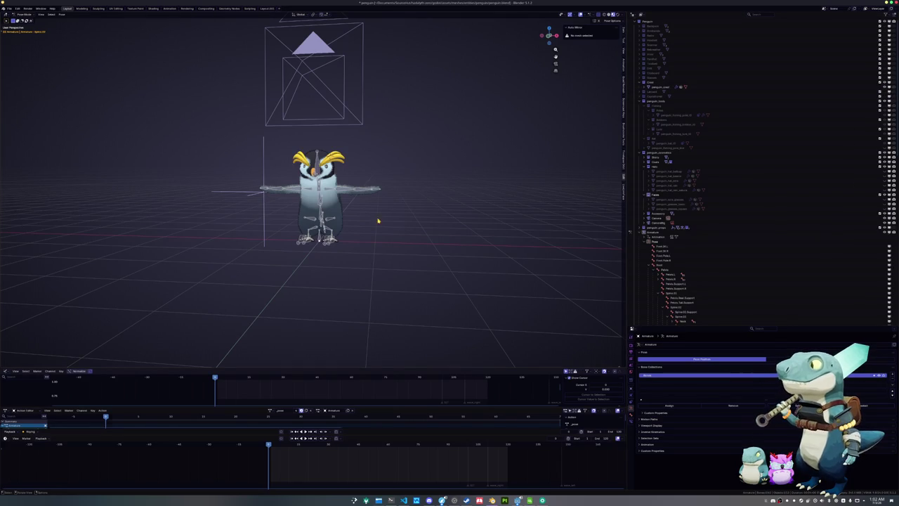
Step: Switch to Object Mode and box-select the penguin meshes together with the armature
key(ctrl+Tab)
mouse_move(441, 274)
mouse_down()
mouse_move(210, 171)
mouse_move(197, 135)
mouse_up()
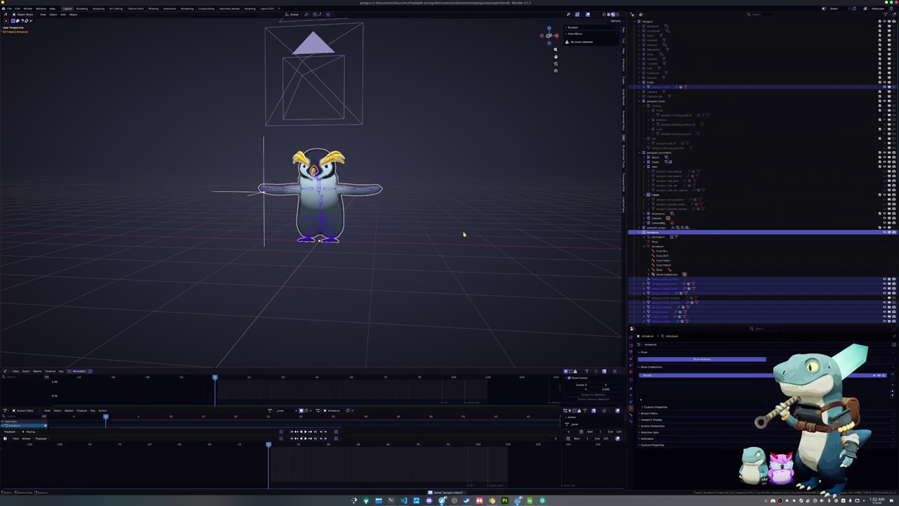
scroll(671, 219, down, 6)
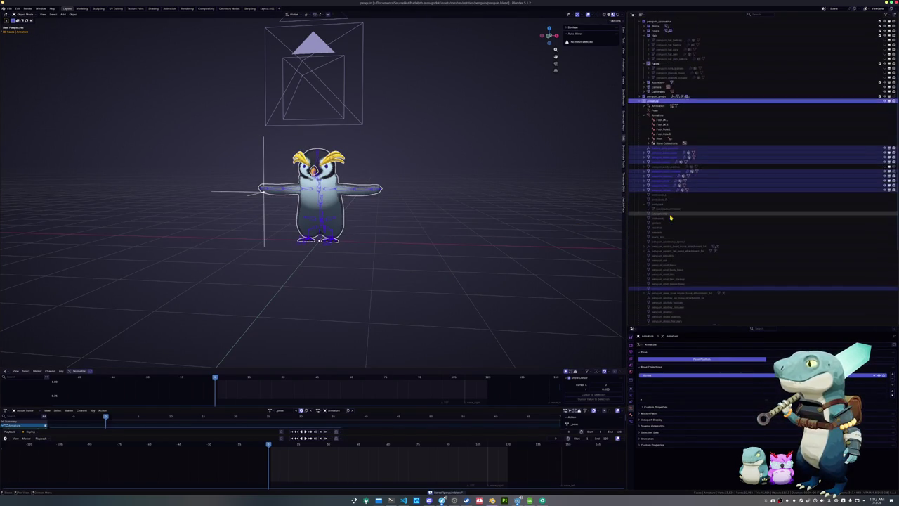
scroll(671, 218, down, 3)
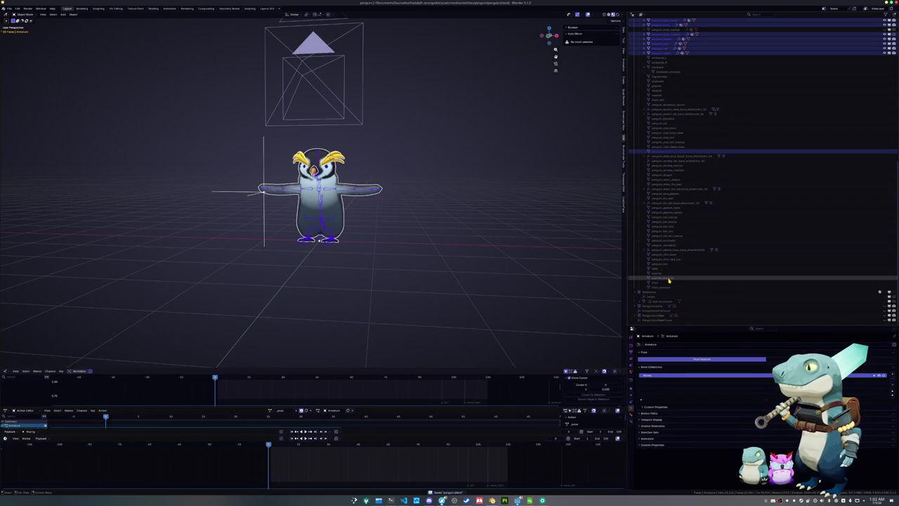
scroll(669, 281, up, 2)
scroll(669, 281, down, 2)
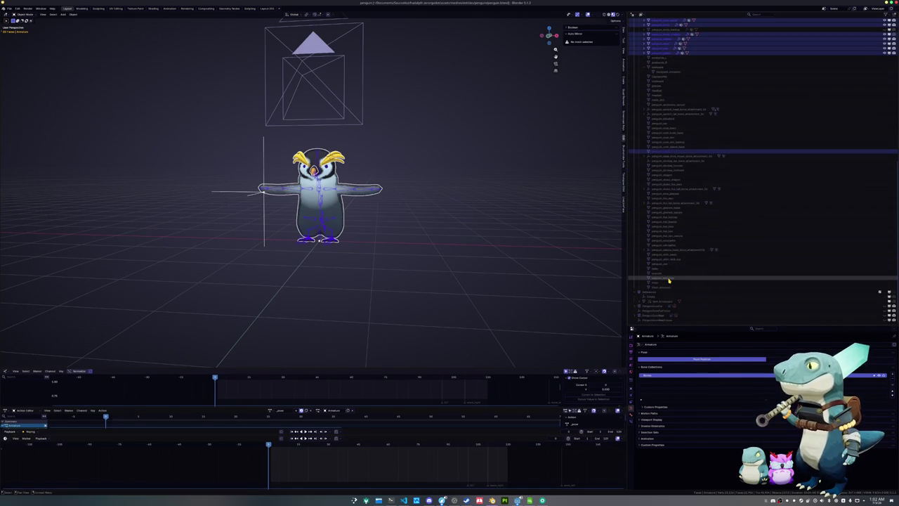
scroll(669, 280, up, 2)
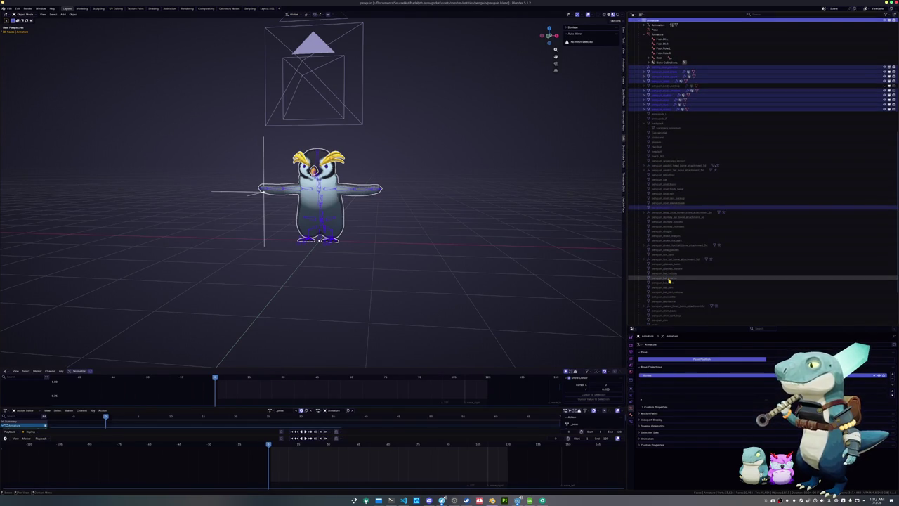
scroll(669, 280, up, 3)
scroll(666, 280, up, 4)
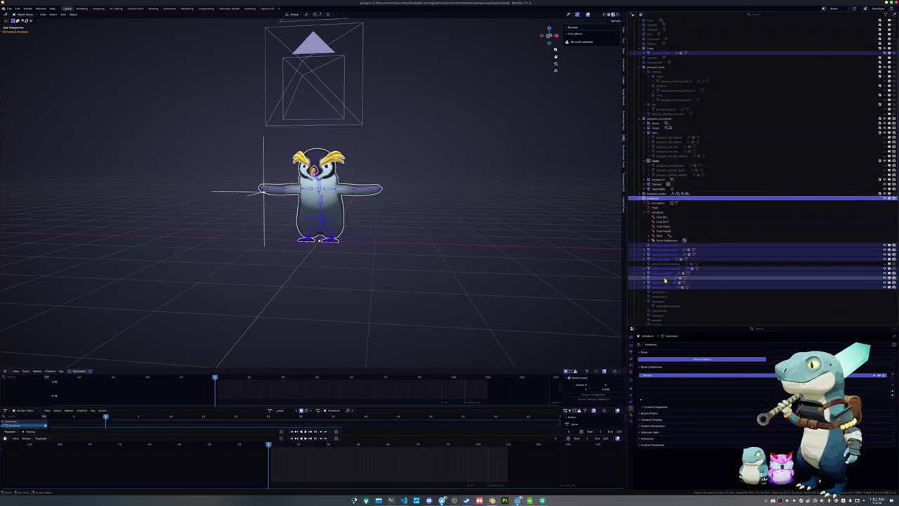
scroll(665, 280, up, 2)
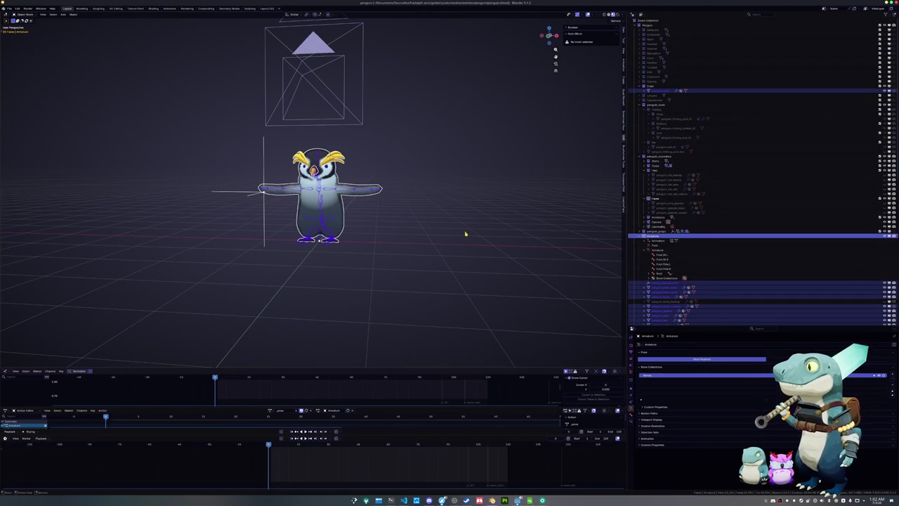
Step: Start a glTF 2.0 export with Material Images set to None
click(9, 8)
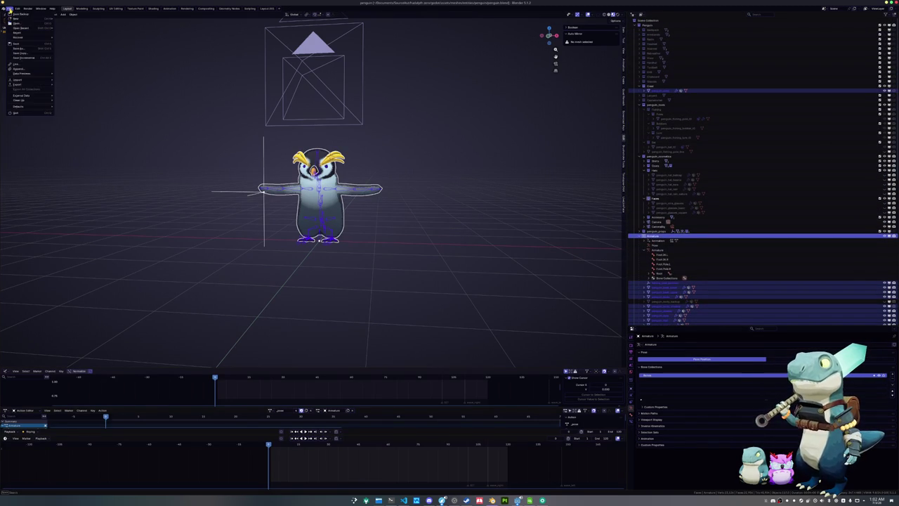
mouse_move(21, 85)
click(76, 127)
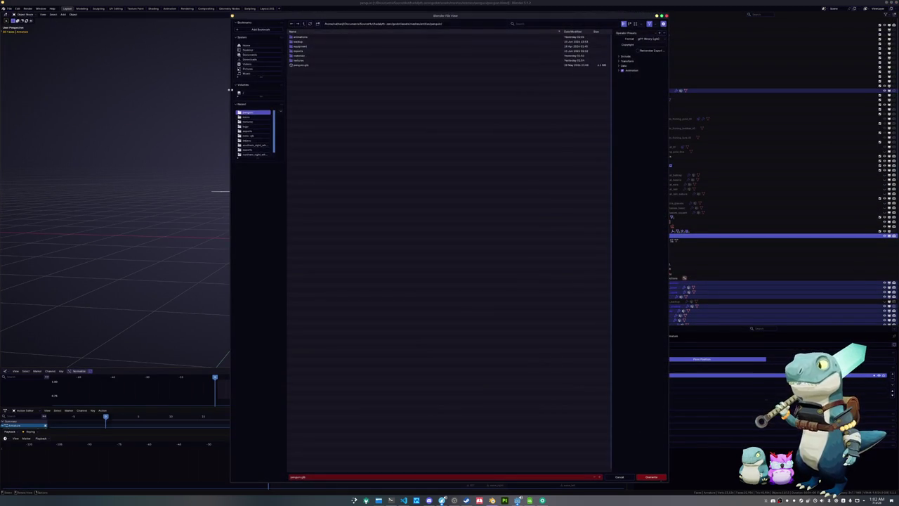
click(631, 57)
click(624, 109)
click(626, 125)
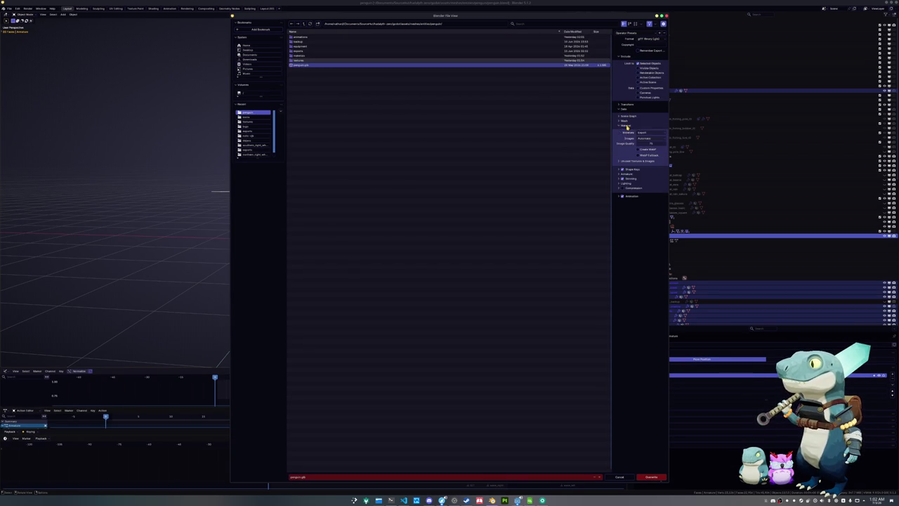
click(644, 139)
click(637, 165)
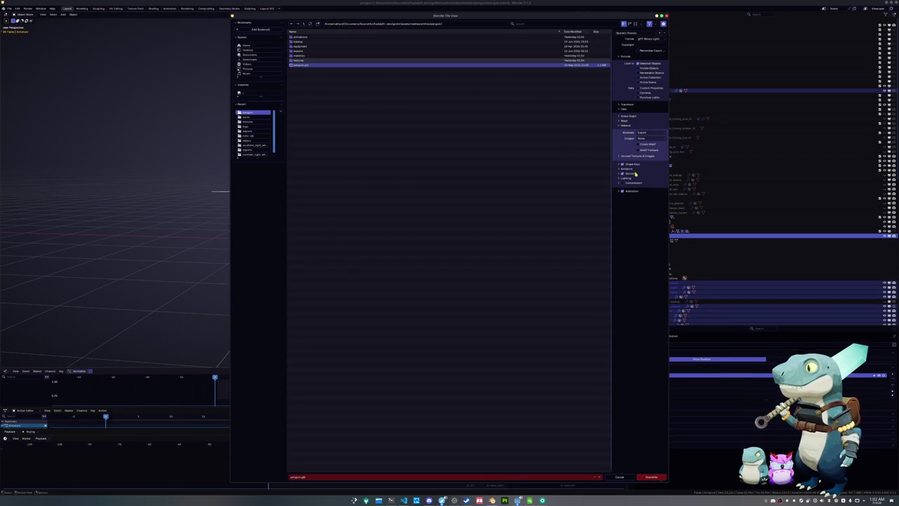
Step: Enable the Animation Action Filter, tick every action, and export over penguin.glb
click(632, 191)
click(622, 259)
click(618, 259)
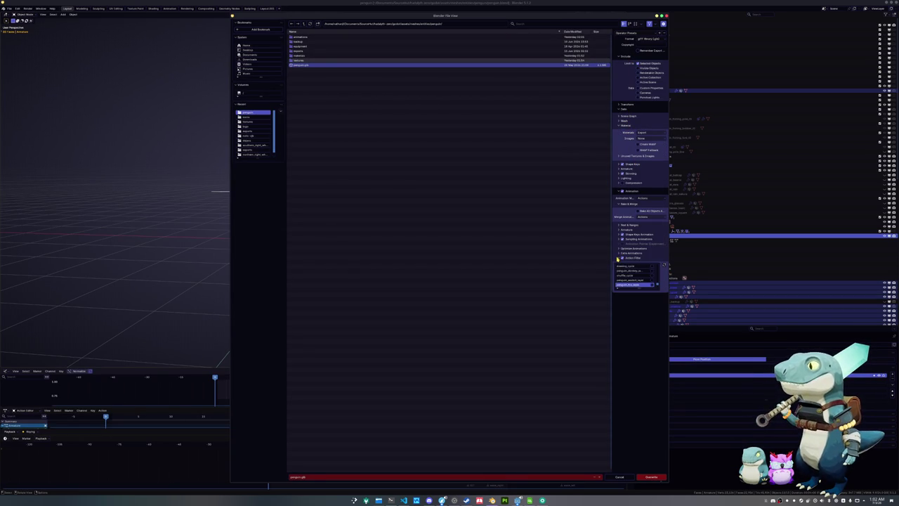
mouse_move(636, 288)
mouse_down()
mouse_move(639, 463)
mouse_move(653, 442)
mouse_move(653, 267)
mouse_up()
scroll(648, 310, up, 5)
scroll(646, 316, up, 3)
drag(653, 402, 652, 270)
scroll(635, 306, up, 2)
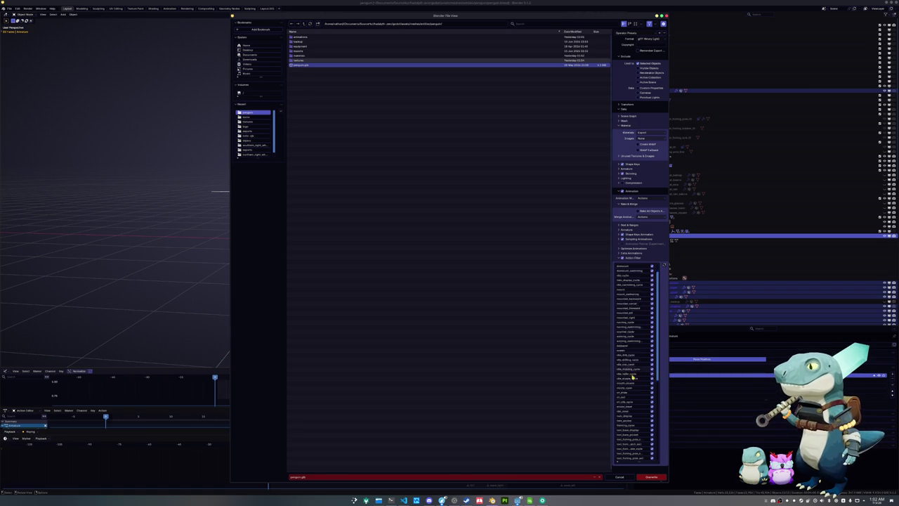
scroll(627, 379, down, 10)
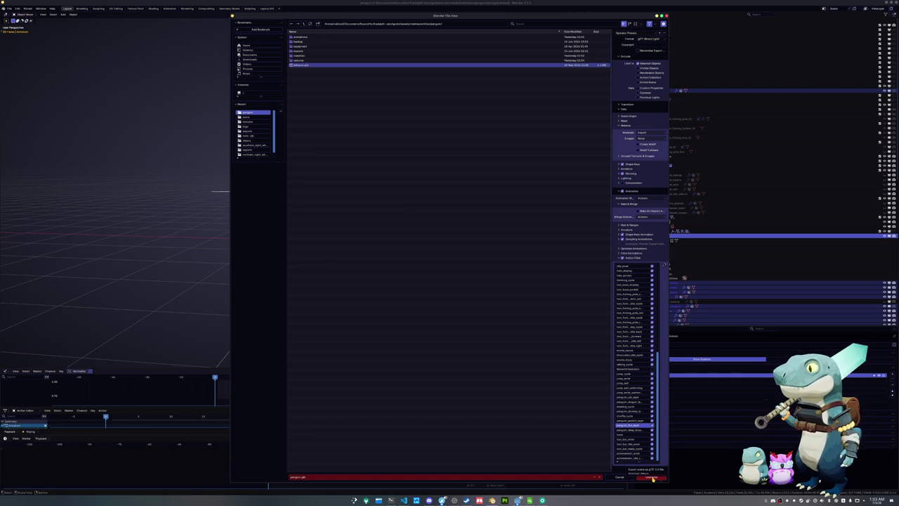
click(653, 478)
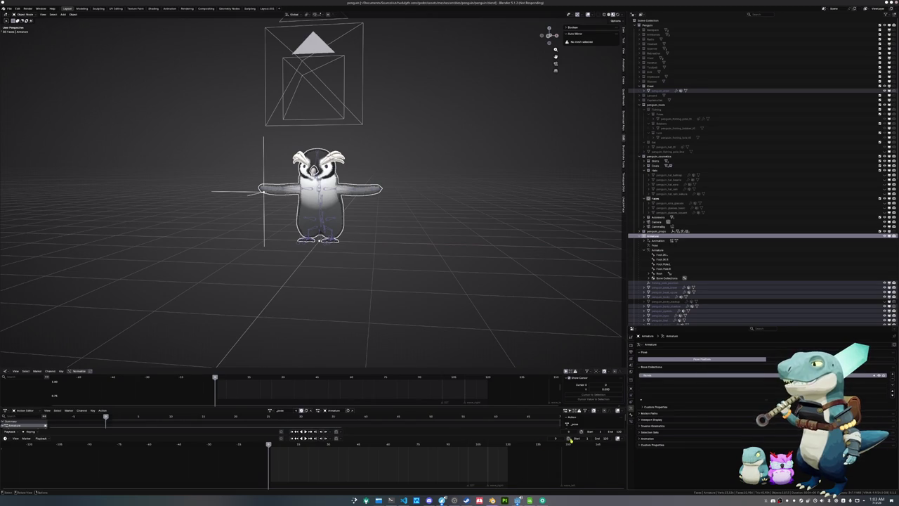
Step: Check git status, stage all files and commit them as "Updated logo"
click(518, 500)
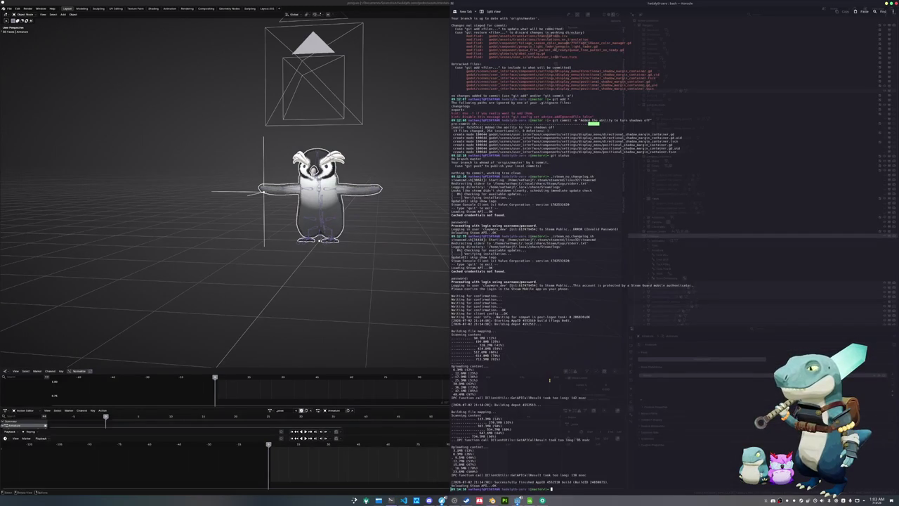
text(git status)
key(Return)
text(git add .)
key(Return)
text(git commit -m "Updated logo")
key(Return)
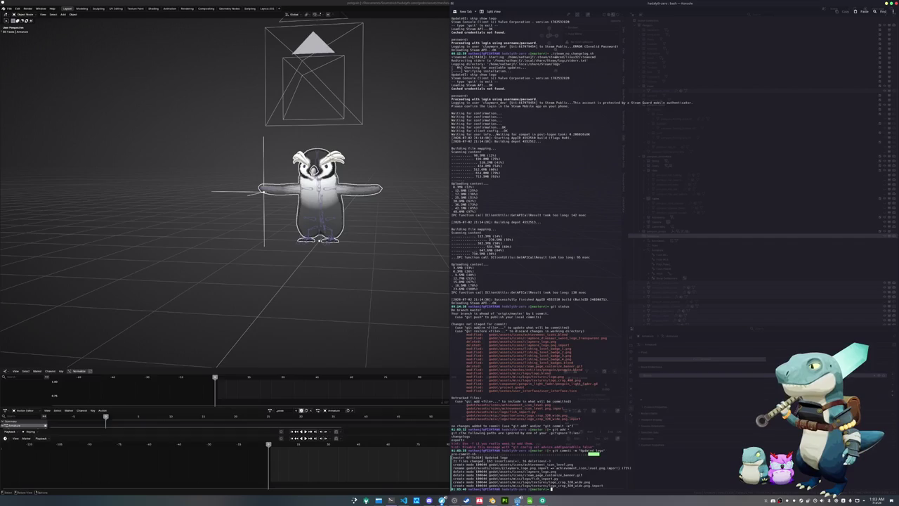
Step: Recheck git status, clear the terminal and review git log --stat, then quit the pager
text(git status)
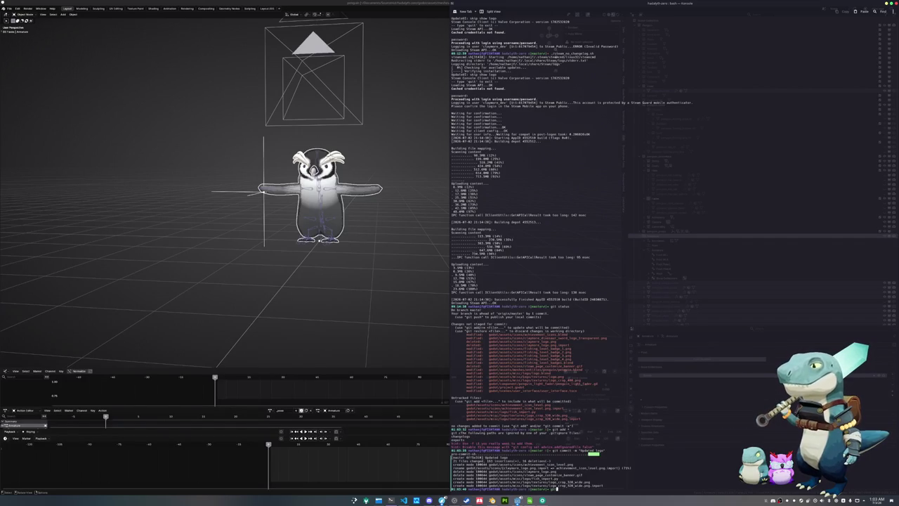
key(Return)
text(git)
key(ctrl+l)
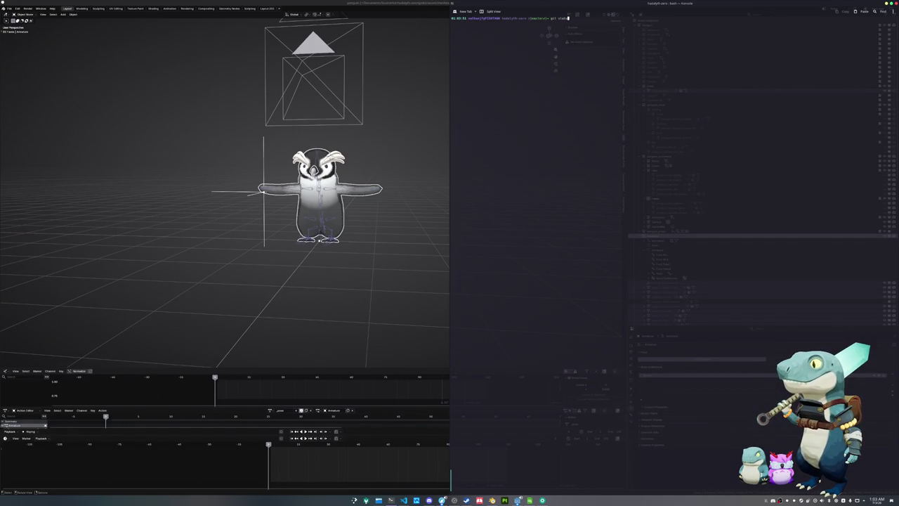
text(log --stat)
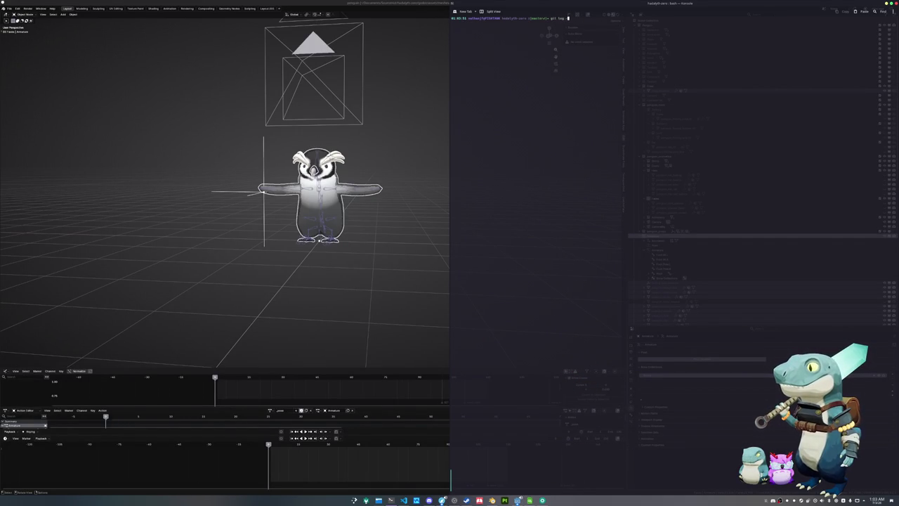
key(Return)
scroll(633, 309, down, 5)
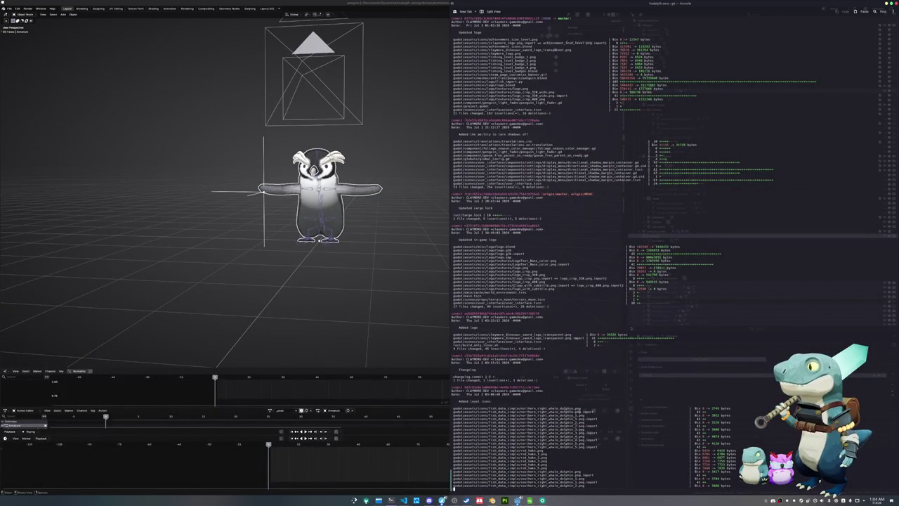
key(q)
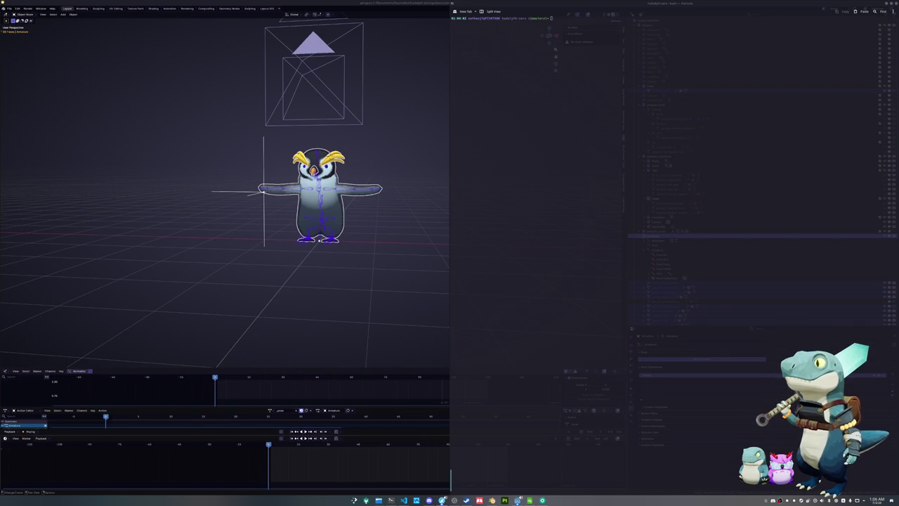
Step: Run git status and git add ., then commit with the message "Re-exported penguin"
click(562, 311)
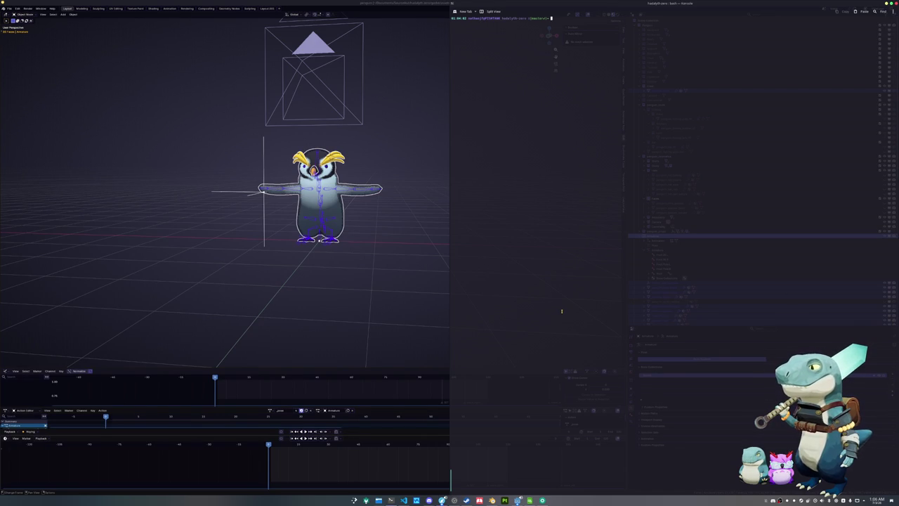
text(git status)
key(Return)
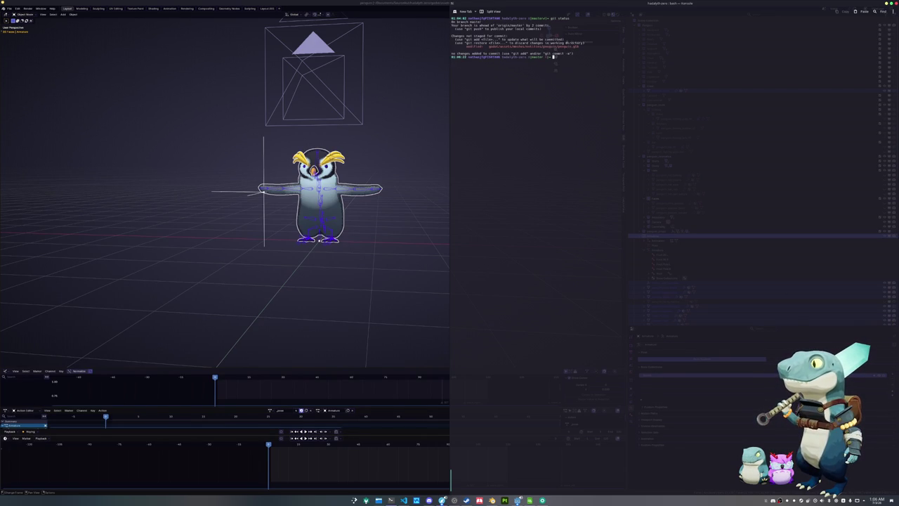
text(git add .)
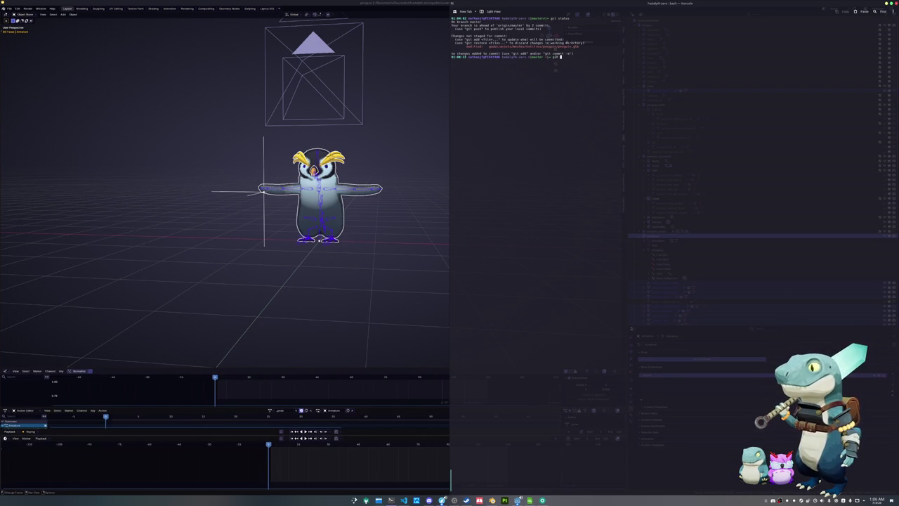
key(Return)
text(git commit -m)
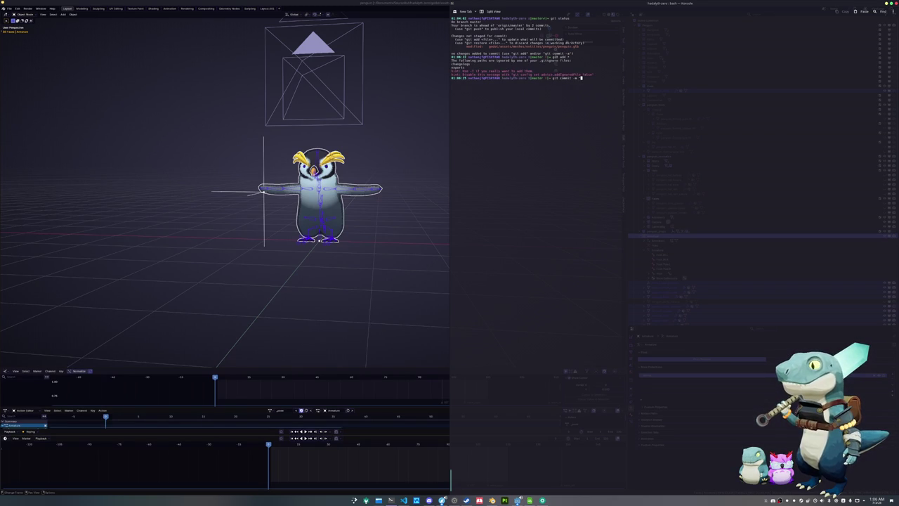
text( "Re-exported penguin)
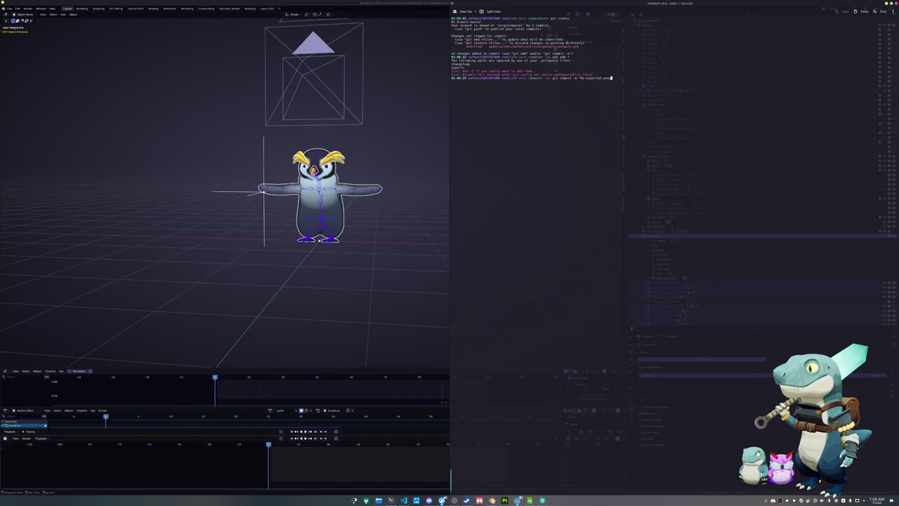
key(Return)
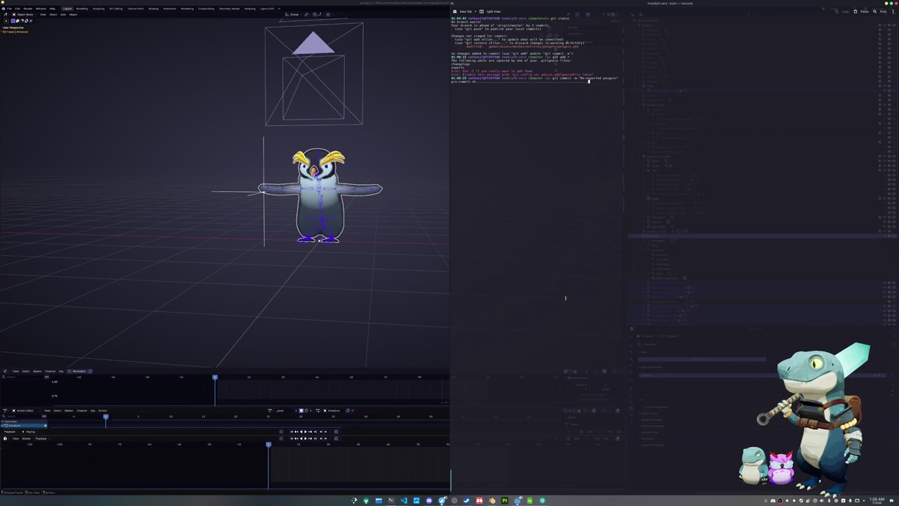
click(518, 500)
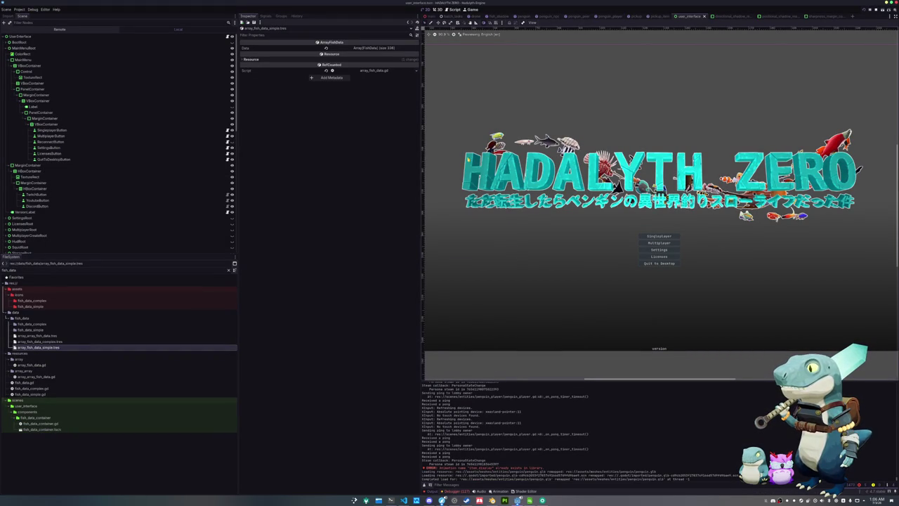
Step: Inspect the root Penguin node in the main penguin scene and orbit around the model
click(523, 15)
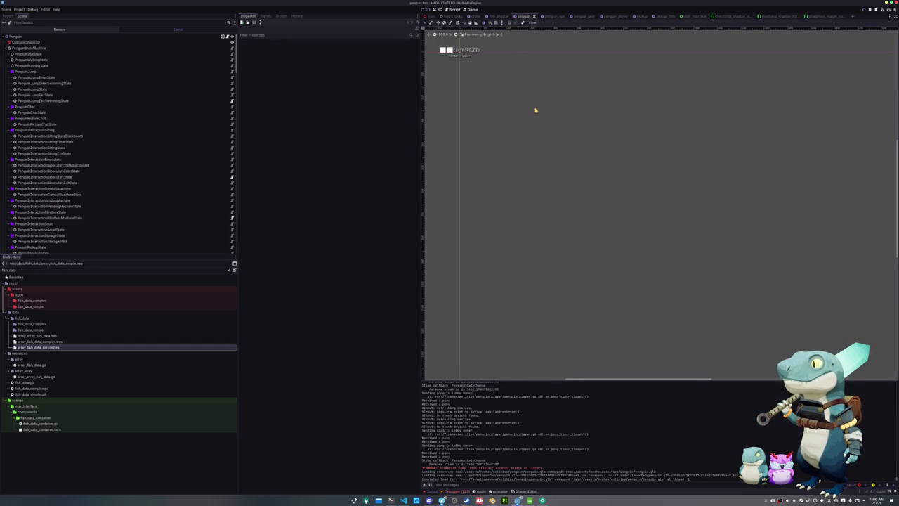
click(93, 90)
click(70, 37)
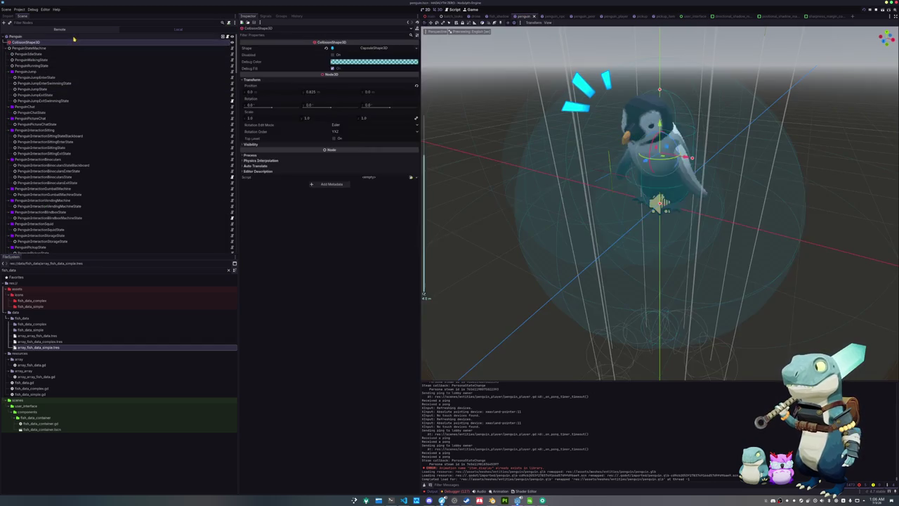
scroll(112, 174, down, 10)
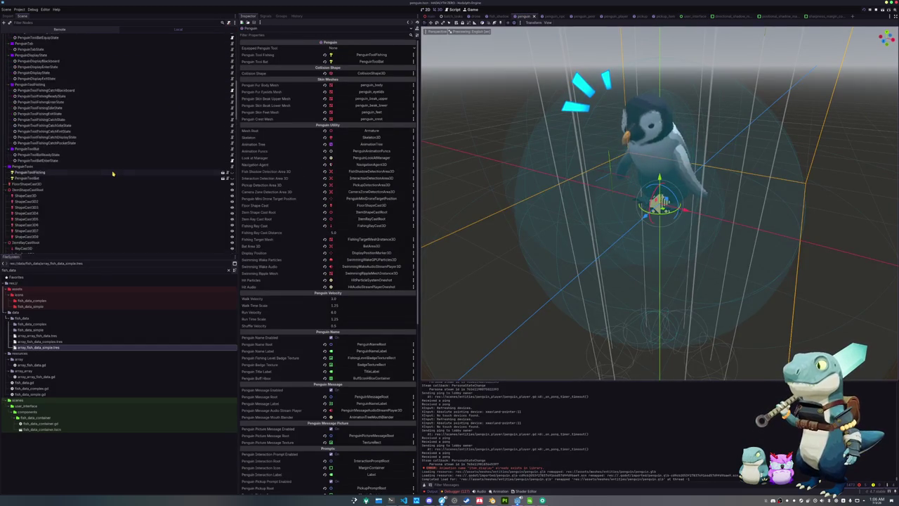
mouse_move(492, 210)
mouse_down()
mouse_move(457, 195)
mouse_move(435, 225)
mouse_up()
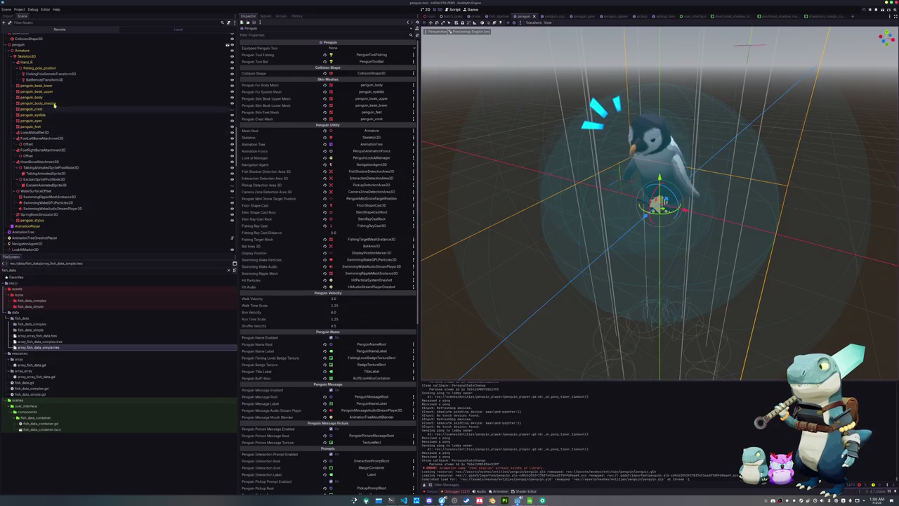
key(ctrl+Tab)
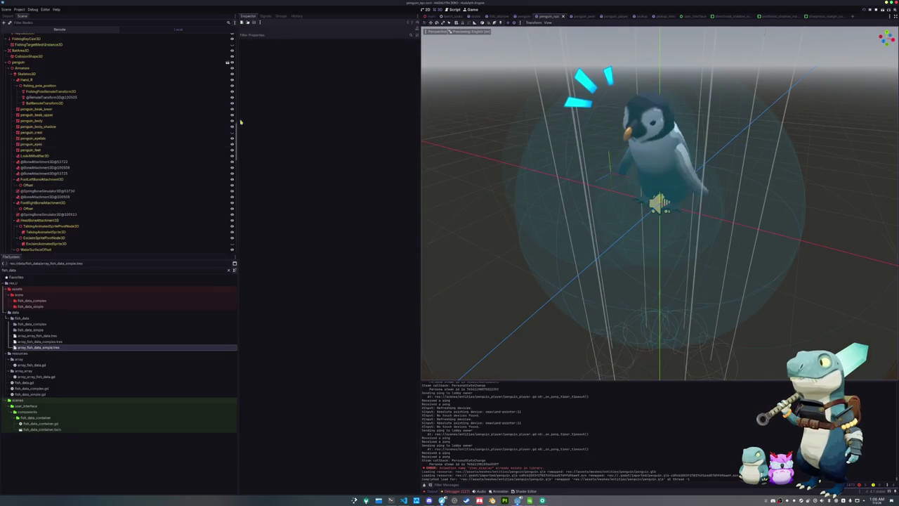
click(90, 161)
ctrl+click(70, 97)
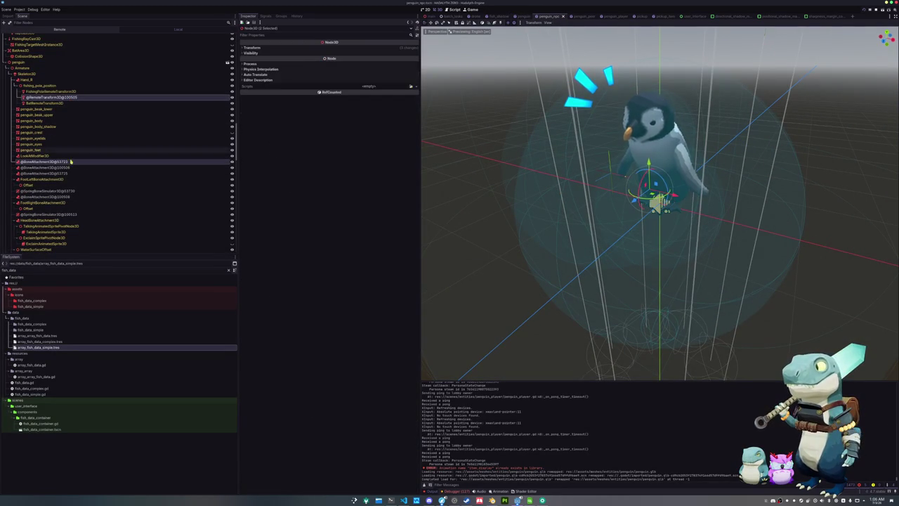
ctrl+click(70, 167)
ctrl+click(70, 173)
scroll(70, 173, down, 2)
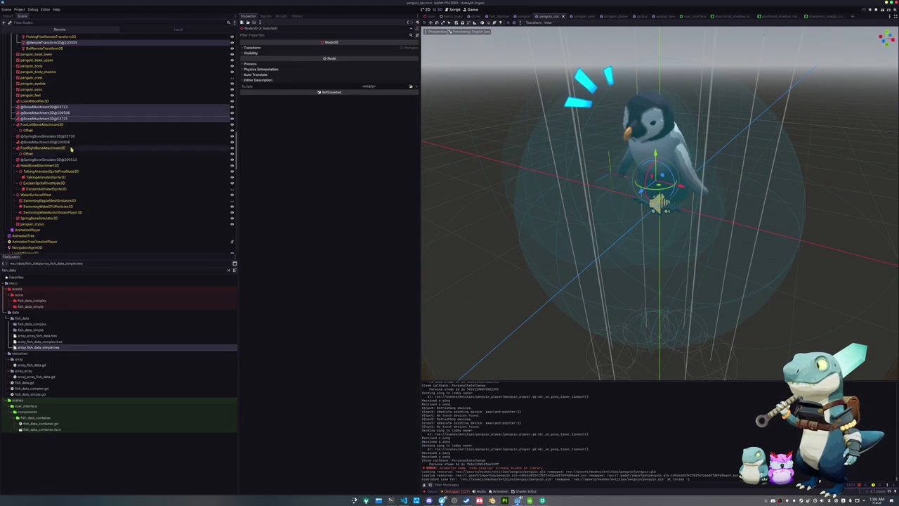
ctrl+click(70, 138)
ctrl+click(71, 143)
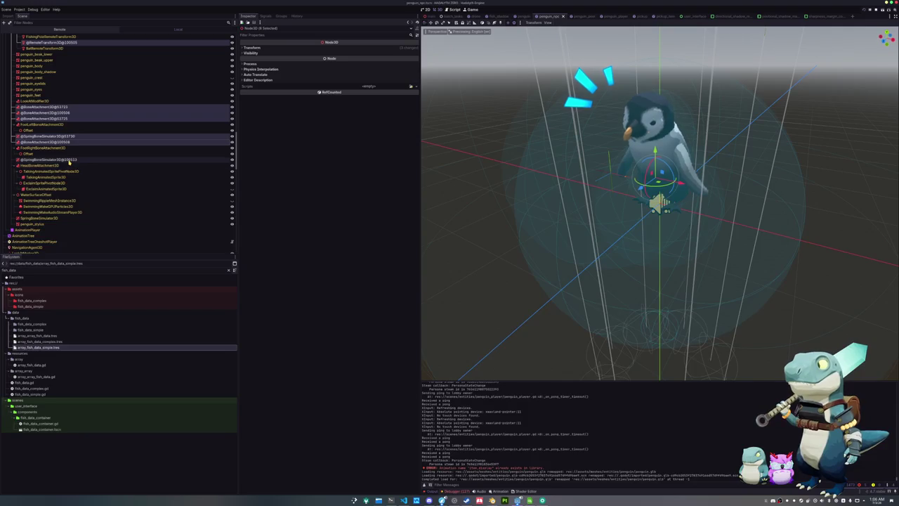
ctrl+click(70, 160)
scroll(79, 197, down, 4)
scroll(79, 198, up, 5)
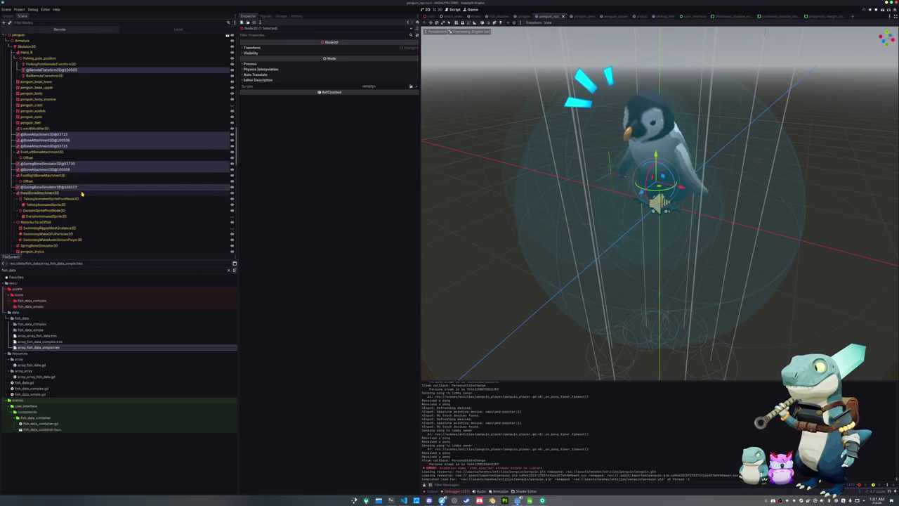
key(Delete)
key(Return)
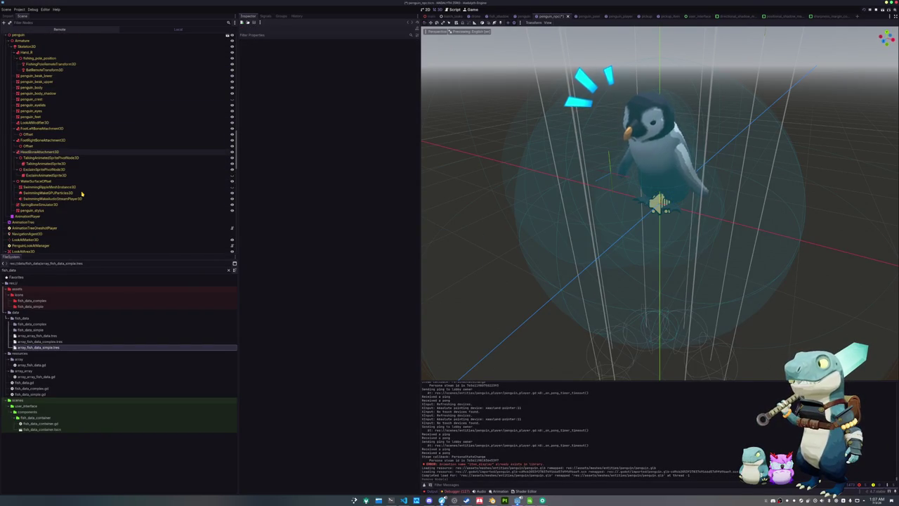
scroll(82, 194, down, 15)
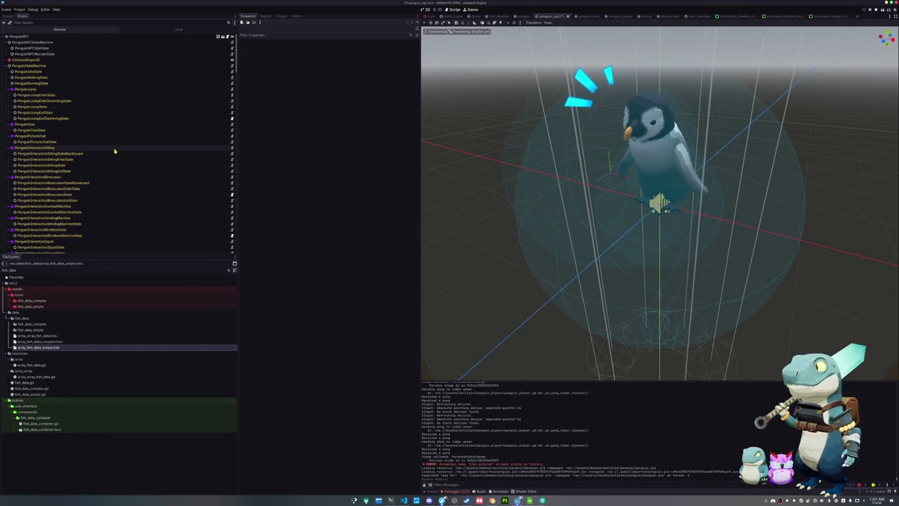
Step: Save the cleaned penguin_npc scene and move on to the penguin_player scene
key(ctrl+s)
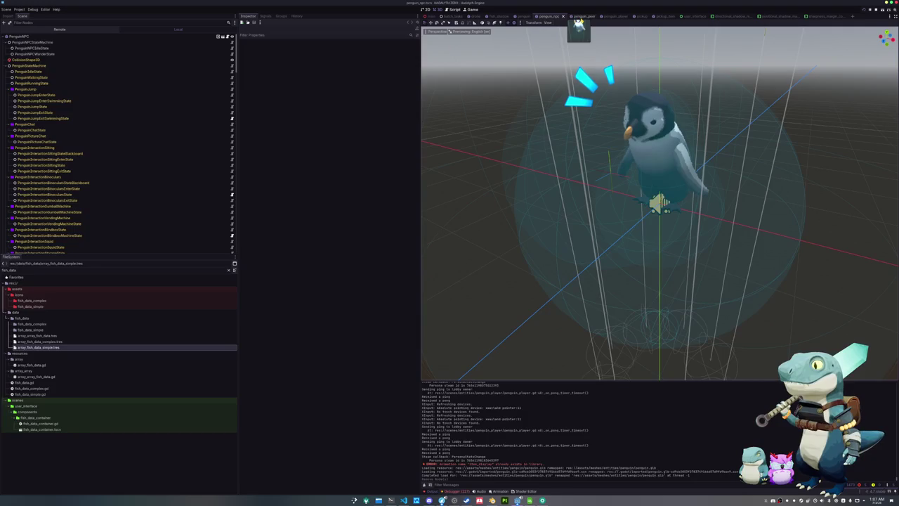
click(578, 16)
scroll(140, 158, up, 10)
scroll(97, 175, down, 8)
Step: In penguin_player, select the first leftover bone attachment nodes
click(52, 167)
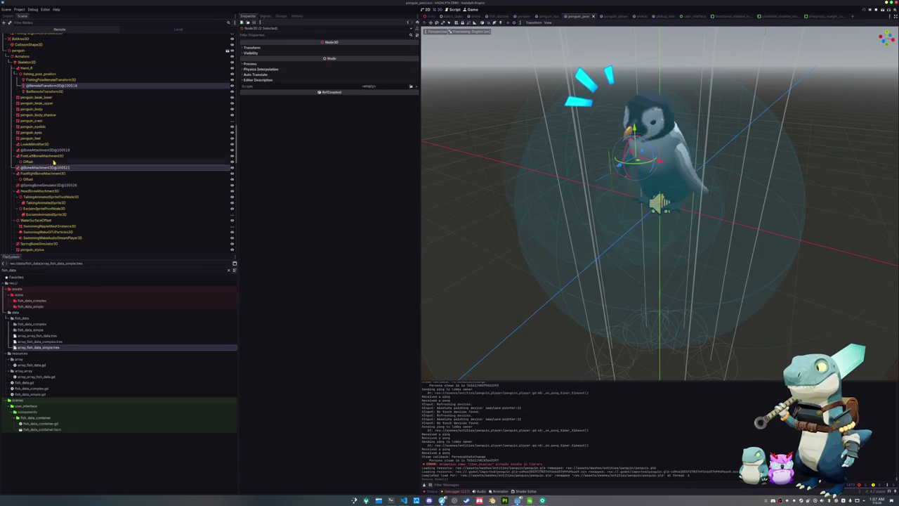
click(80, 186)
scroll(80, 189, down, 10)
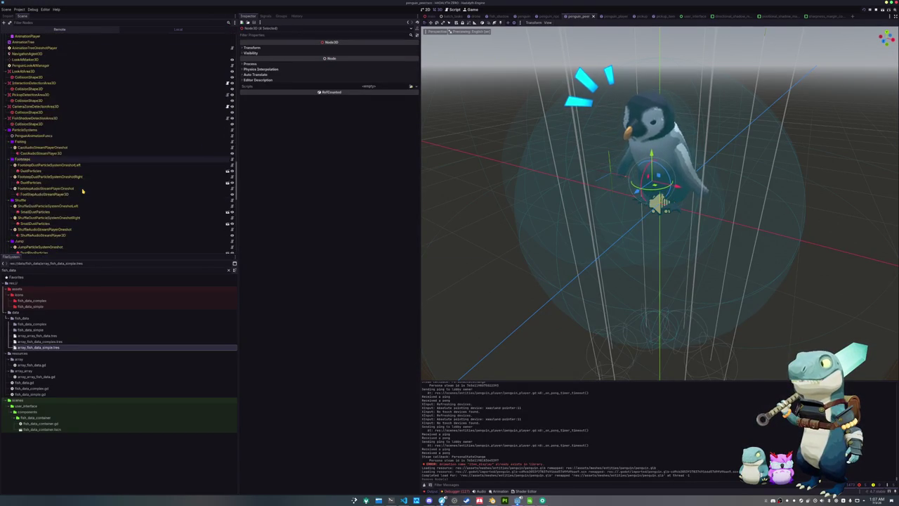
scroll(82, 191, up, 5)
scroll(78, 192, down, 10)
scroll(69, 196, up, 3)
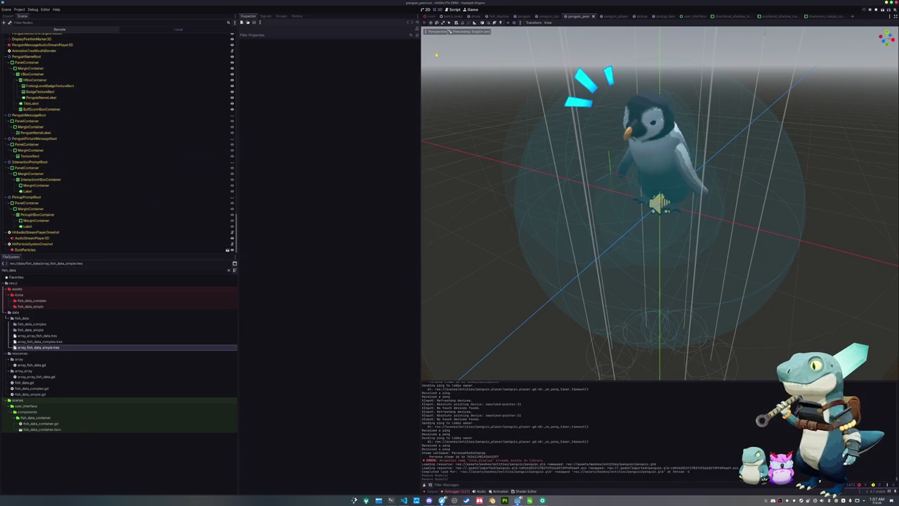
scroll(68, 71, up, 10)
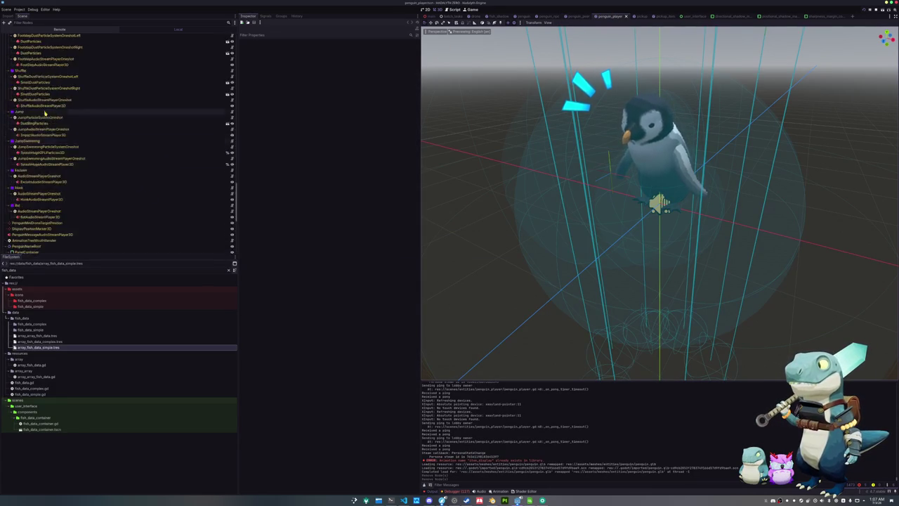
Step: Select the leftover remote transform node together with three more bone attachment nodes
click(65, 65)
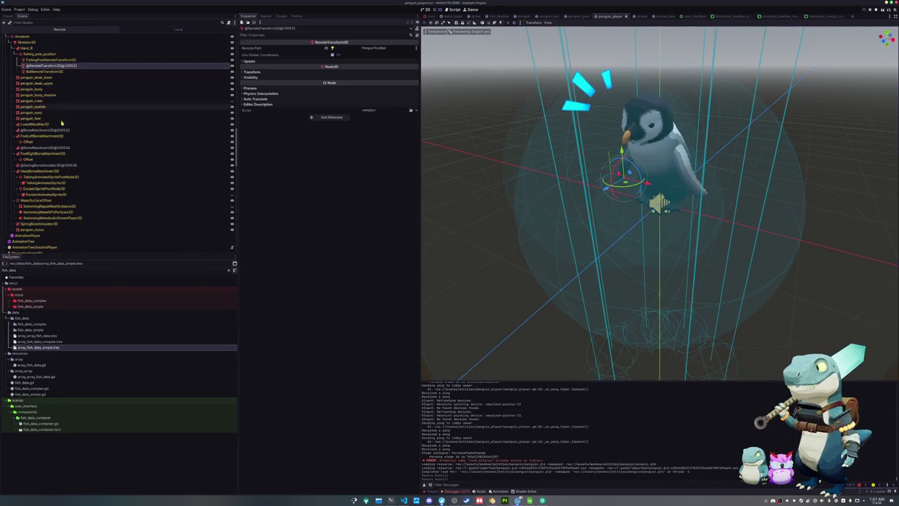
ctrl+click(61, 130)
ctrl+click(60, 148)
ctrl+click(61, 158)
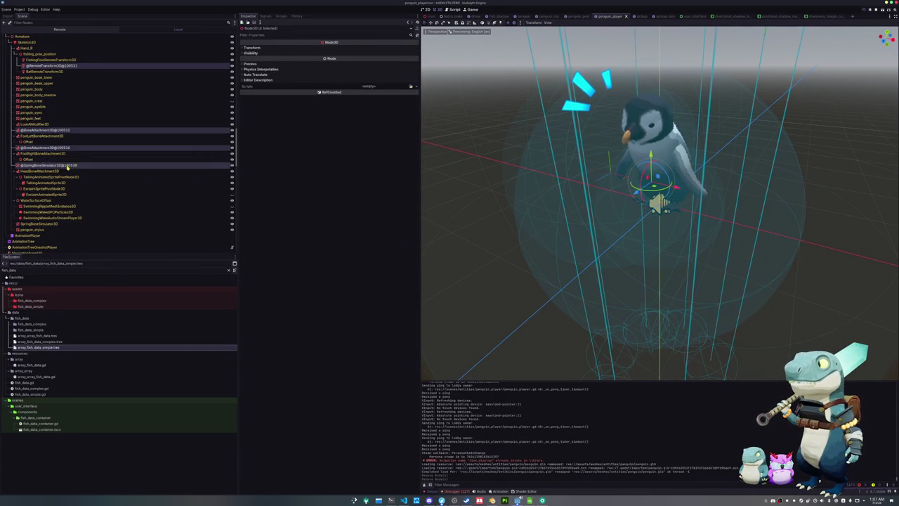
scroll(67, 168, up, 10)
scroll(68, 167, down, 15)
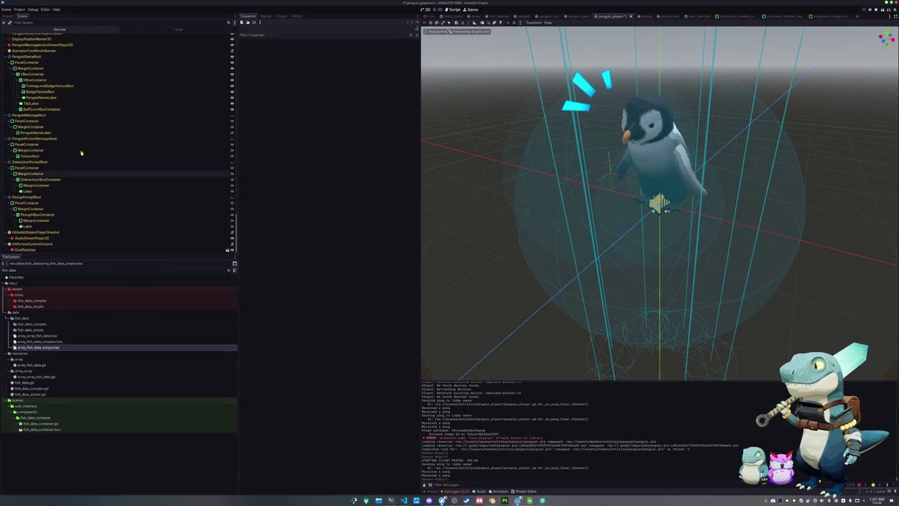
scroll(124, 152, up, 5)
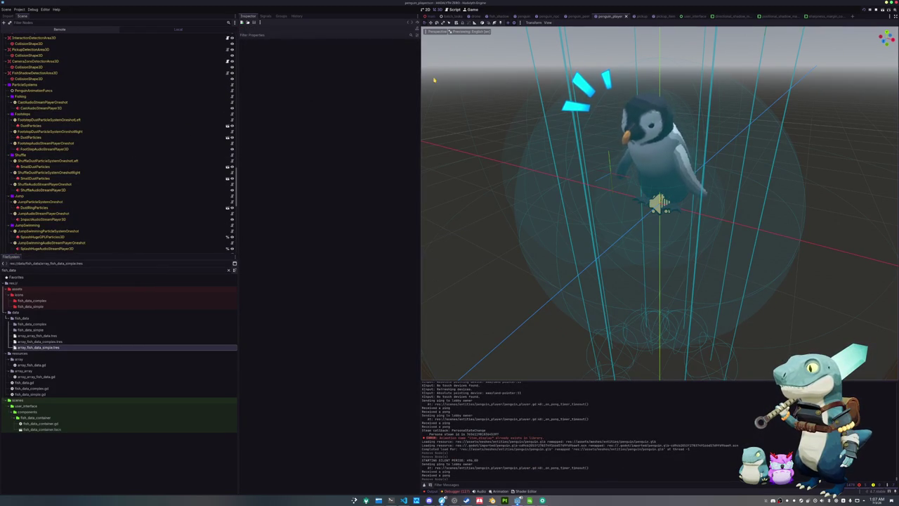
Step: Cycle through the scene tabs back to the main penguin scene
click(575, 16)
click(548, 15)
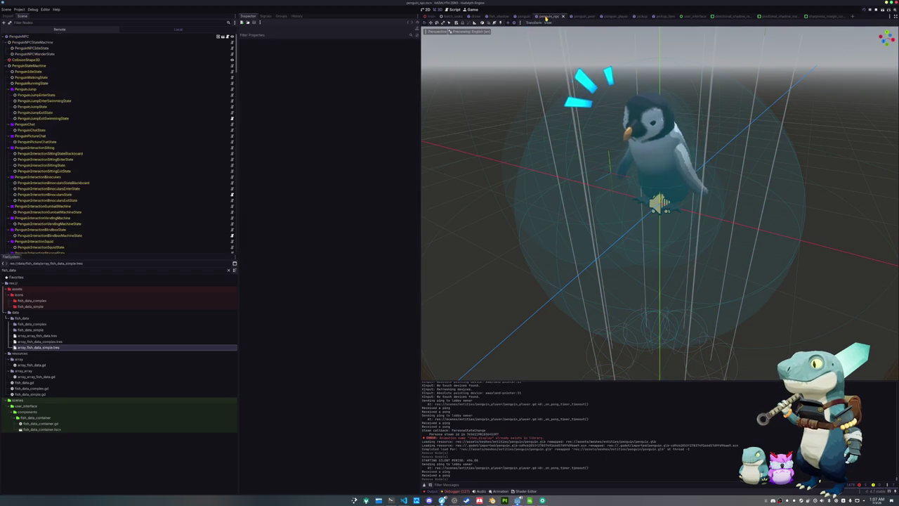
click(523, 17)
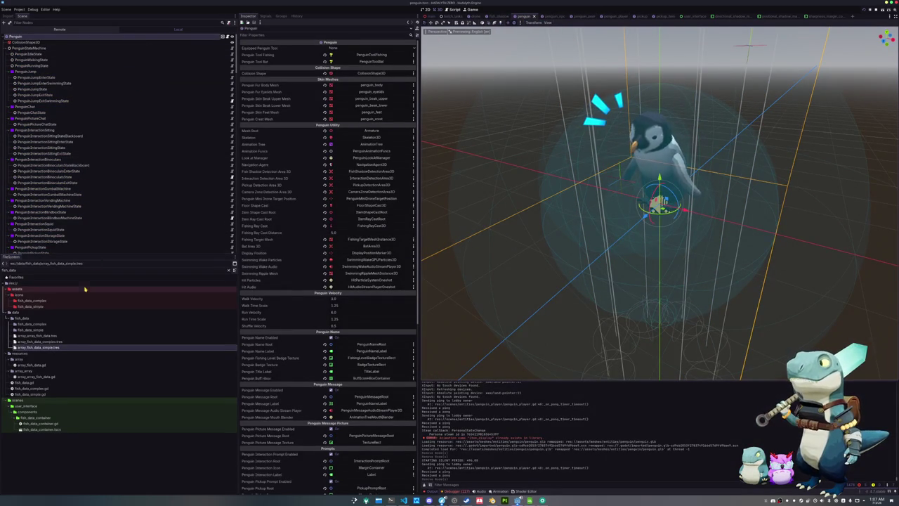
Step: Clear the fish_data FileSystem filter and navigate up to the parent icons folder
click(229, 270)
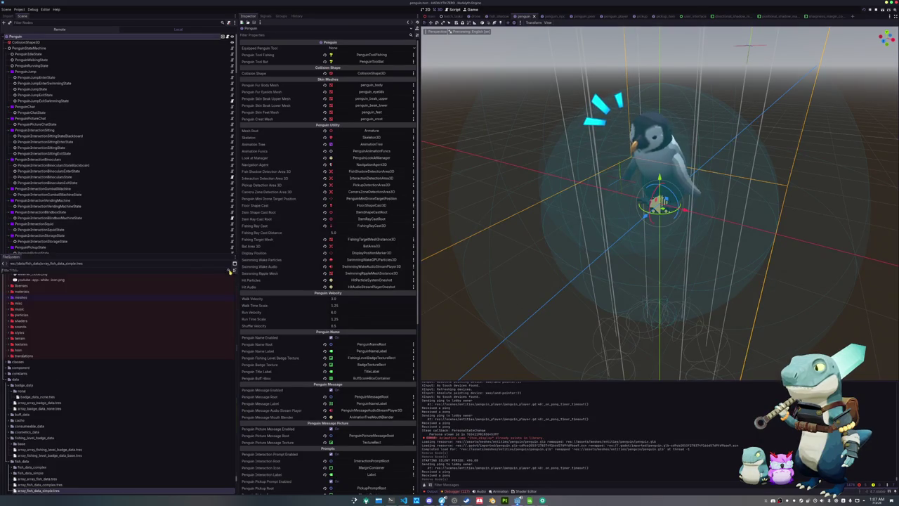
scroll(26, 326, down, 5)
scroll(26, 326, up, 15)
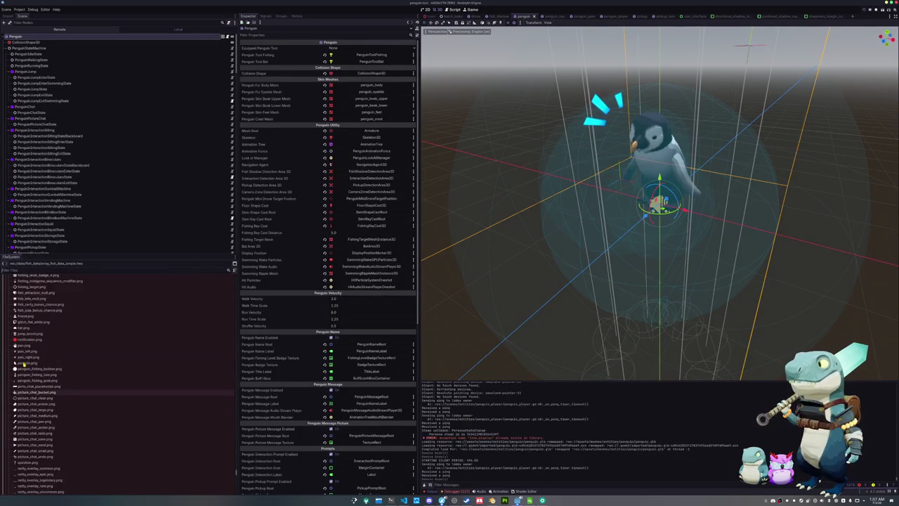
scroll(25, 375, down, 20)
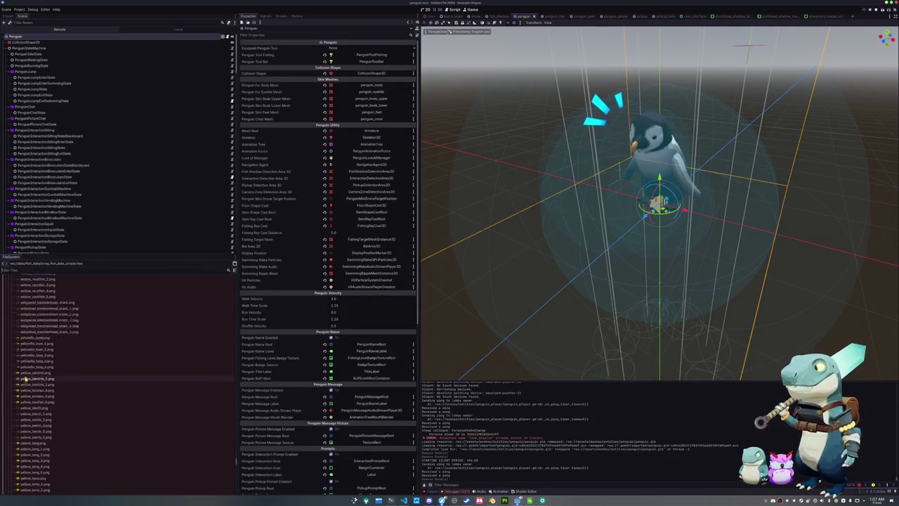
scroll(26, 379, up, 10)
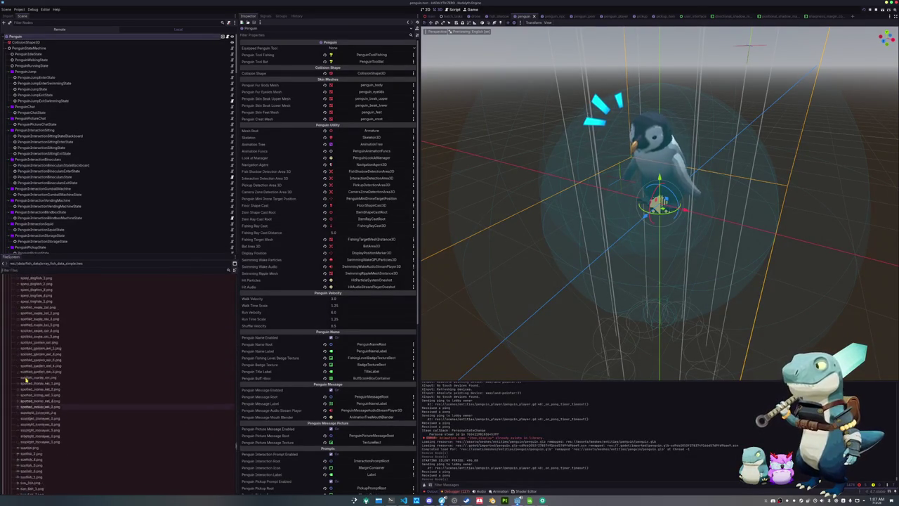
click(37, 351)
key(Left)
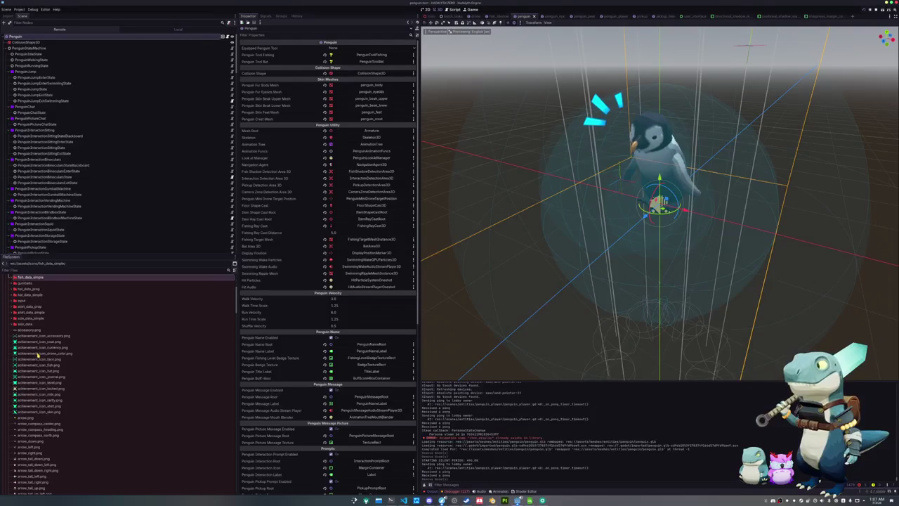
key(Left)
key(Left)
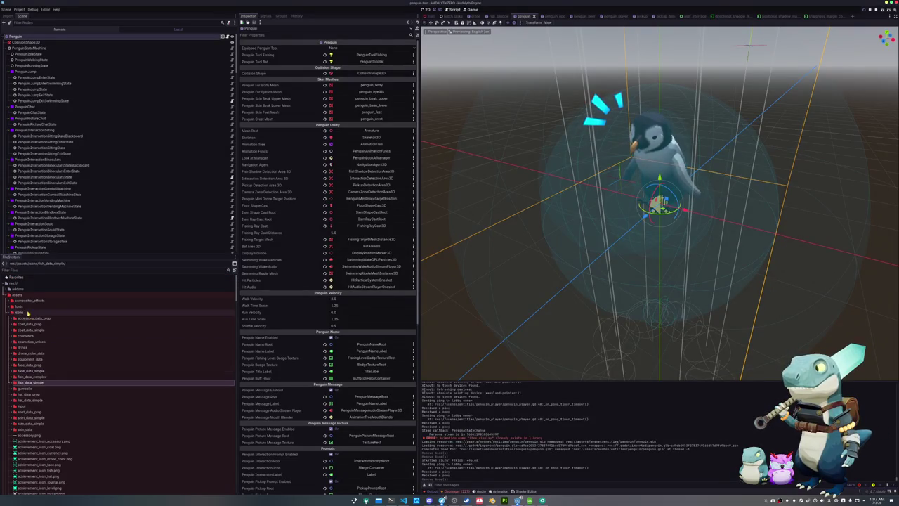
Step: Expand meshes down to the penguin folder and open penguin.glb's Advanced Import Settings
double_click(21, 329)
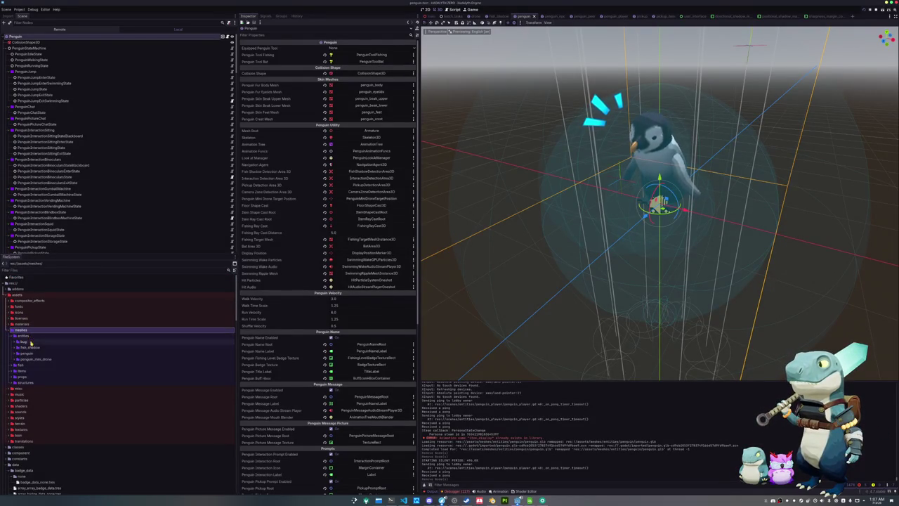
double_click(30, 354)
scroll(32, 362, down, 5)
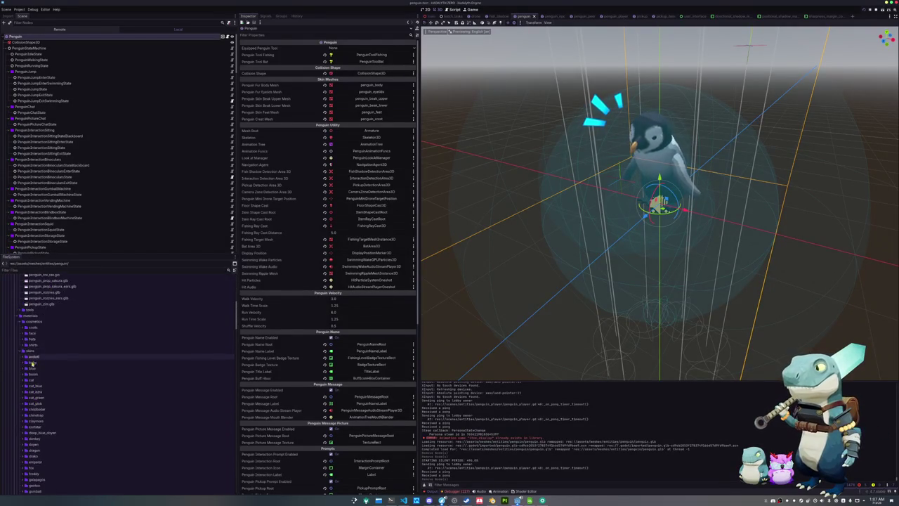
scroll(34, 373, down, 3)
double_click(33, 379)
double_click(35, 381)
scroll(38, 351, down, 5)
click(43, 318)
double_click(34, 312)
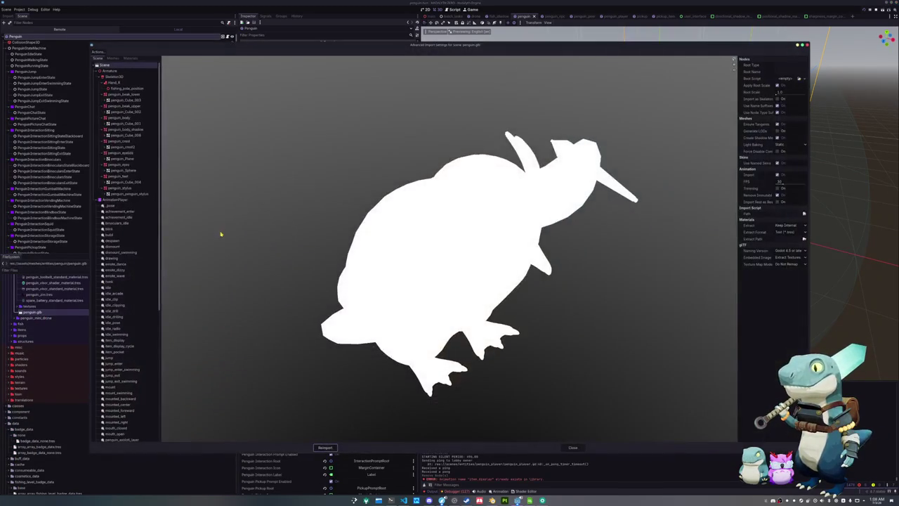
Step: Set the save paths of all animations to the penguin/animations folder
click(97, 52)
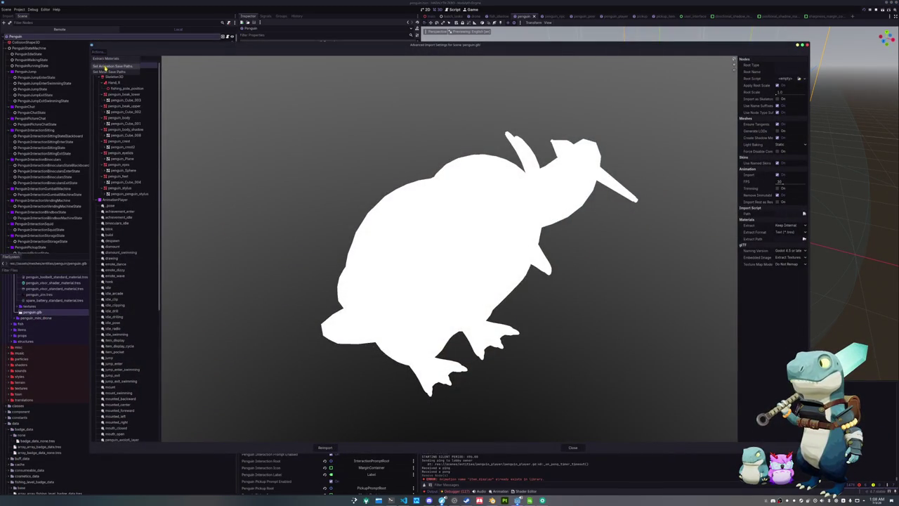
click(108, 69)
double_click(134, 73)
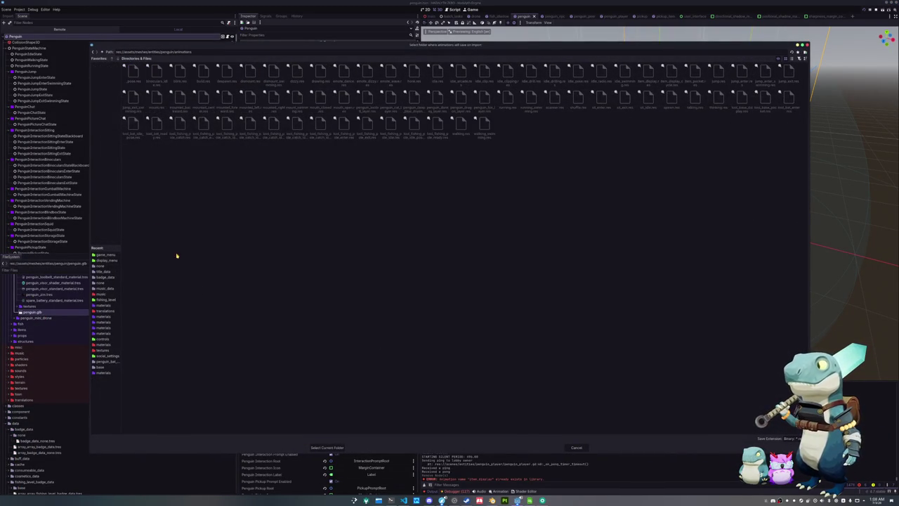
click(327, 447)
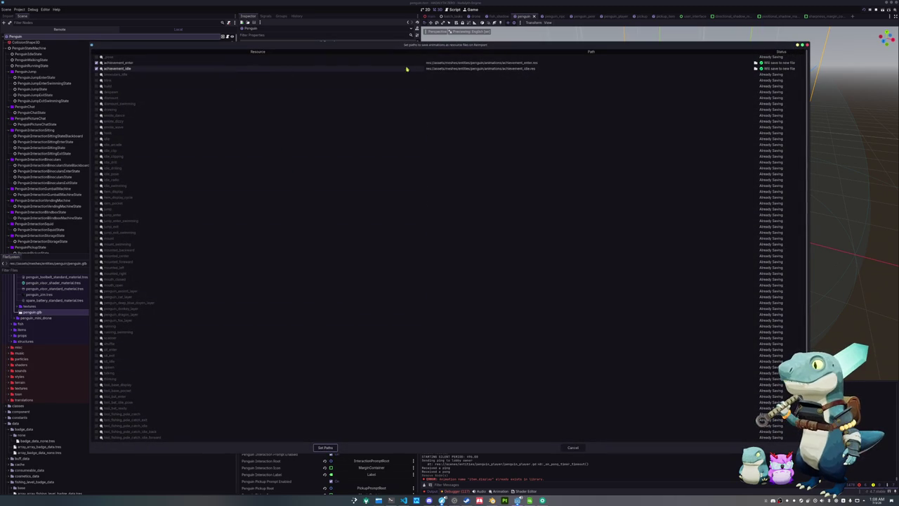
scroll(322, 420, down, 3)
click(326, 447)
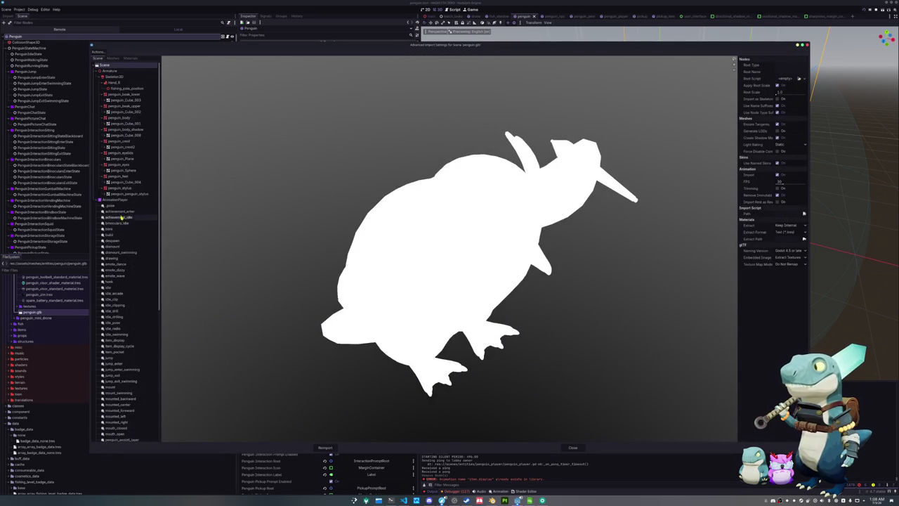
Step: Enable Keep Custom Tracks on achievement_idle and reimport the penguin model
click(147, 210)
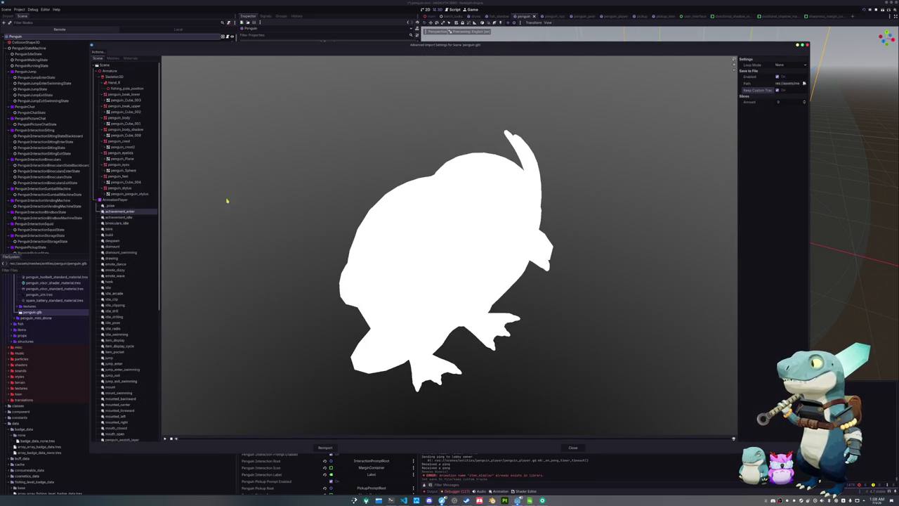
click(137, 218)
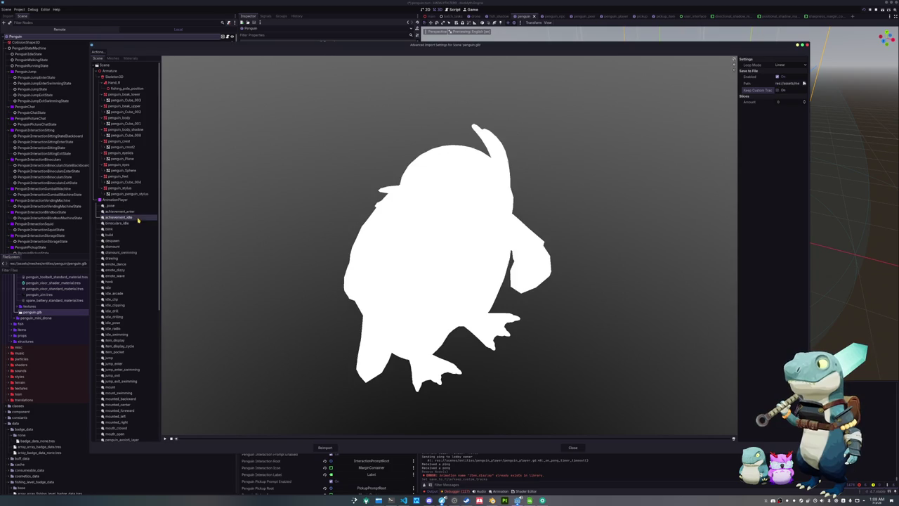
click(778, 91)
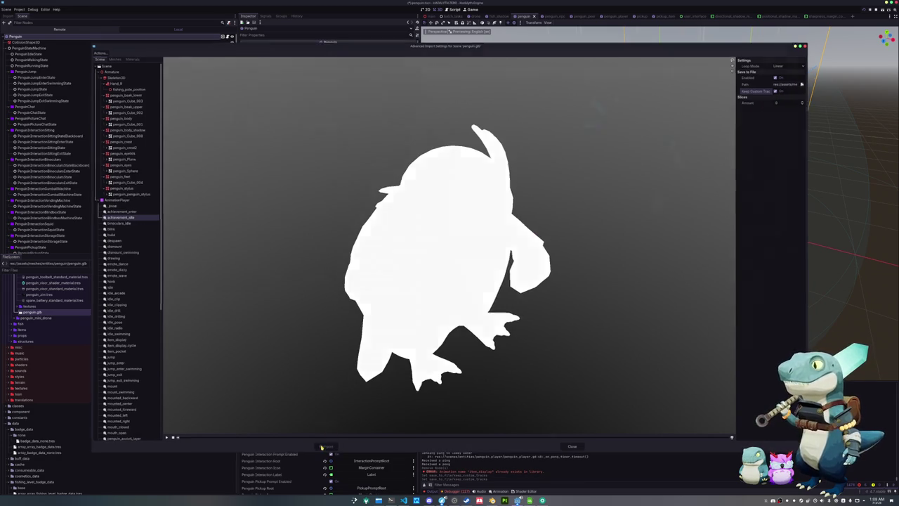
click(325, 448)
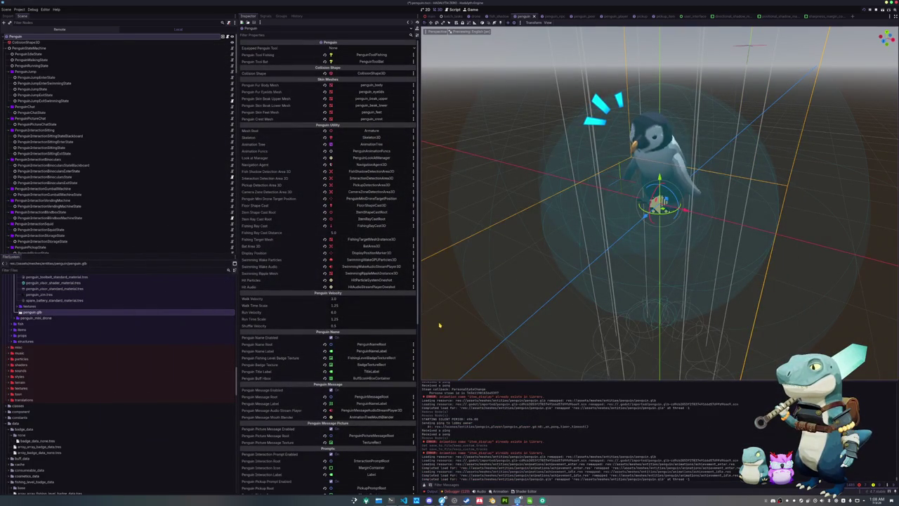
Step: In penguin_npc, delete the leftover remote transform, bone attachment and spring bone nodes
scroll(100, 117, down, 3)
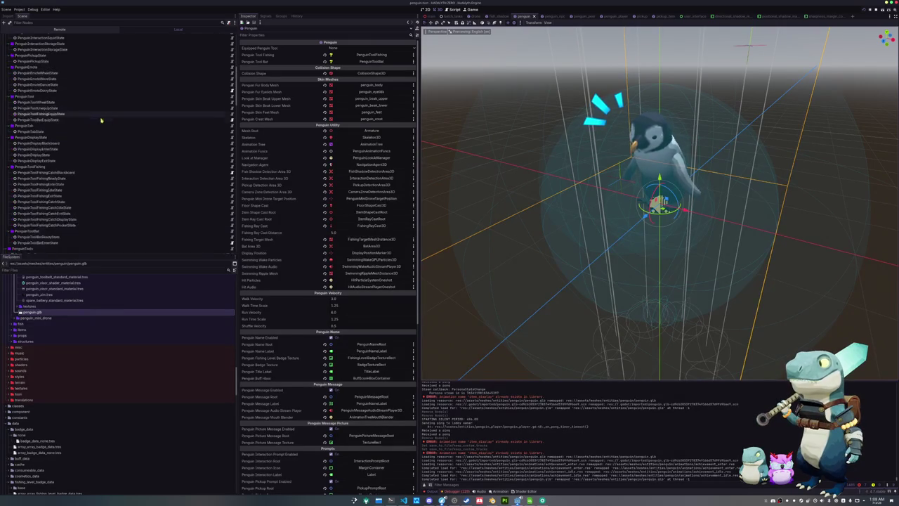
click(555, 16)
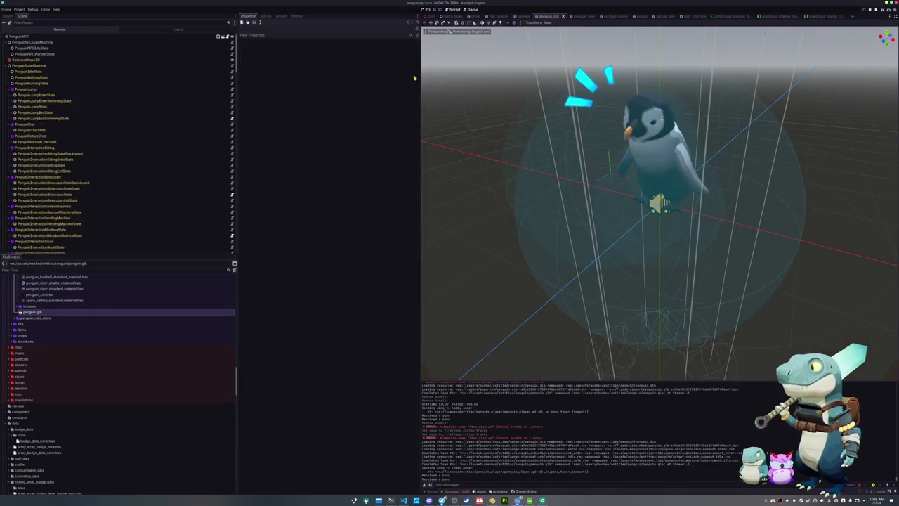
scroll(81, 154, down, 5)
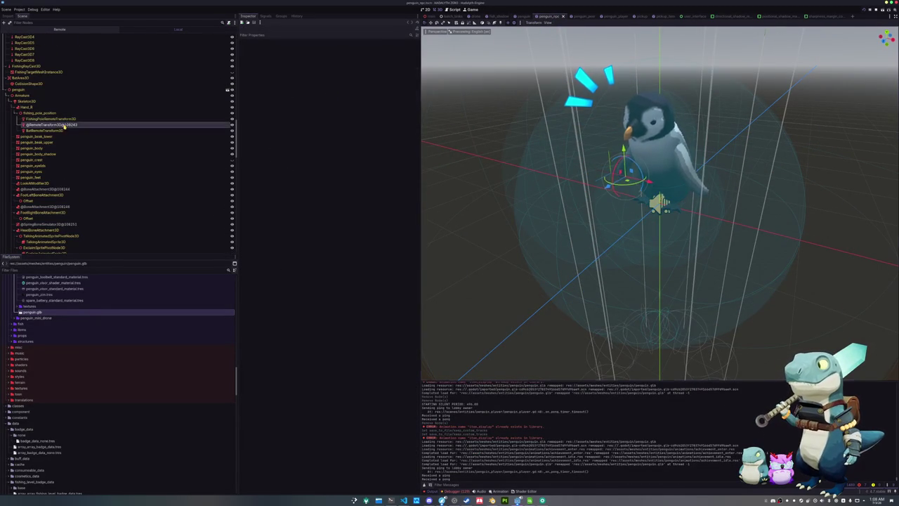
click(70, 125)
scroll(70, 124, down, 3)
ctrl+click(63, 134)
ctrl+click(63, 151)
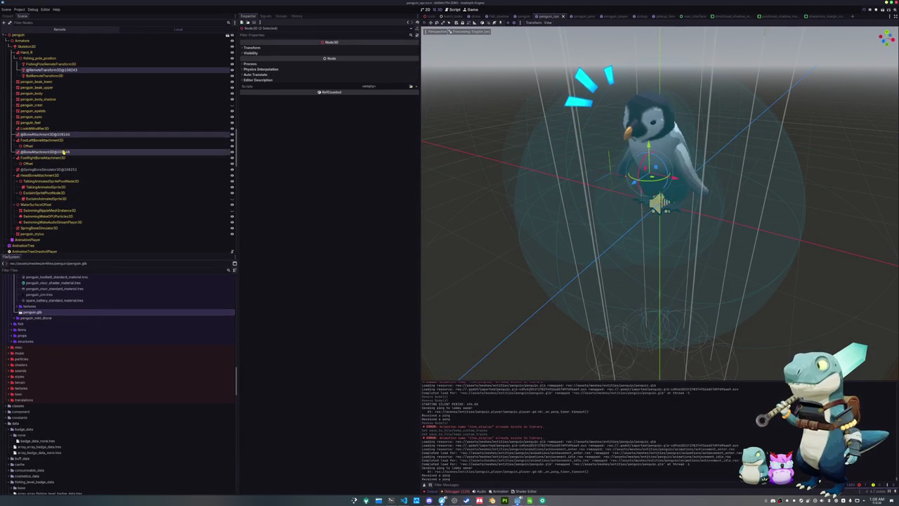
ctrl+click(70, 169)
scroll(72, 179, down, 5)
scroll(74, 187, up, 3)
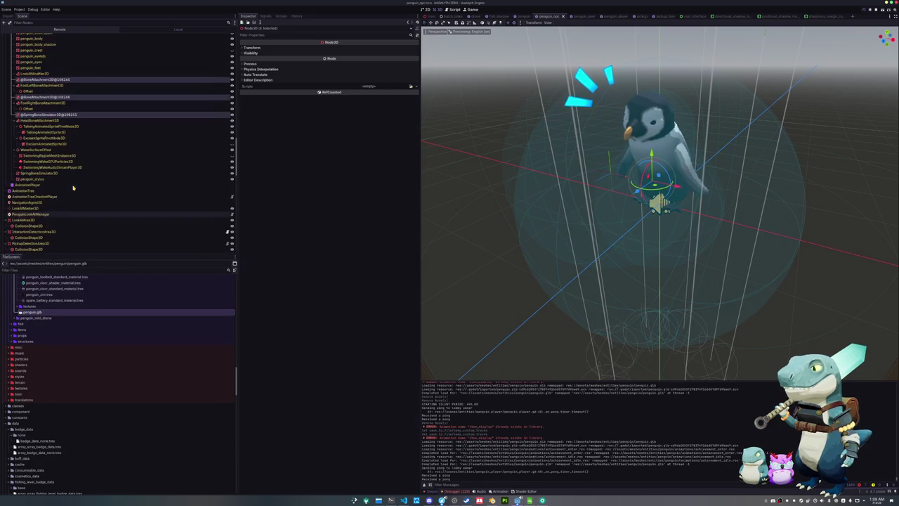
key(Delete)
key(Return)
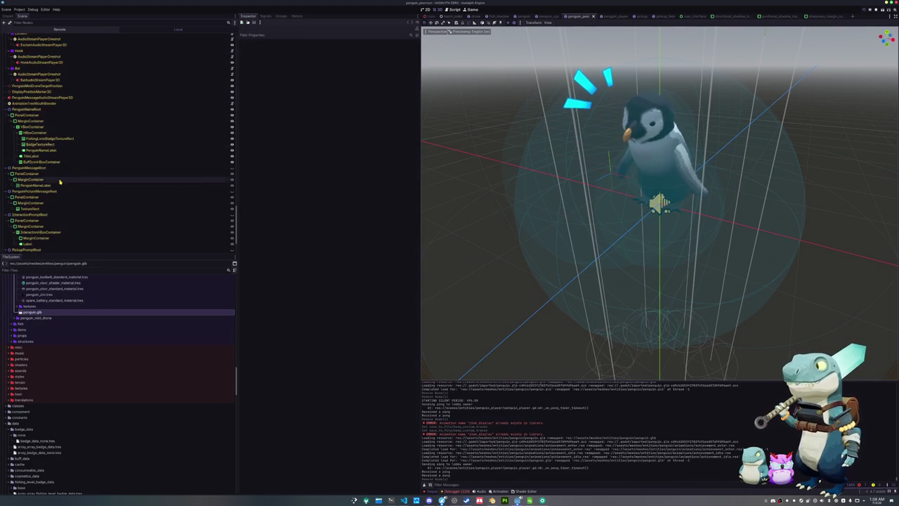
Step: Delete three more leftover attachment nodes and the remote transform, then save the scene
scroll(60, 185, down, 6)
scroll(60, 184, up, 5)
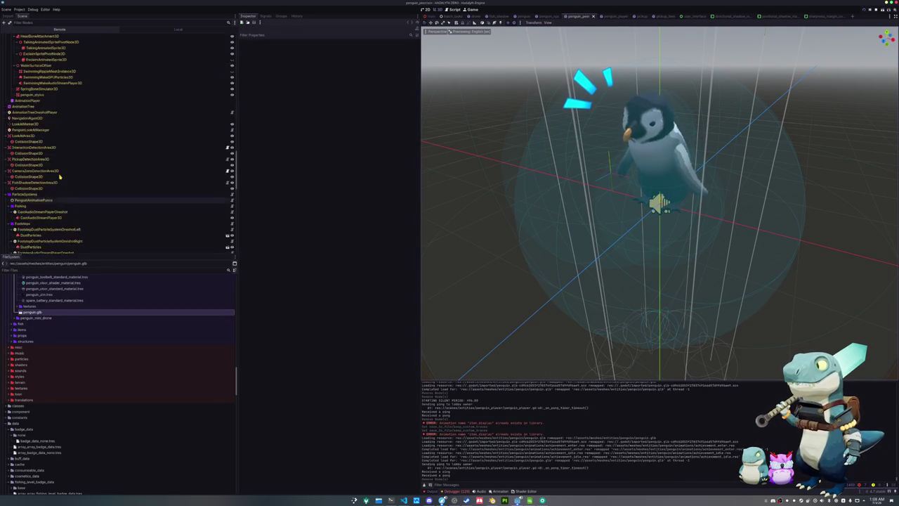
click(42, 131)
ctrl+click(55, 149)
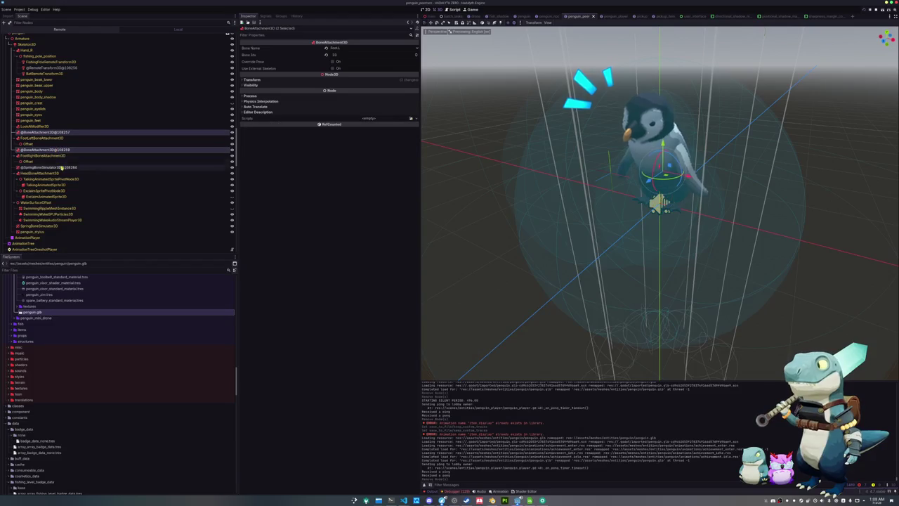
ctrl+click(49, 167)
ctrl+click(61, 67)
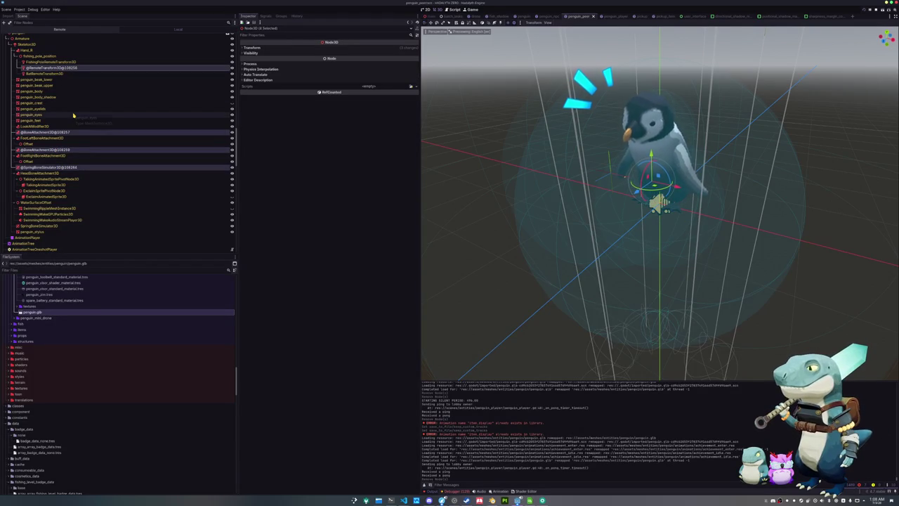
key(Delete)
key(Return)
key(ctrl+s)
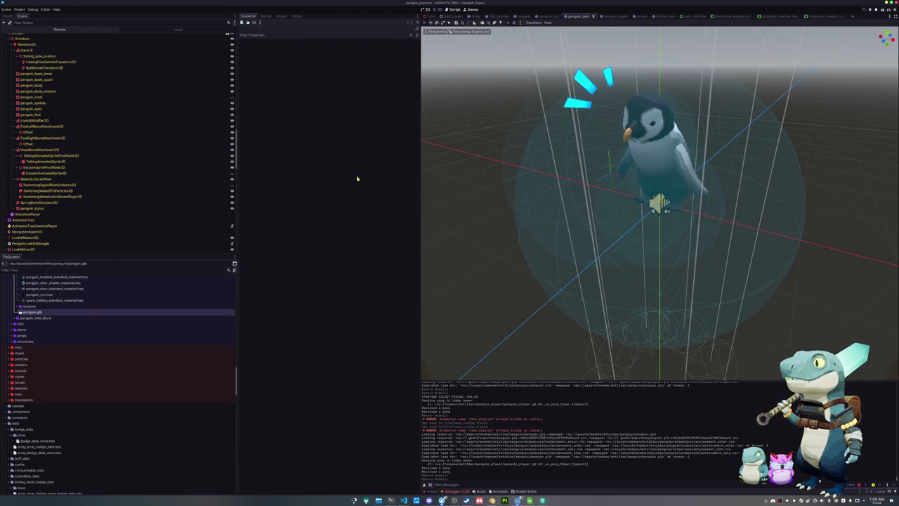
Step: Delete the remaining spring bone, two bone attachment and remote transform nodes
scroll(138, 140, down, 5)
scroll(60, 147, down, 6)
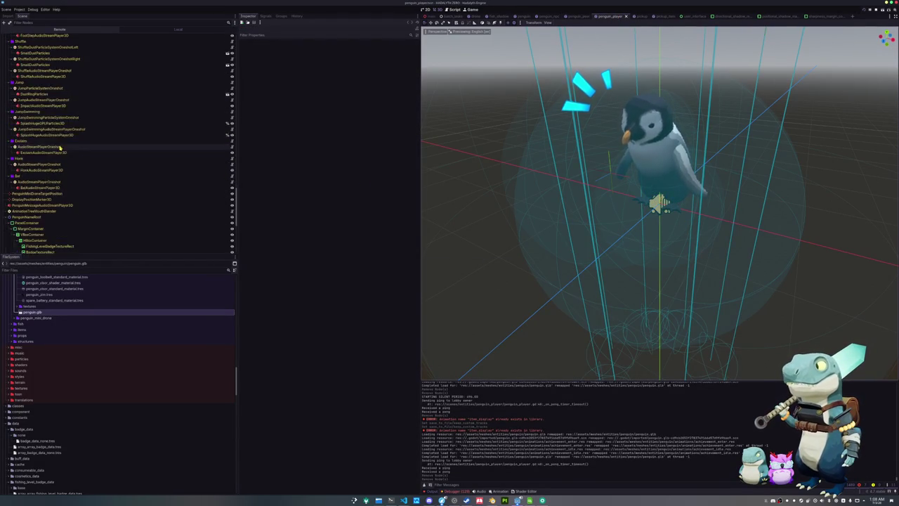
scroll(56, 134, up, 8)
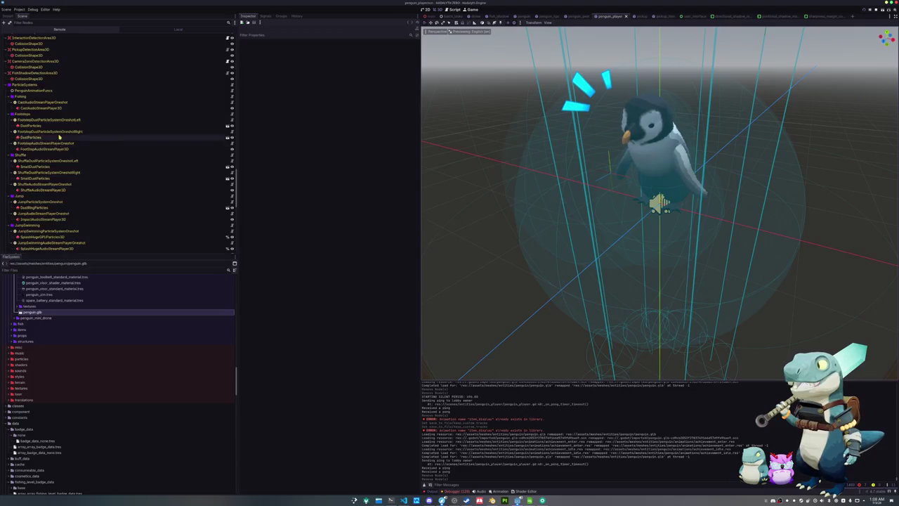
click(48, 113)
ctrl+click(50, 95)
ctrl+click(49, 76)
scroll(50, 79, up, 4)
ctrl+click(51, 122)
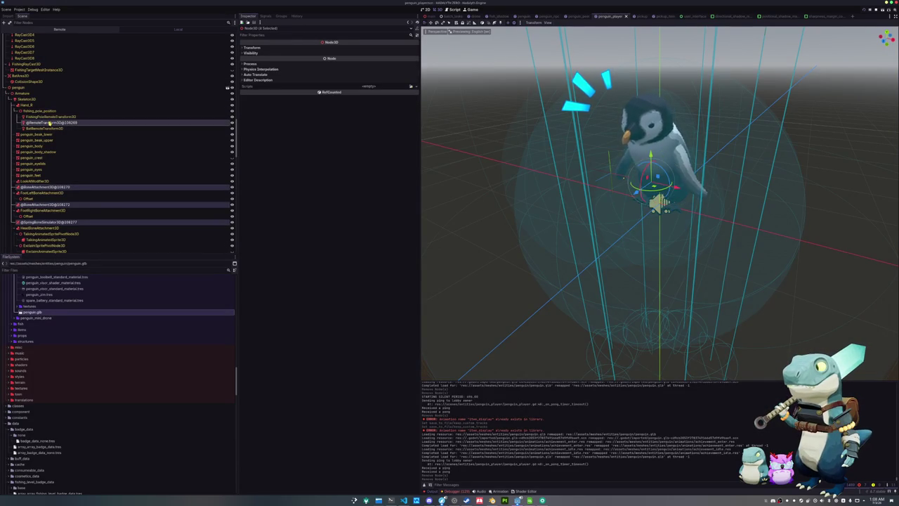
scroll(68, 160, down, 2)
key(Delete)
key(Return)
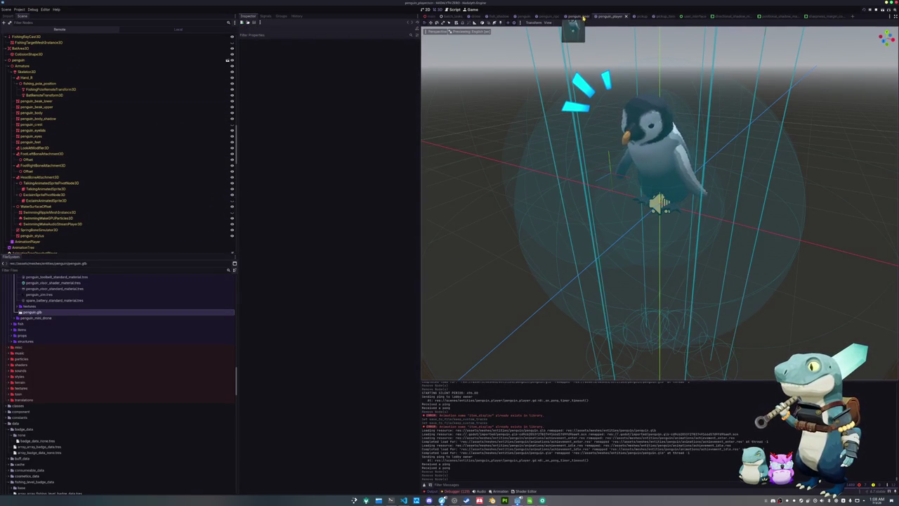
Step: Return to the main penguin scene and clear the Debugger error list
click(547, 16)
click(523, 16)
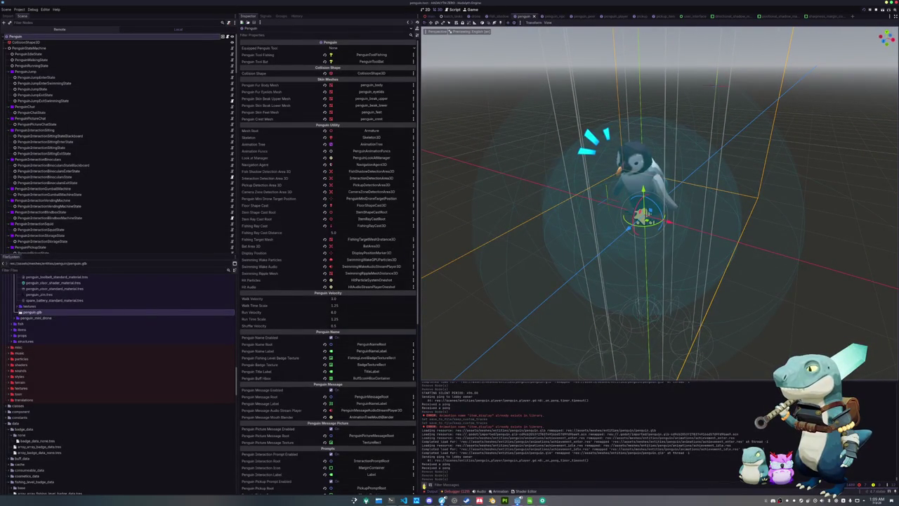
click(460, 490)
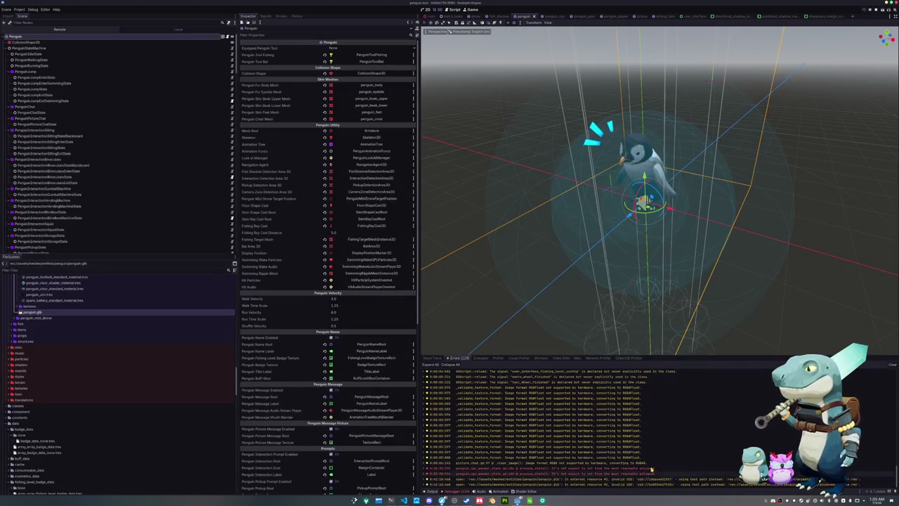
click(896, 365)
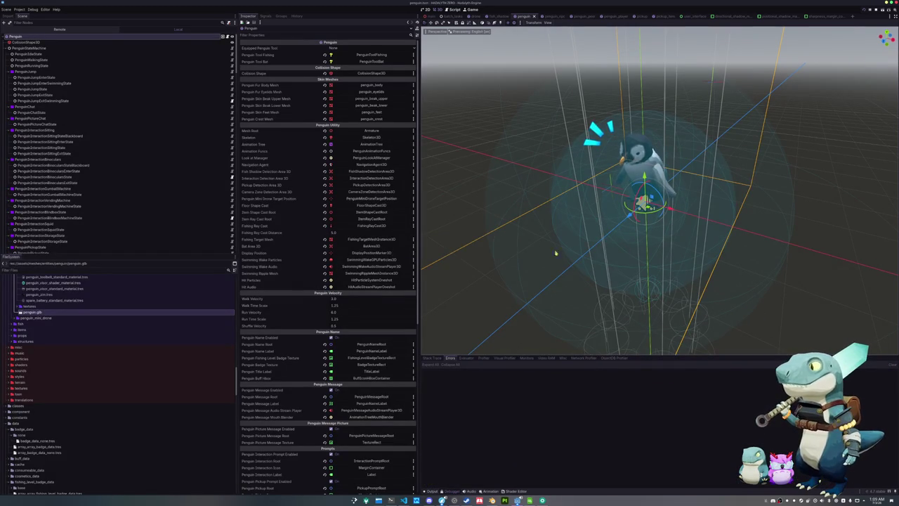
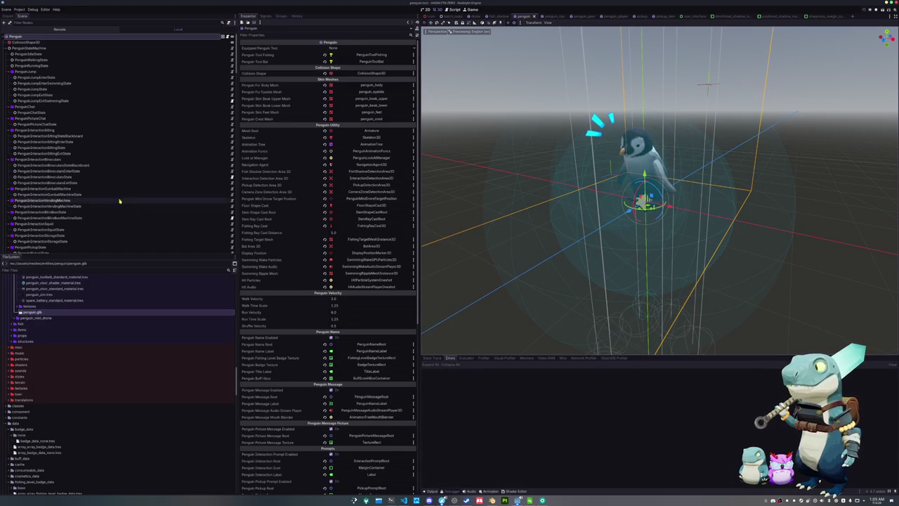
Step: Select the penguin's AnimationTree node in the Scene dock
scroll(98, 183, down, 10)
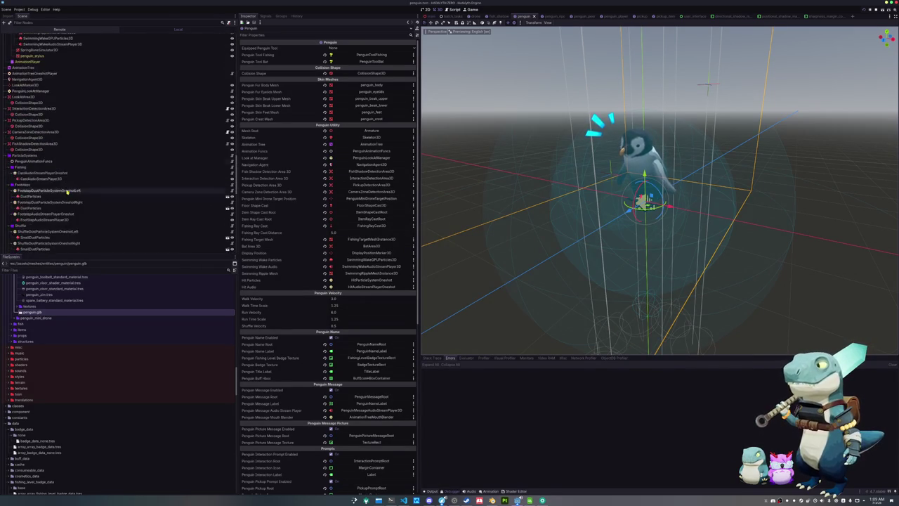
scroll(56, 191, down, 10)
scroll(33, 191, up, 10)
click(38, 162)
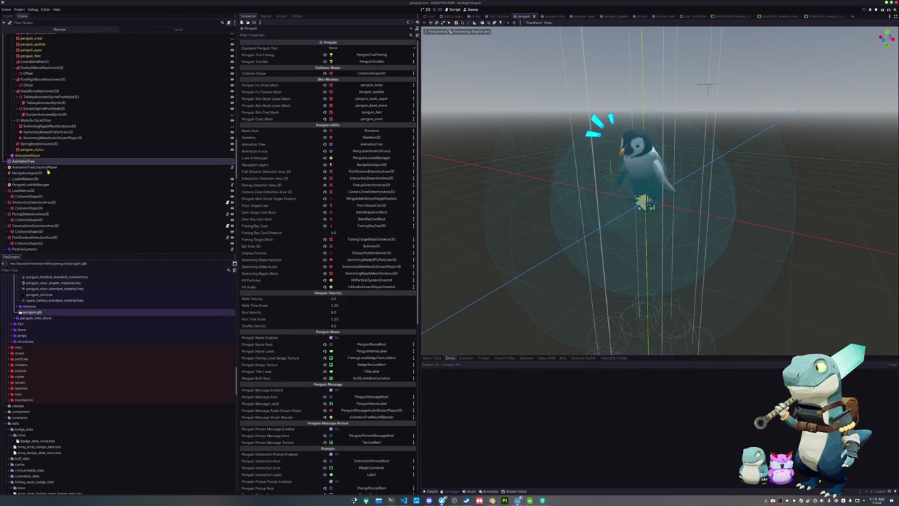
scroll(492, 439, up, 2)
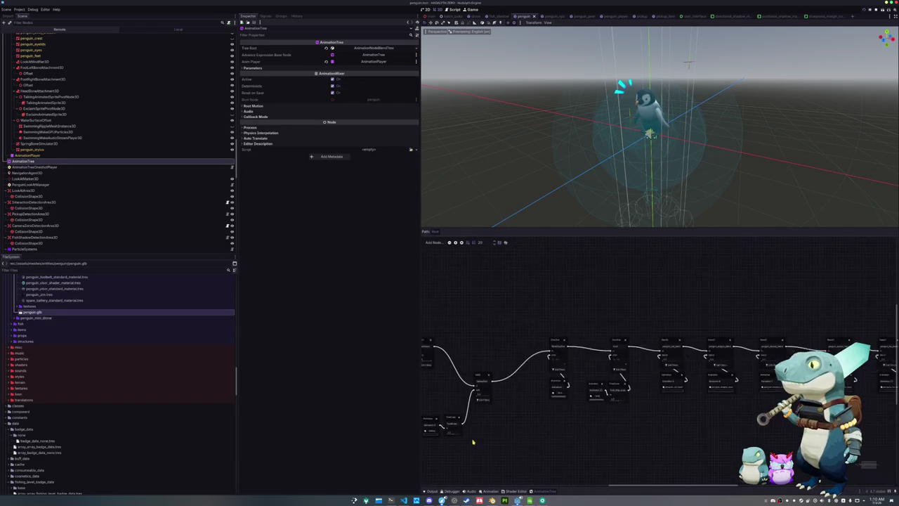
scroll(471, 428, down, 2)
scroll(466, 415, up, 5)
scroll(546, 395, up, 2)
scroll(552, 407, left, 4)
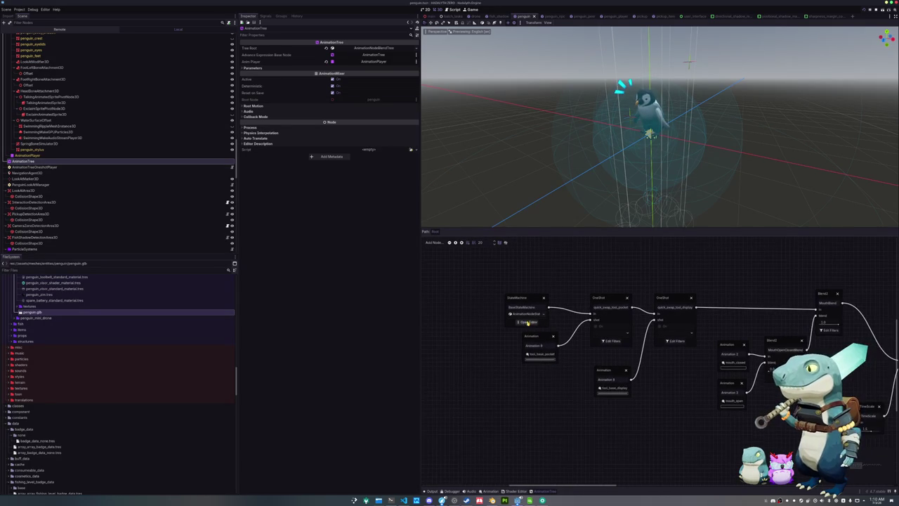
Step: Open the base state machine editor and pan to the fishing-pole states, undoing an accidental move
click(490, 321)
mouse_move(527, 344)
mouse_down()
mouse_move(553, 327)
mouse_move(567, 398)
mouse_up()
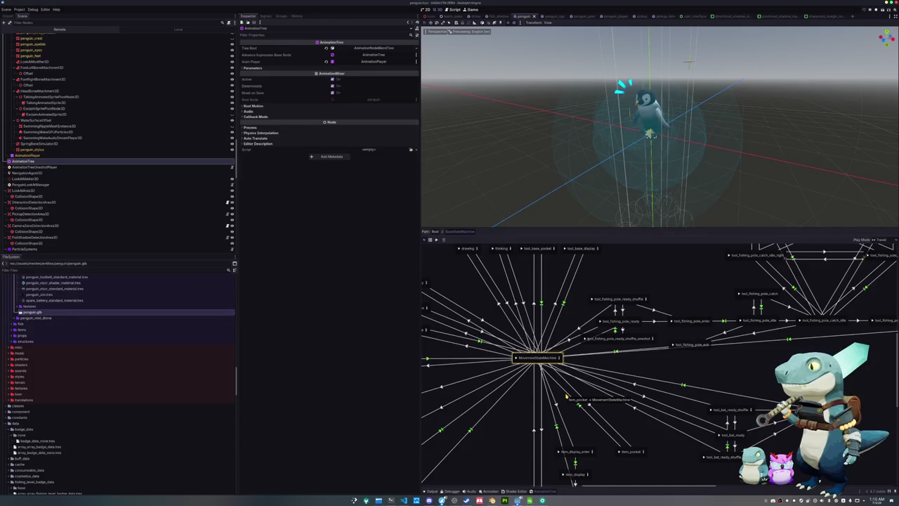
scroll(567, 398, right, 5)
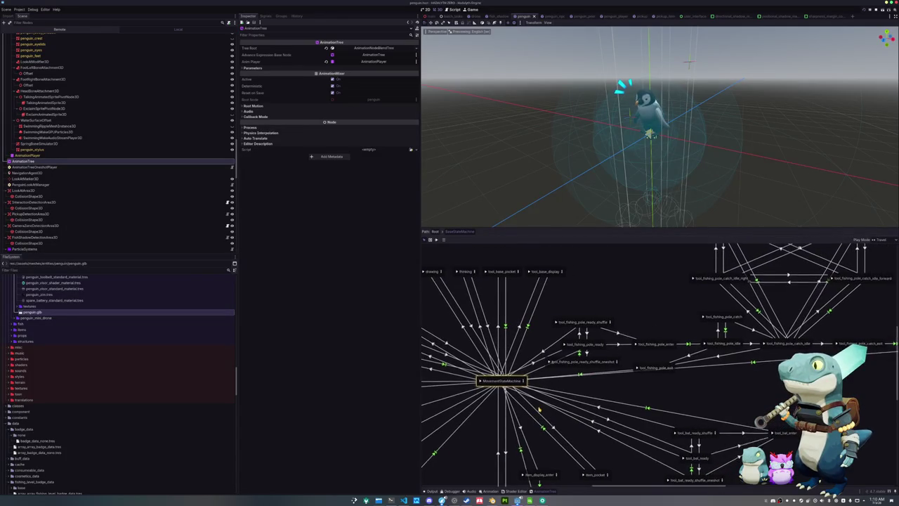
mouse_move(606, 395)
mouse_down()
mouse_move(620, 327)
mouse_move(647, 300)
mouse_move(631, 316)
mouse_move(537, 346)
mouse_up()
mouse_move(661, 330)
mouse_down()
mouse_move(631, 345)
mouse_move(634, 354)
mouse_move(584, 345)
mouse_up()
drag(675, 328, 843, 309)
drag(657, 331, 588, 327)
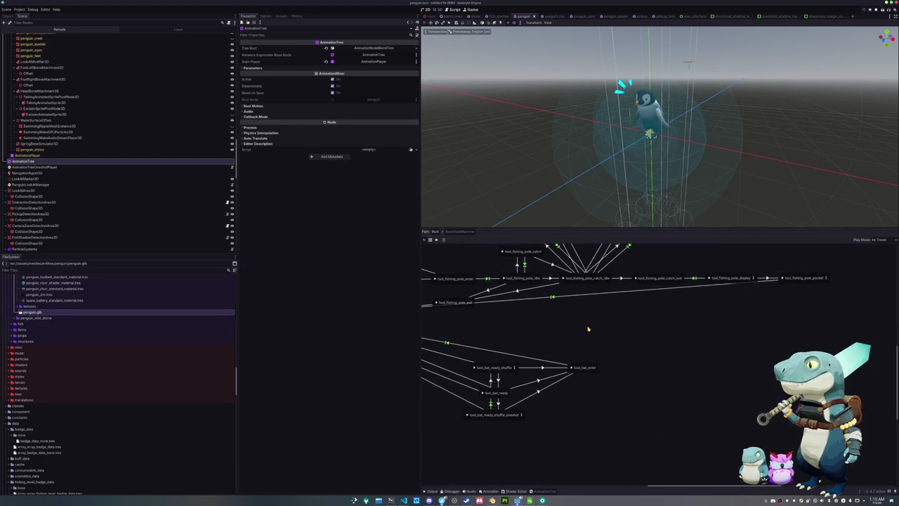
drag(799, 284, 799, 309)
key(ctrl+z)
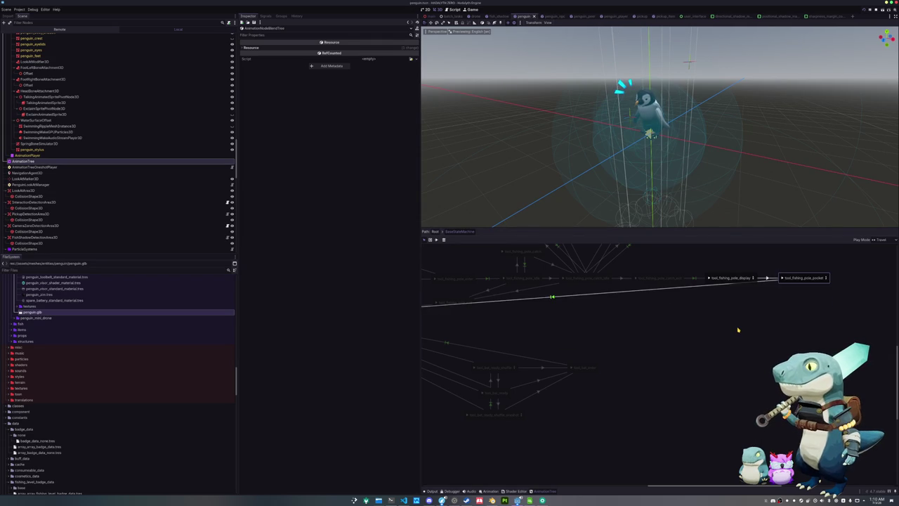
Step: Add a BlendTree state to the graph and name it tool_fishing_pole_level_up
right_click(734, 327)
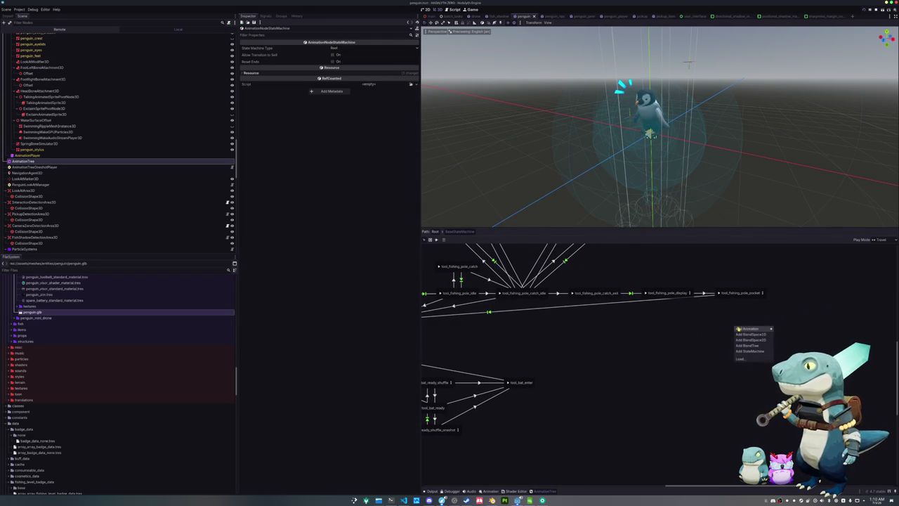
mouse_move(749, 328)
click(750, 345)
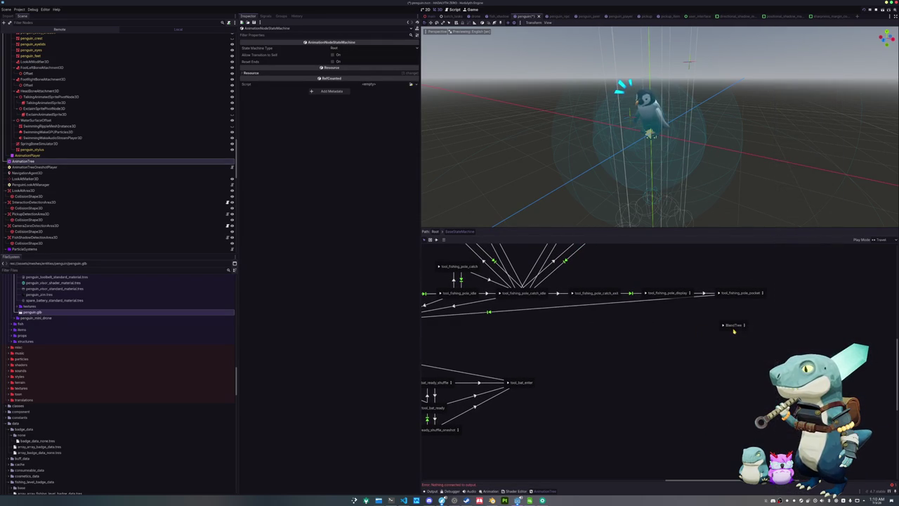
double_click(743, 320)
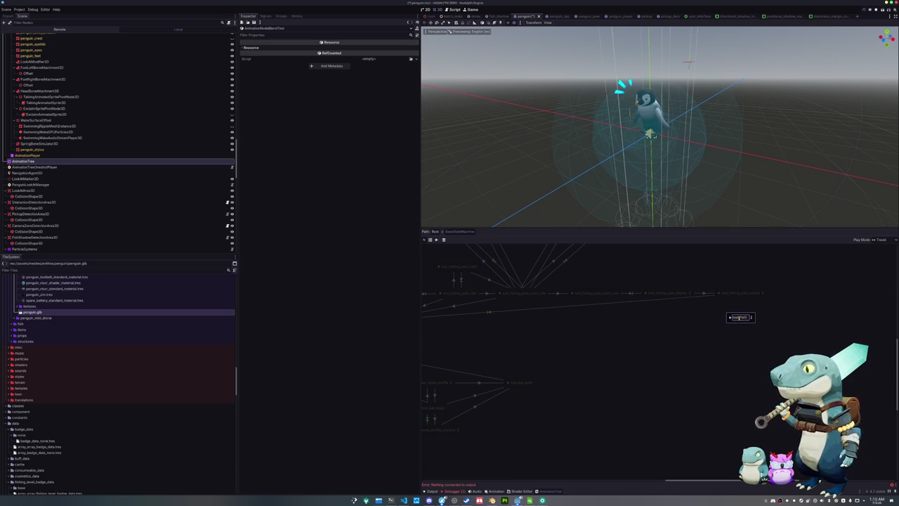
text(fishing_idle)
key(Return)
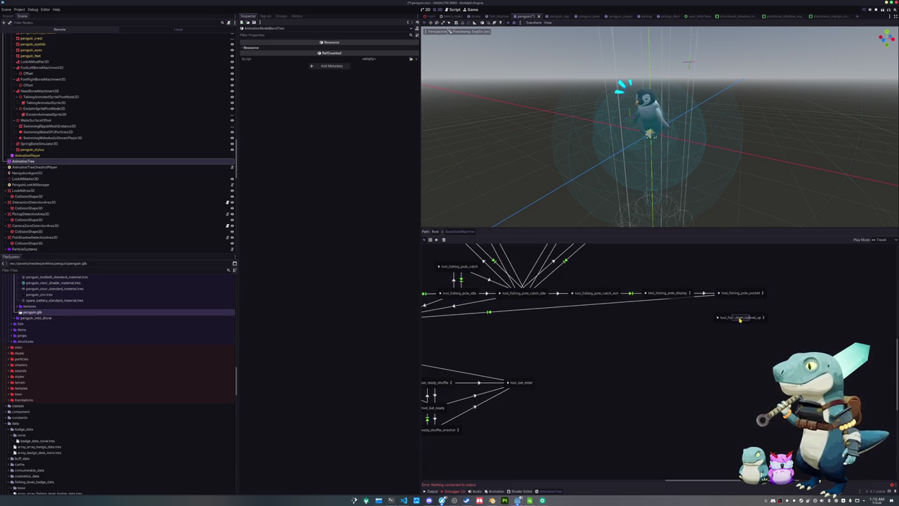
Step: Pick the Connect tool with Immediate transitions, then switch to the catch-pocket script
click(436, 239)
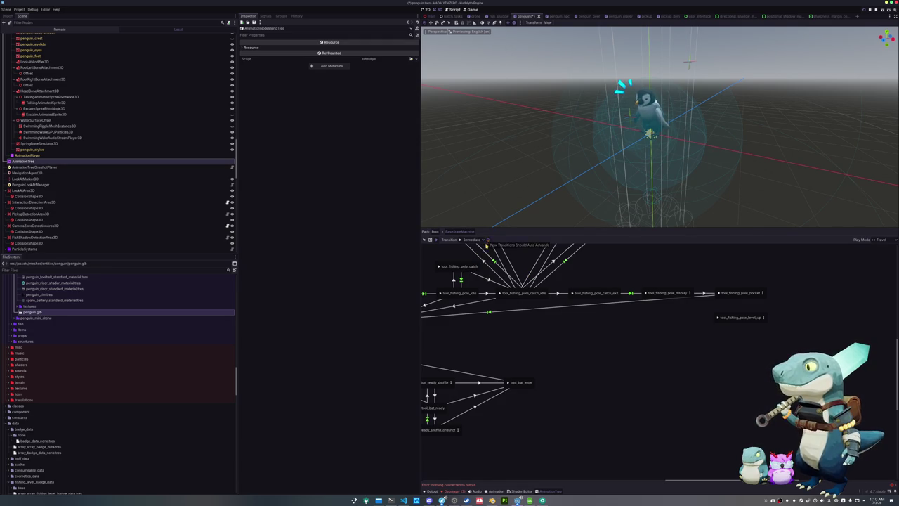
click(481, 240)
click(478, 246)
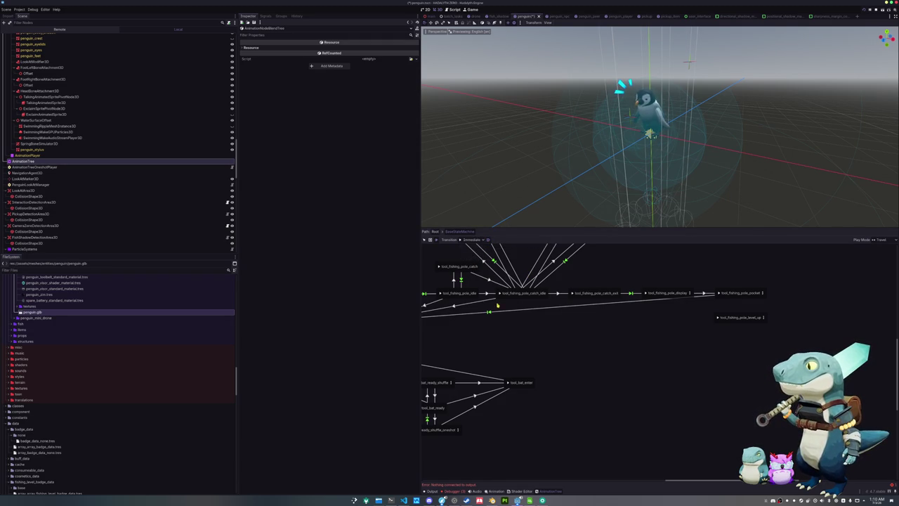
mouse_move(478, 327)
mouse_down()
mouse_move(653, 298)
mouse_move(708, 299)
mouse_move(530, 316)
mouse_up()
key(alt+Tab)
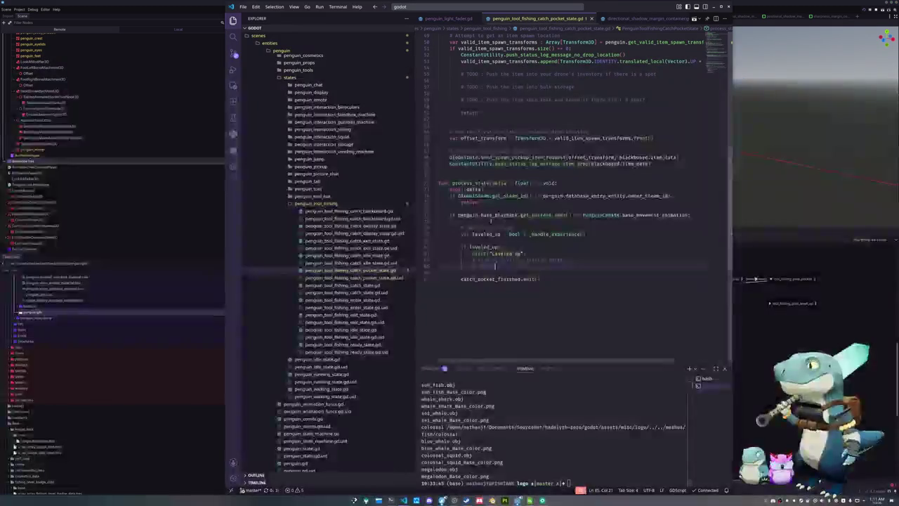
Step: Inspect base_tool_base_pocket_animation and base_movement_animation in the catch-pocket script
click(478, 263)
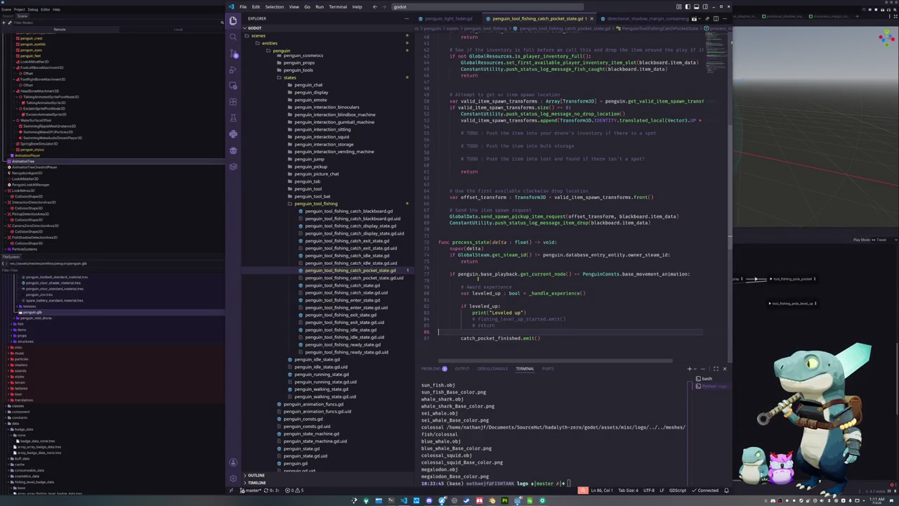
scroll(478, 279, up, 5)
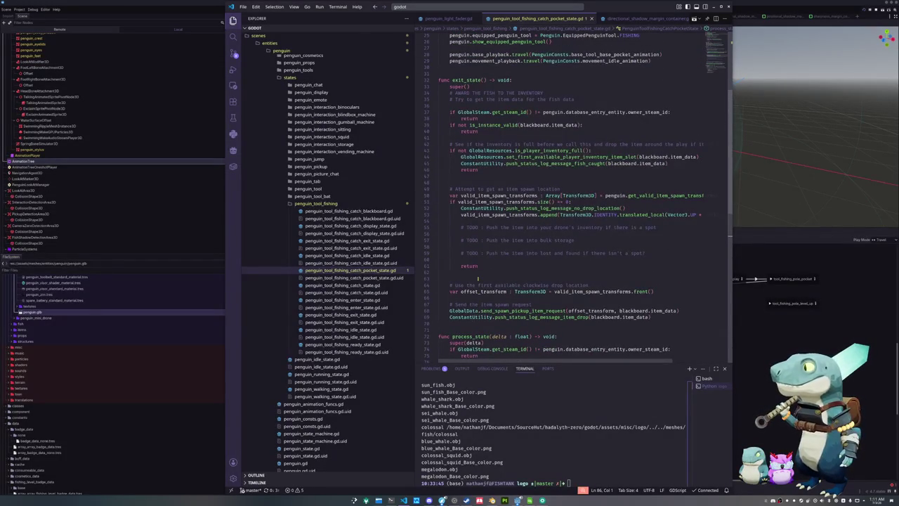
scroll(463, 276, up, 8)
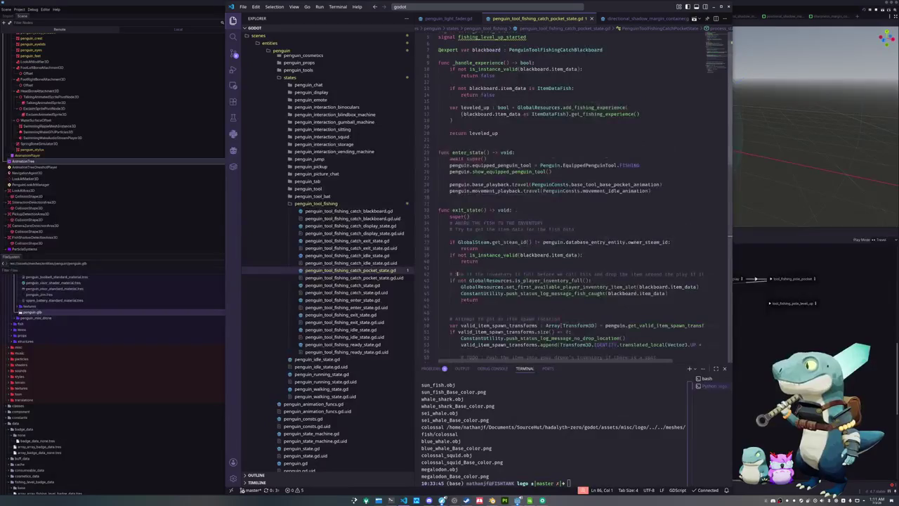
scroll(505, 124, down, 2)
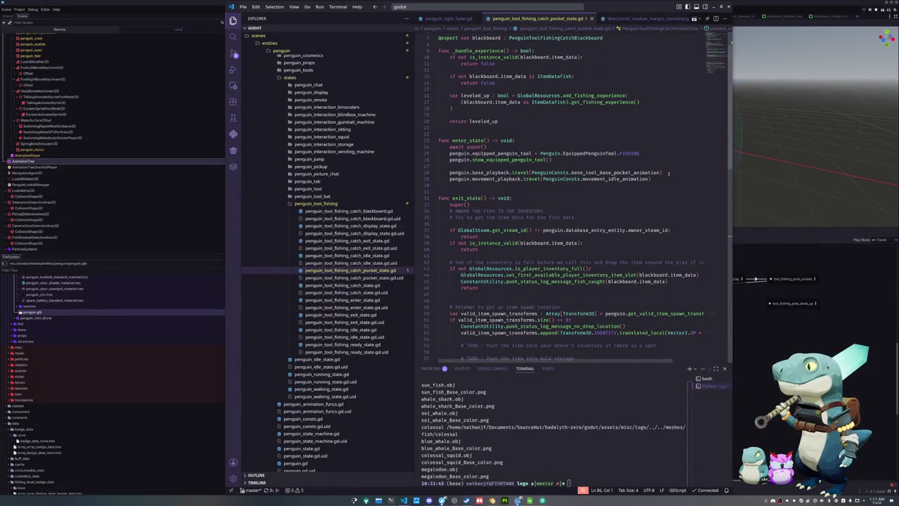
double_click(653, 172)
scroll(630, 200, down, 12)
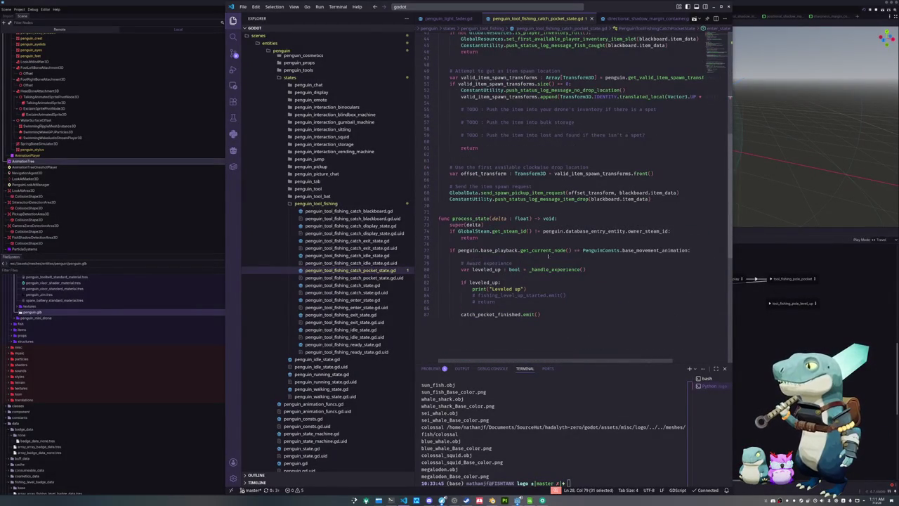
double_click(650, 250)
click(637, 257)
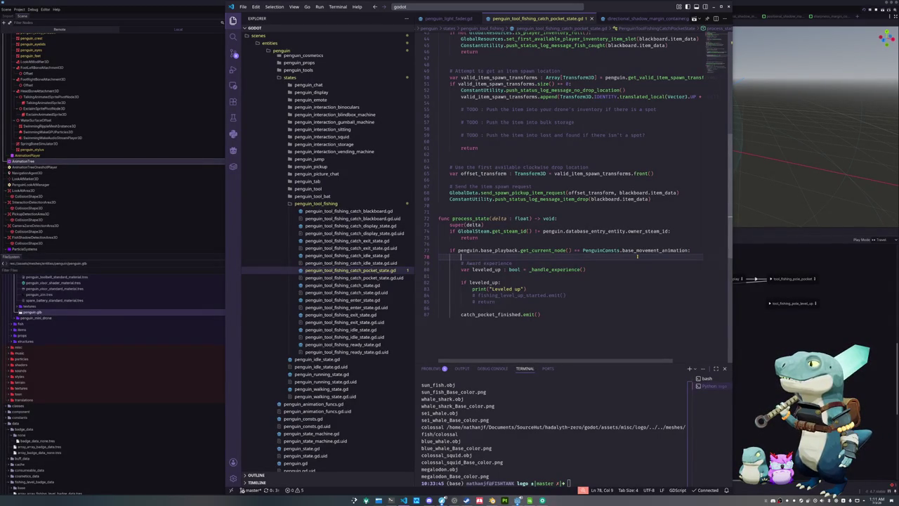
Step: Check get_current_node near line 78, then go back to Godot's state graph
scroll(637, 256, up, 8)
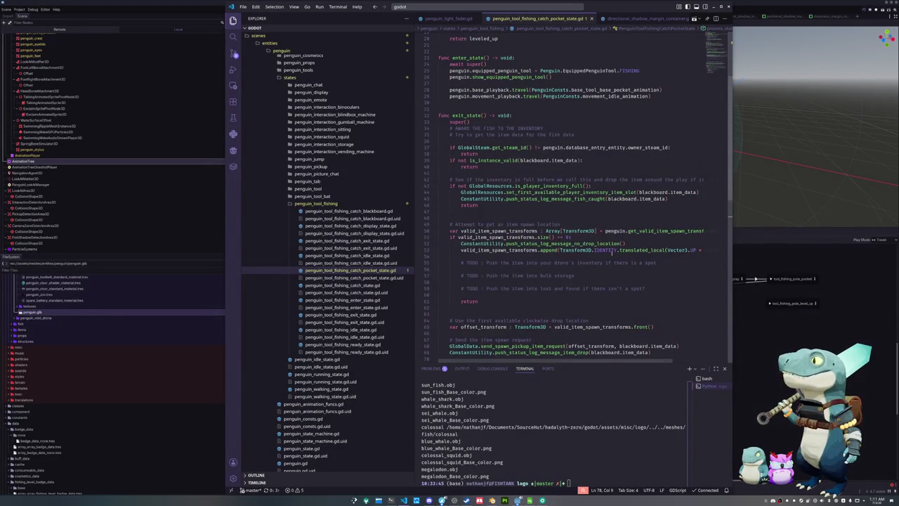
scroll(463, 211, up, 2)
click(460, 118)
click(456, 139)
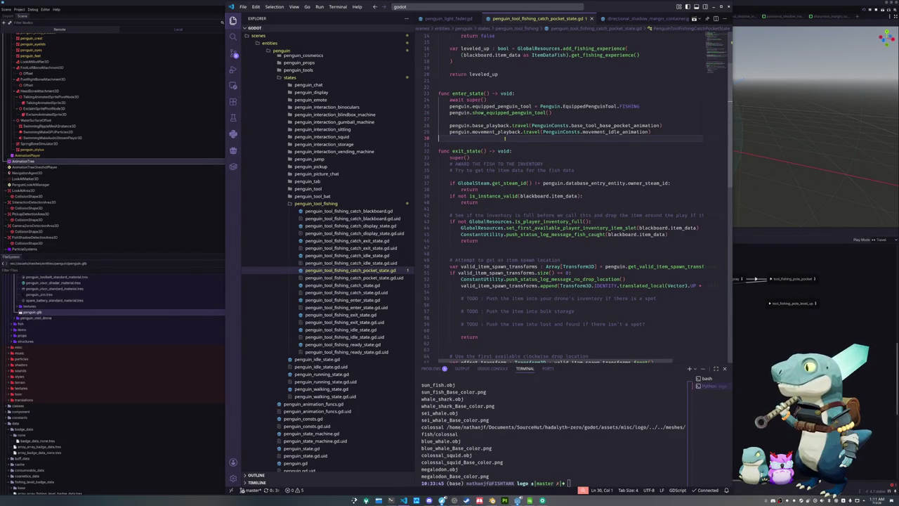
scroll(504, 139, down, 10)
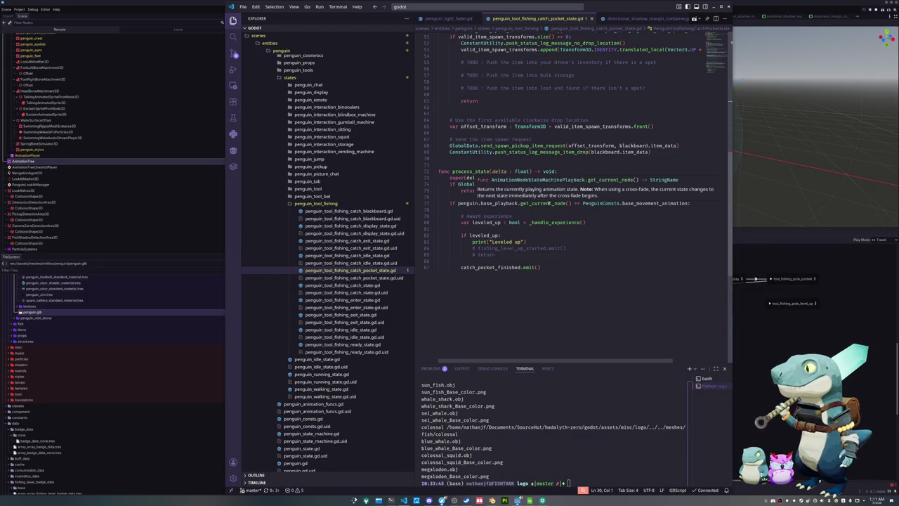
double_click(551, 203)
click(530, 210)
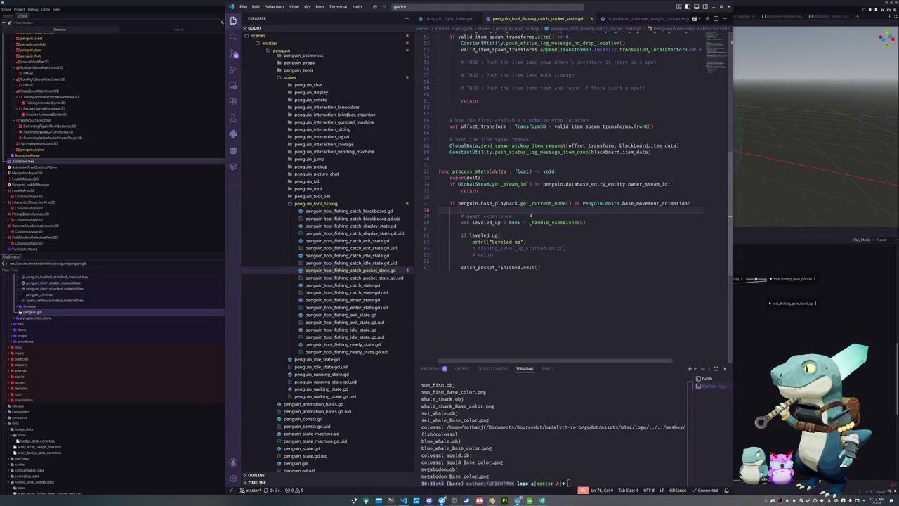
click(787, 341)
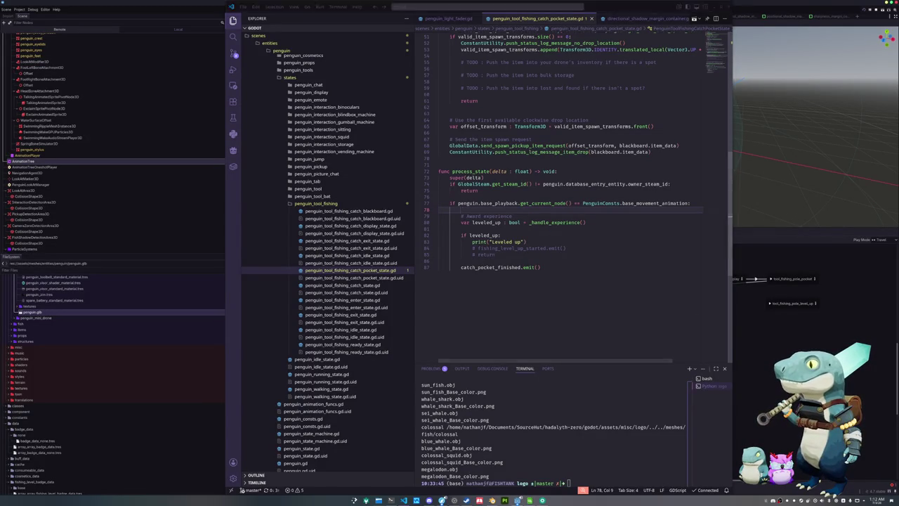
drag(830, 308, 779, 323)
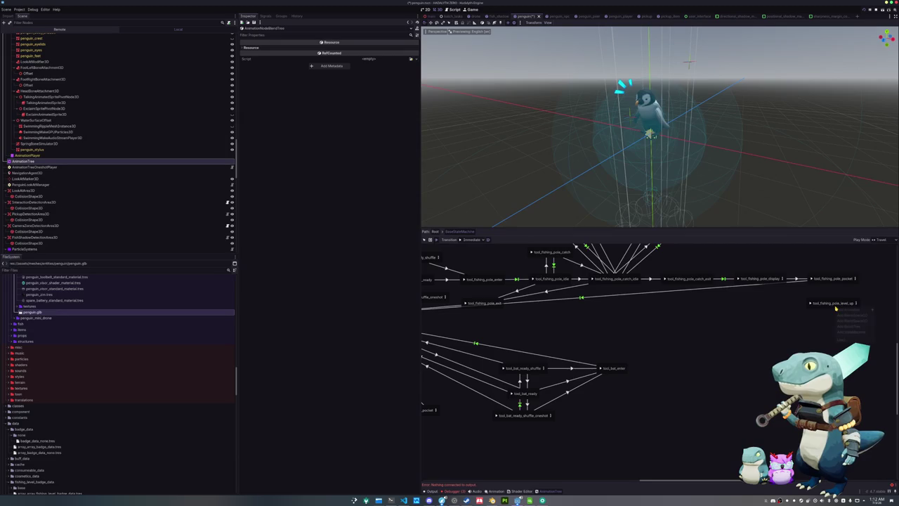
Step: Select the tool_fishing_pole_level_up and MovementStateMachine states and pan the graph down
right_click(837, 307)
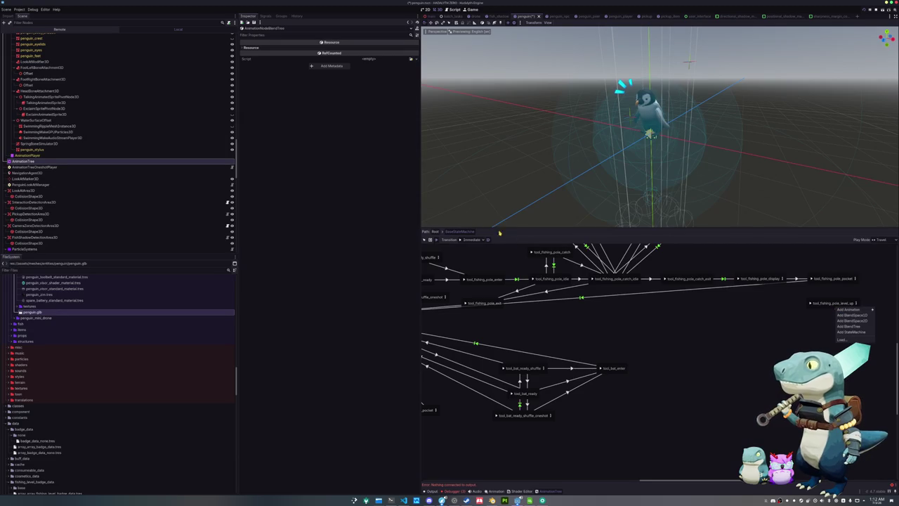
click(820, 304)
click(427, 241)
click(819, 309)
click(649, 330)
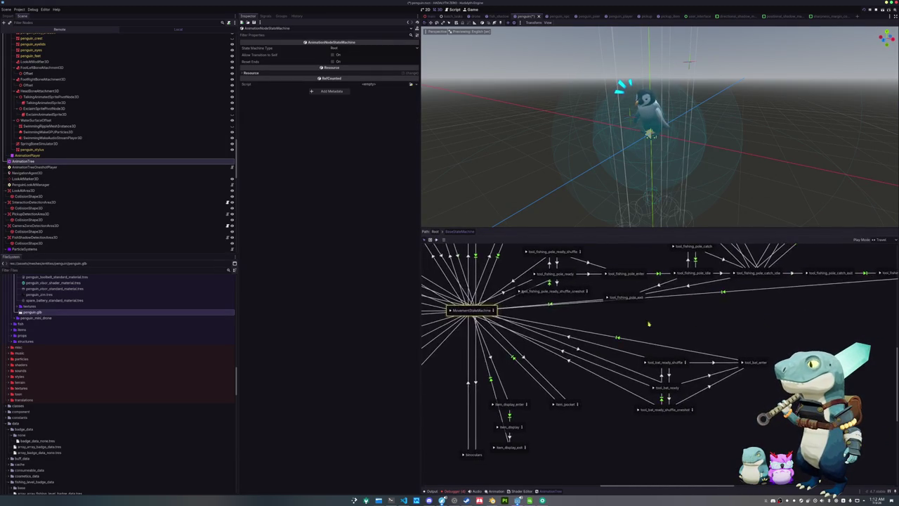
mouse_move(561, 395)
mouse_down()
mouse_move(574, 412)
mouse_move(554, 431)
mouse_move(554, 468)
mouse_move(588, 367)
mouse_move(584, 389)
mouse_up()
Step: Add a BlendTree state named achievement_enter and position it near the item states
right_click(584, 389)
mouse_move(597, 390)
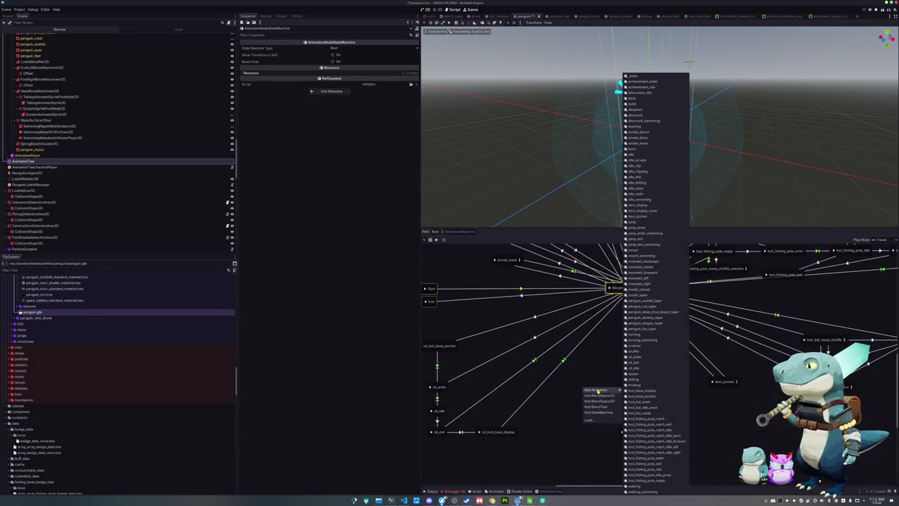
click(602, 407)
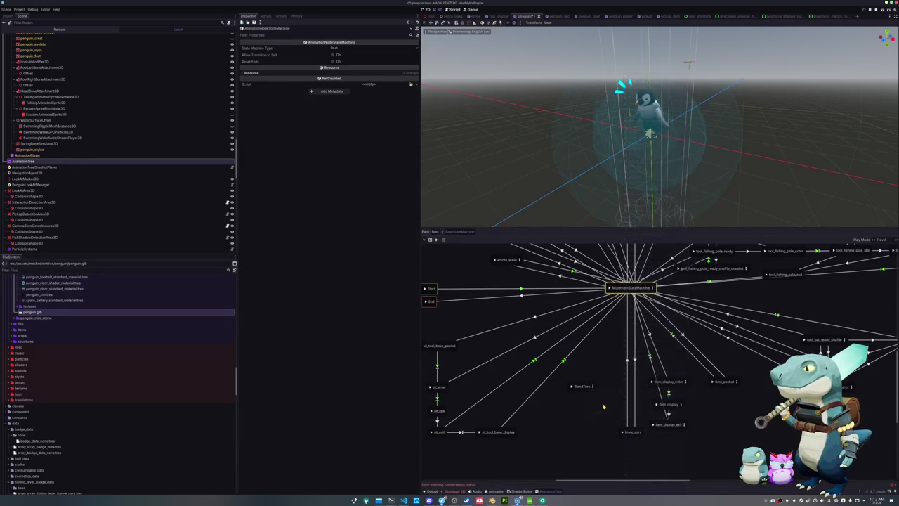
key(BackSpace)
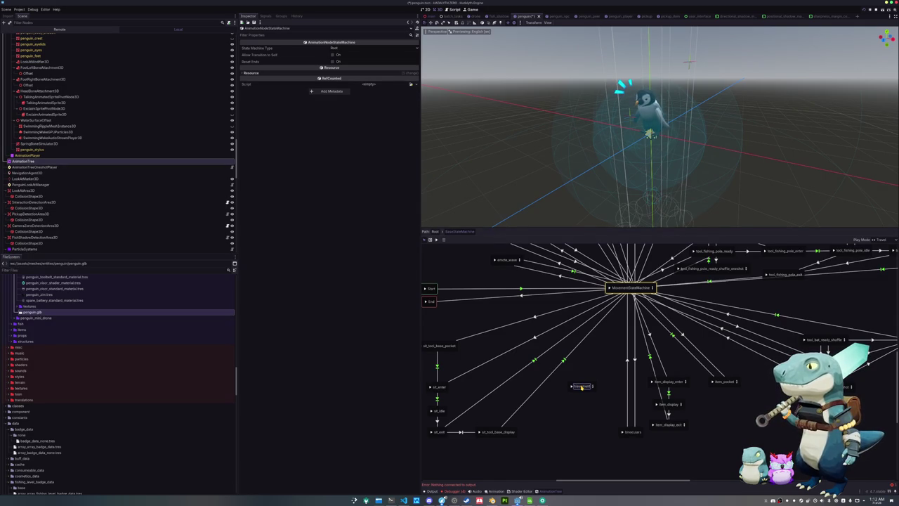
key(Return)
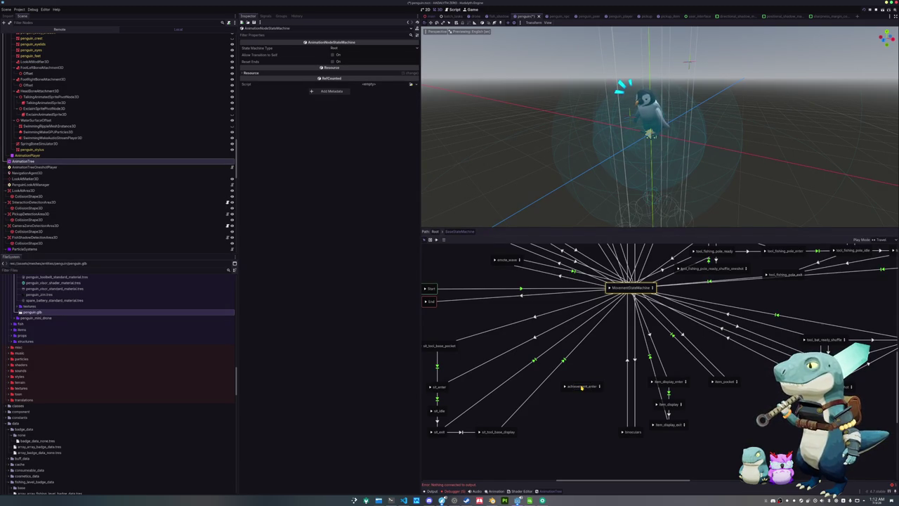
drag(582, 395, 603, 390)
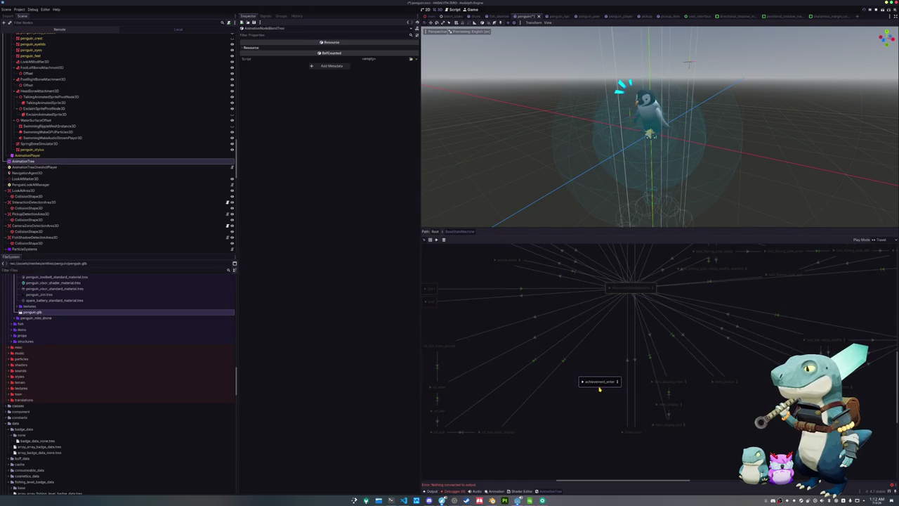
Step: Add another BlendTree state named achievement_idle
key(ctrl+d)
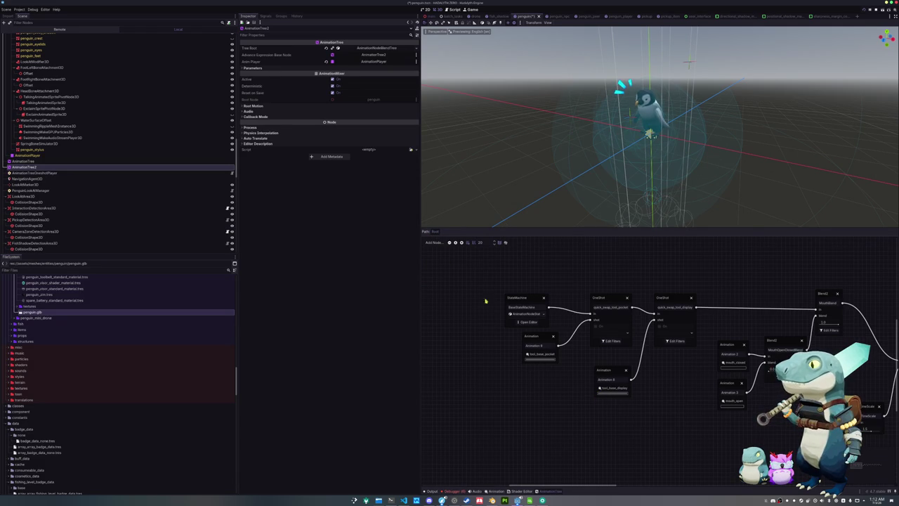
click(527, 322)
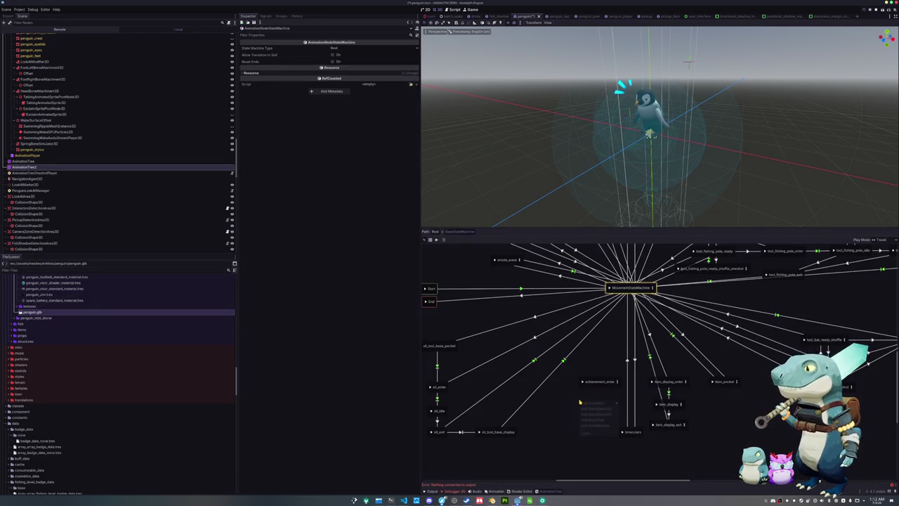
mouse_move(612, 404)
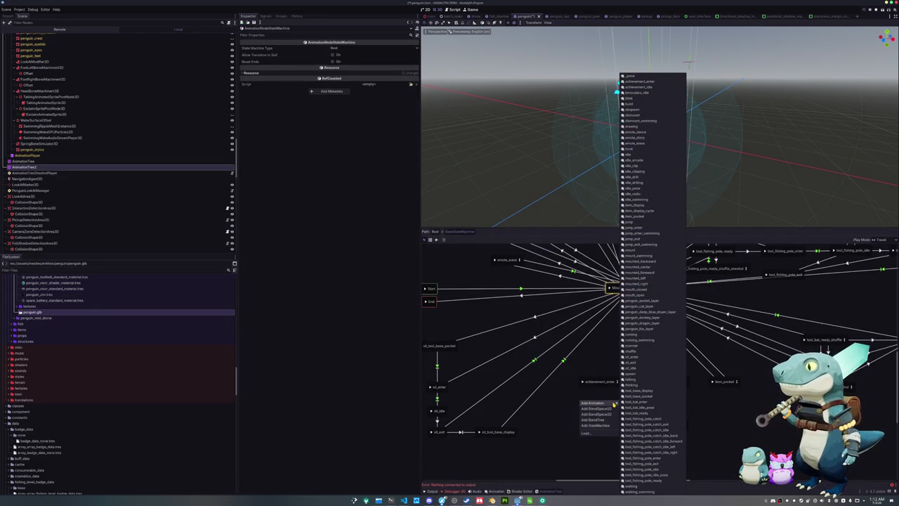
click(593, 419)
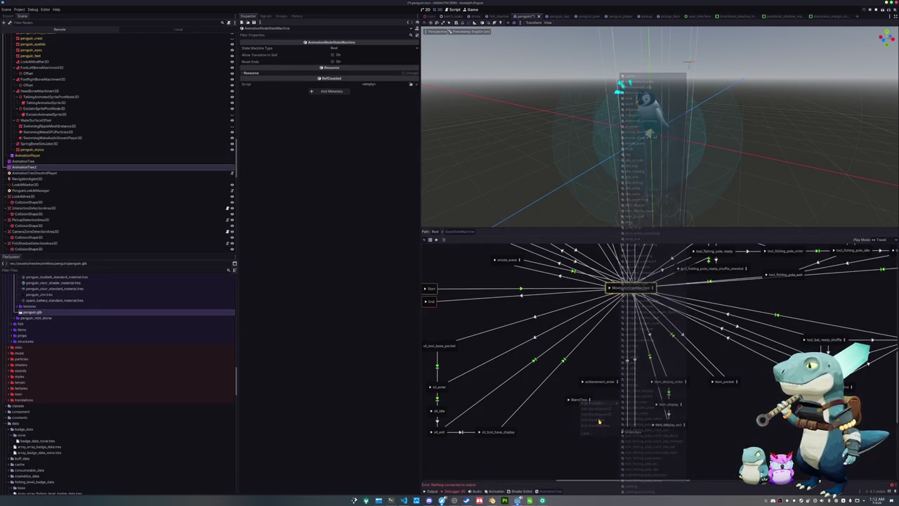
double_click(581, 399)
text(act)
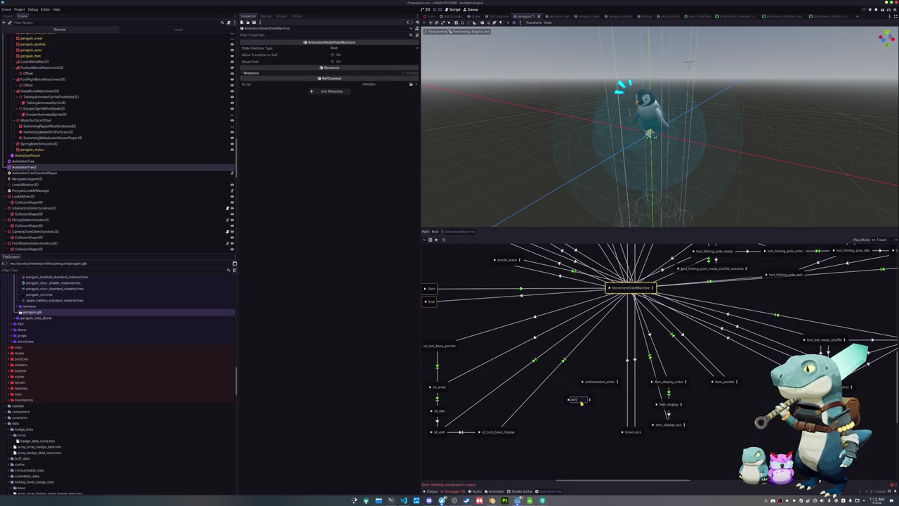
key(BackSpace)
key(BackSpace)
key(BackSpace)
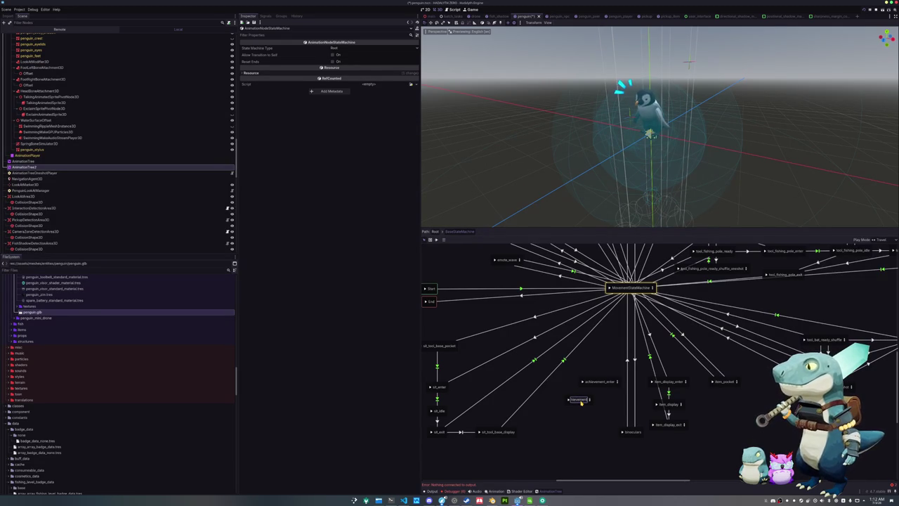
text(idle)
key(Return)
Step: Connect MovementStateMachine to achievement_enter, and achievement_enter to achievement_idle with an At End transition
click(435, 239)
drag(625, 293, 595, 380)
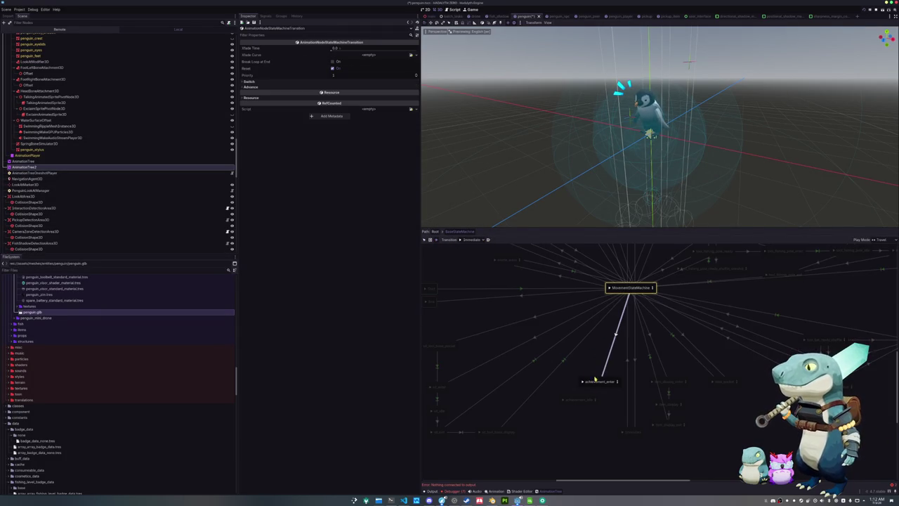
click(474, 239)
click(475, 257)
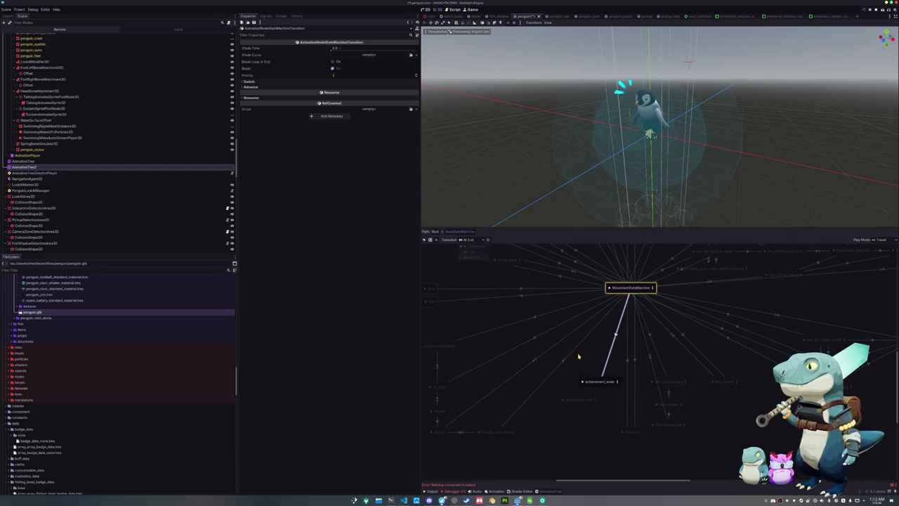
mouse_move(592, 385)
mouse_down()
mouse_move(583, 399)
mouse_move(623, 298)
mouse_up()
click(474, 239)
click(475, 246)
click(424, 240)
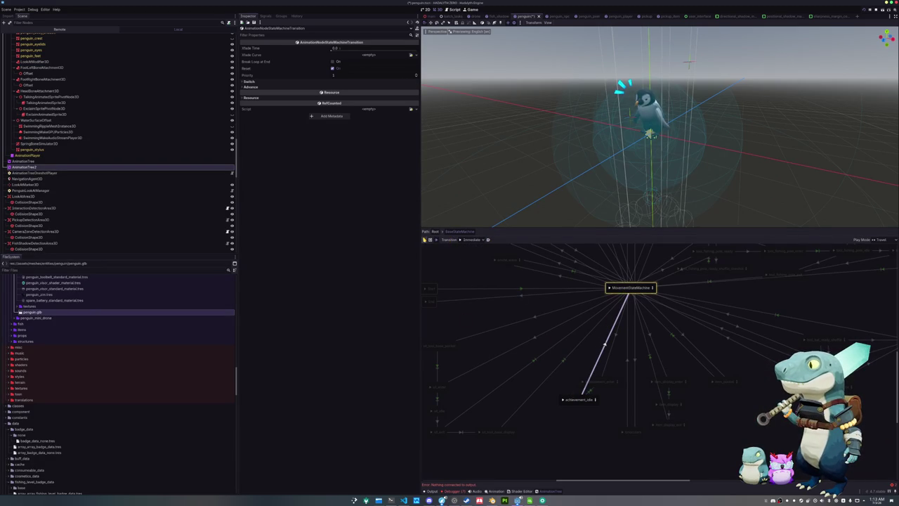
mouse_move(585, 407)
mouse_down()
mouse_move(565, 404)
mouse_move(578, 404)
mouse_move(597, 430)
mouse_move(598, 404)
mouse_move(598, 436)
mouse_move(598, 388)
mouse_move(599, 409)
mouse_move(584, 388)
mouse_up()
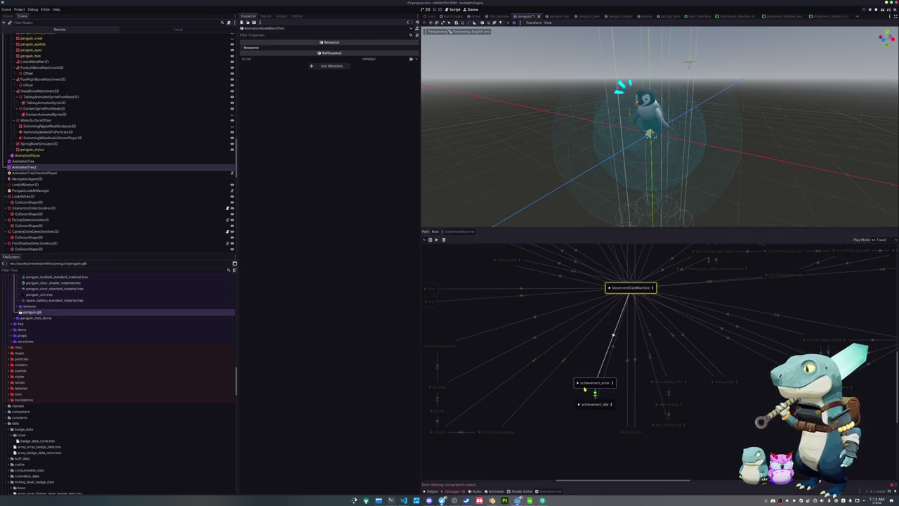
click(566, 414)
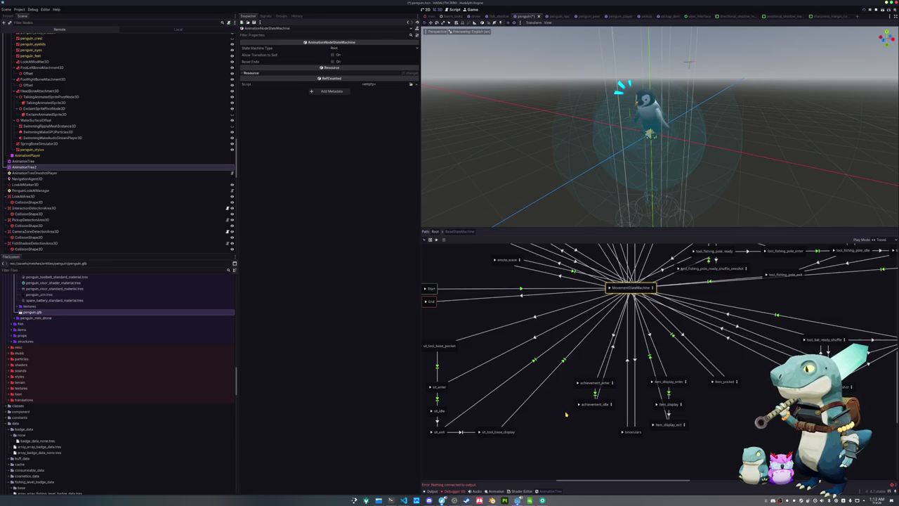
Step: Set the Xfade Time of both new transitions to 0.1 seconds
click(615, 350)
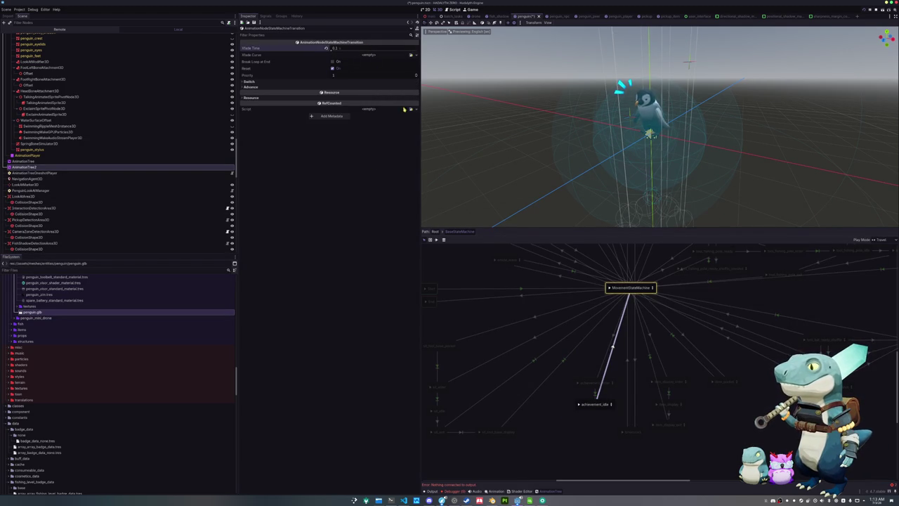
click(609, 345)
click(343, 50)
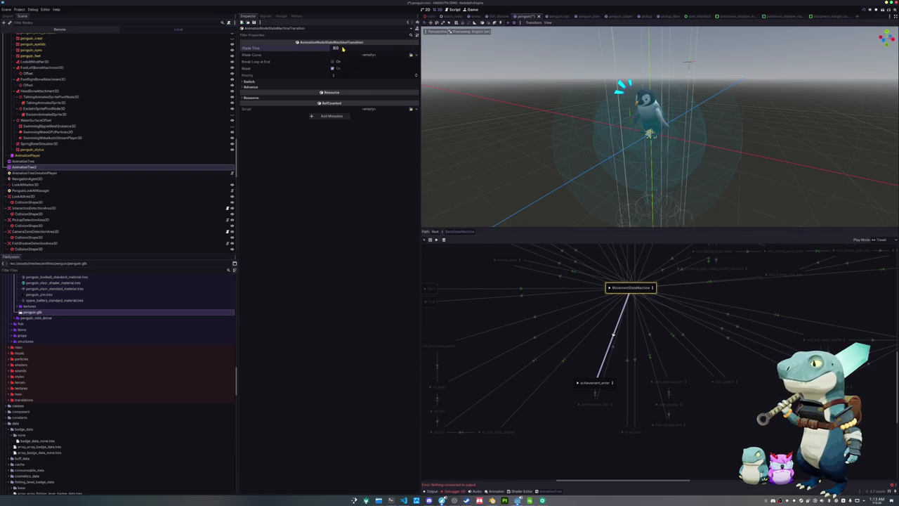
text(0.1)
key(Return)
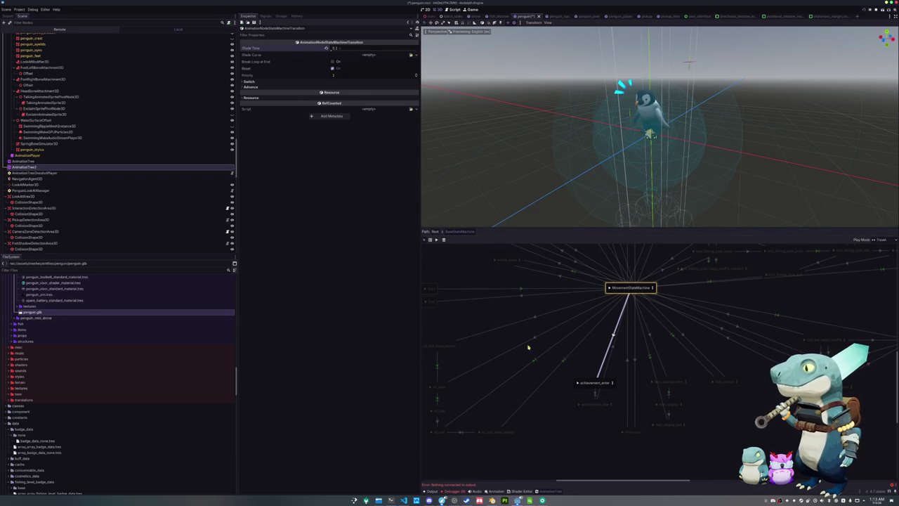
click(593, 394)
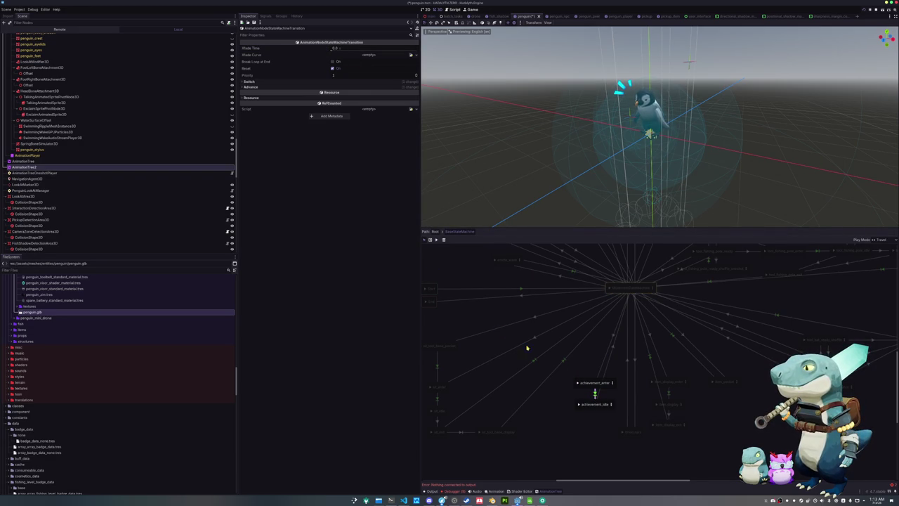
click(366, 49)
text(0.1)
key(Return)
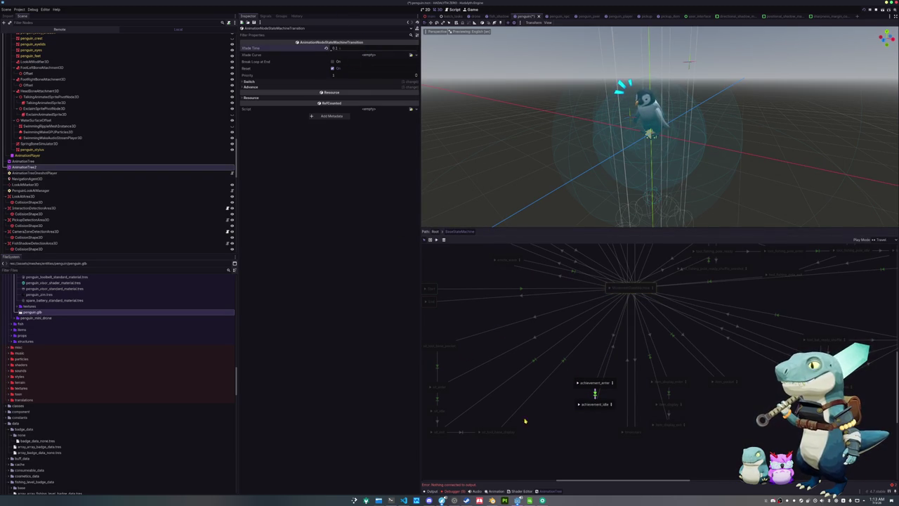
click(587, 418)
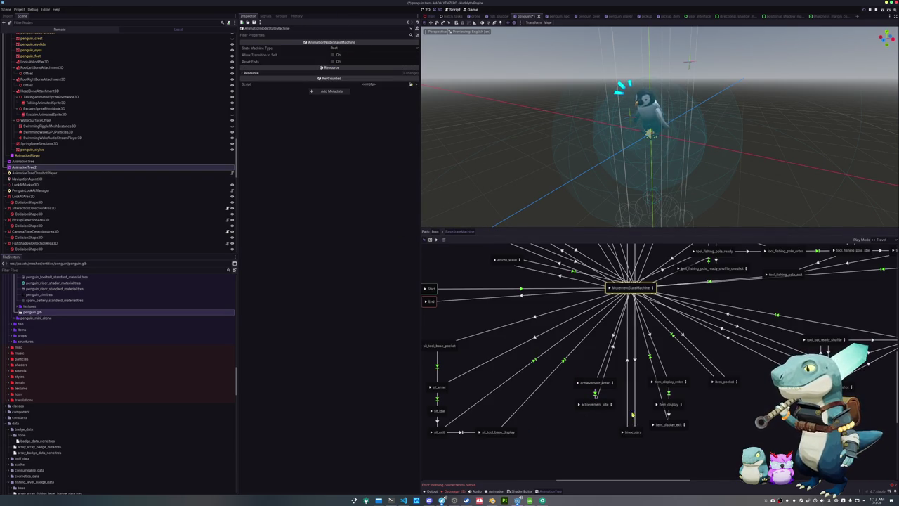
click(613, 383)
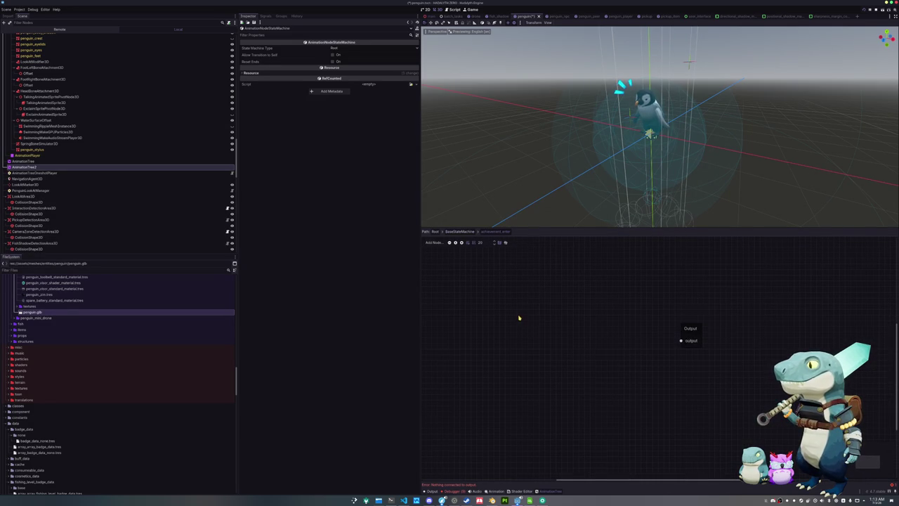
click(461, 231)
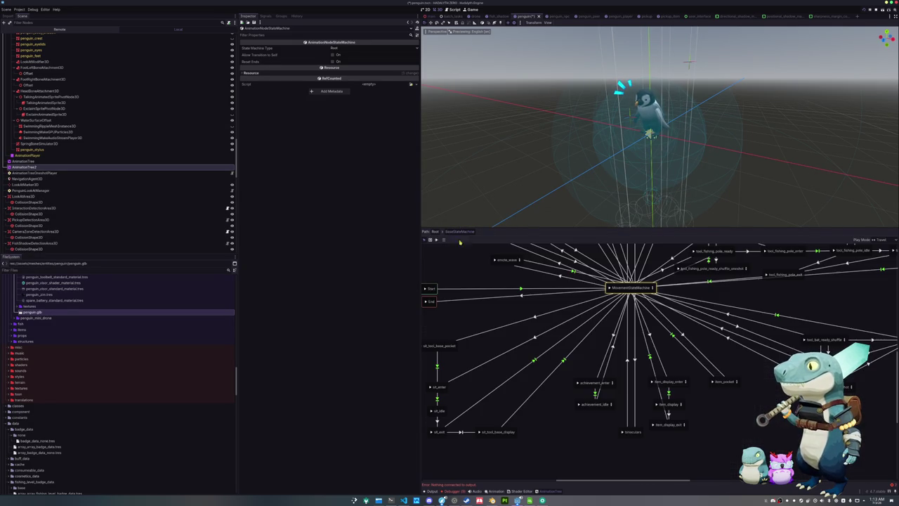
click(685, 382)
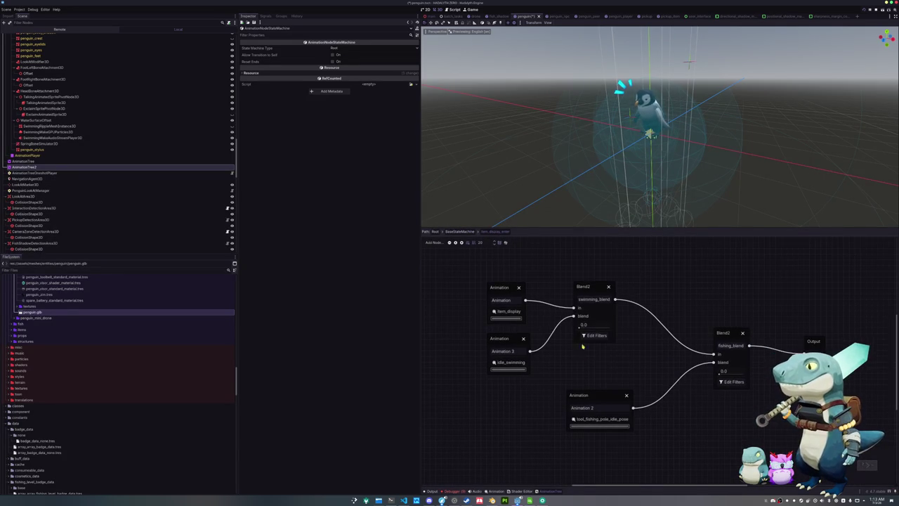
click(591, 288)
click(726, 336)
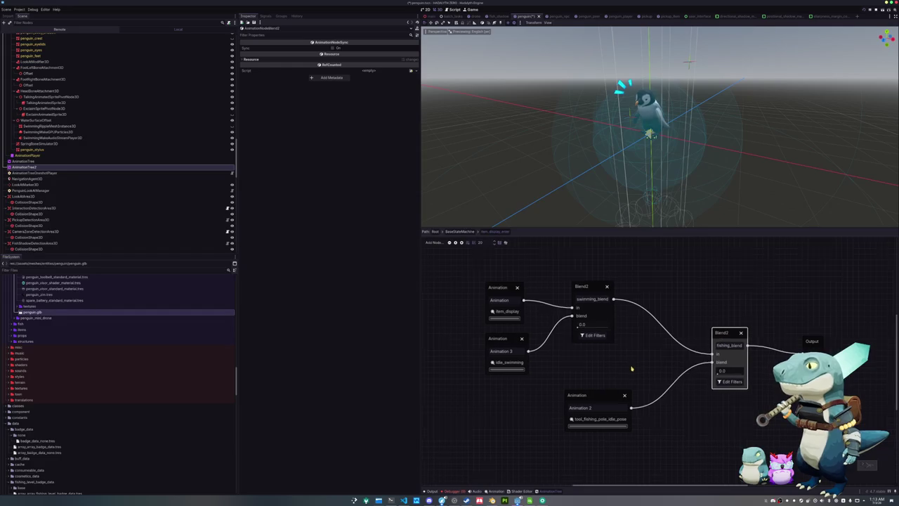
drag(639, 367, 619, 364)
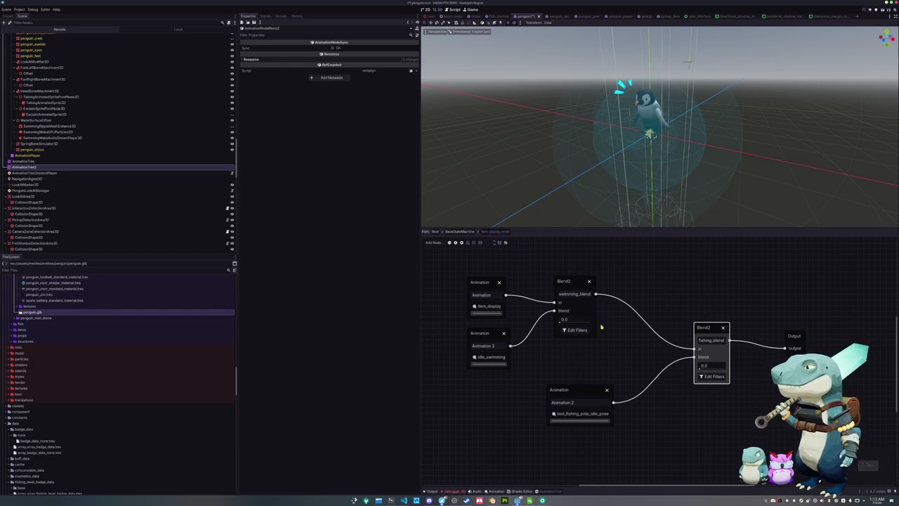
click(571, 284)
click(706, 330)
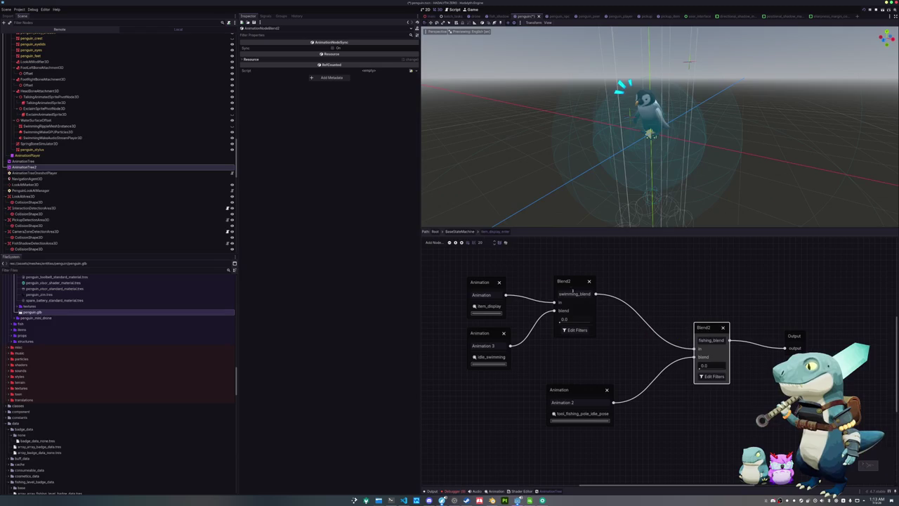
click(460, 231)
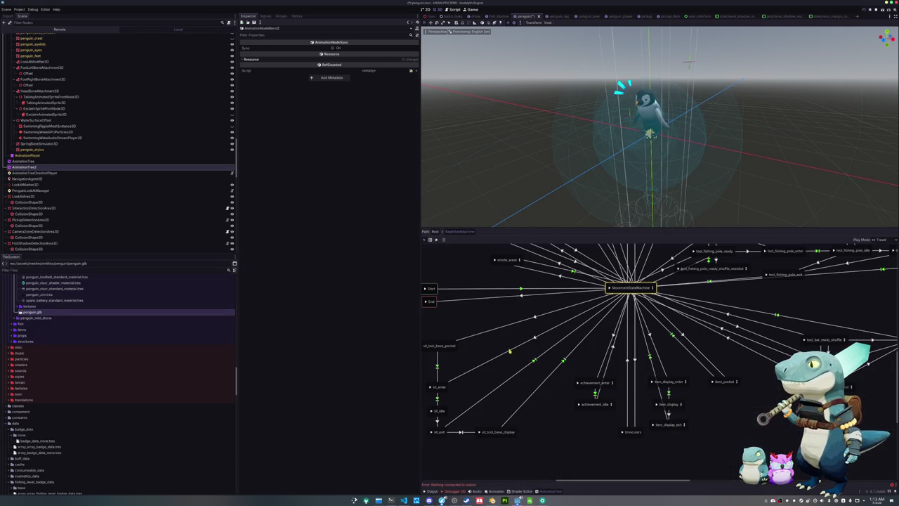
click(614, 384)
right_click(616, 333)
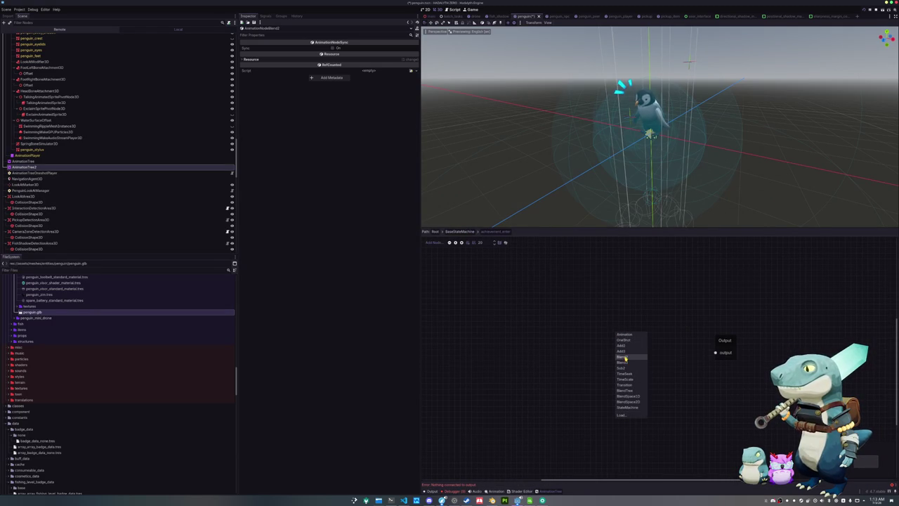
Step: Add Blend2 nodes swimming_blend, wired to Output, and fishing_blend feeding swimming_blend
click(622, 352)
double_click(645, 340)
text(swimm)
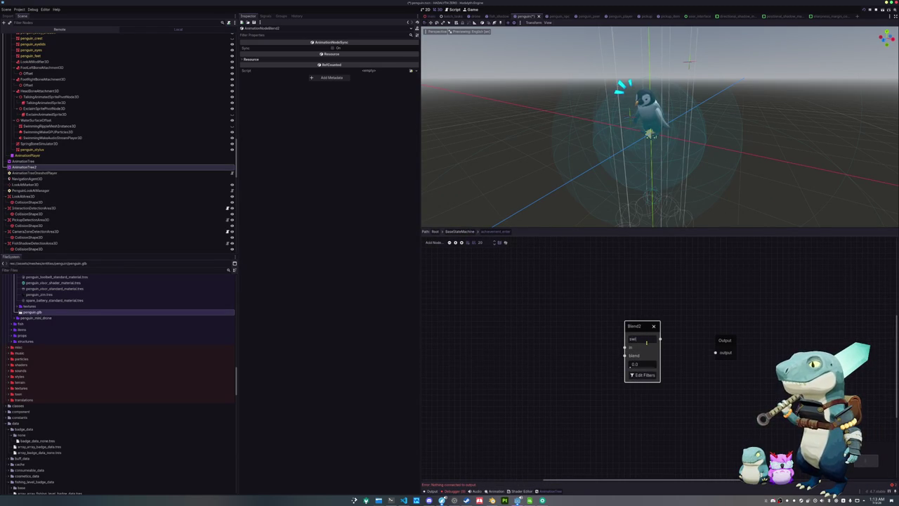
text(ing_blend)
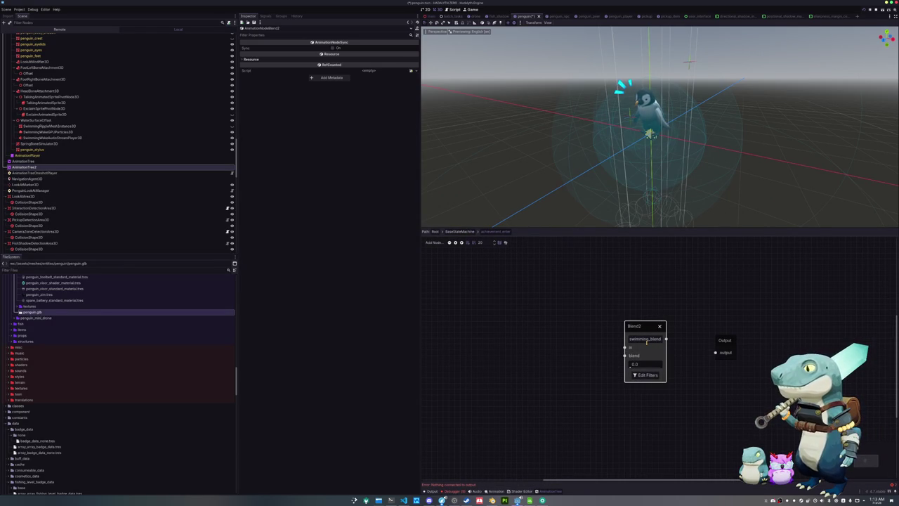
mouse_move(667, 341)
mouse_down()
mouse_move(711, 343)
mouse_move(718, 355)
mouse_up()
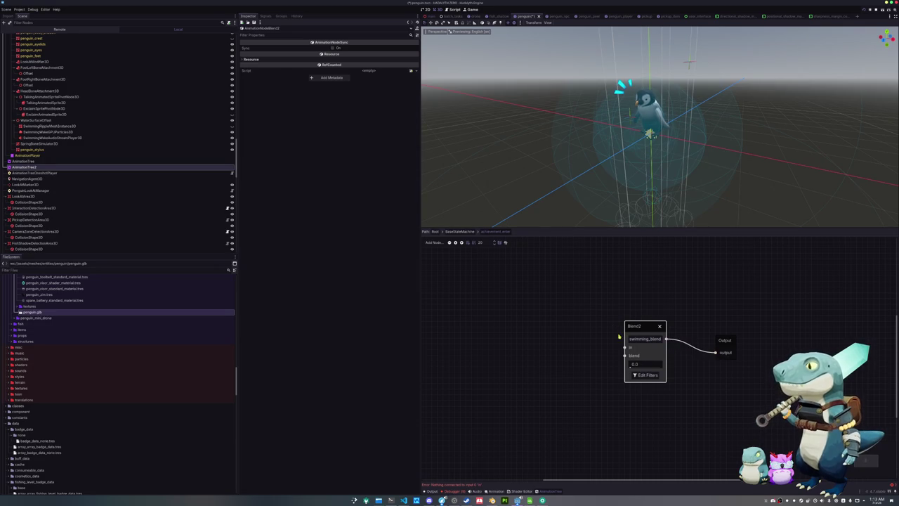
drag(667, 365, 569, 314)
click(610, 354)
text(fishing_blend)
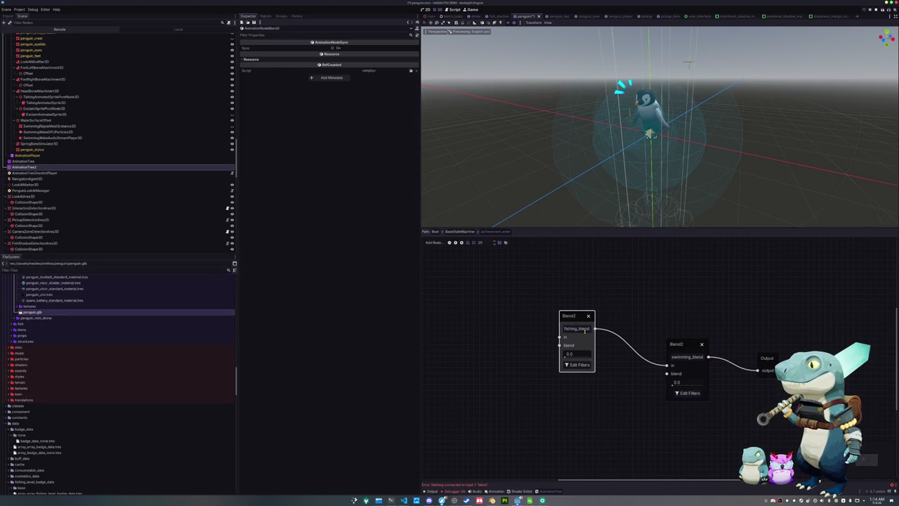
click(601, 418)
Step: Feed fishing_blend with Animation nodes playing achievement_enter and tool_fishing_pole_idle_pose
drag(606, 336, 532, 314)
click(535, 315)
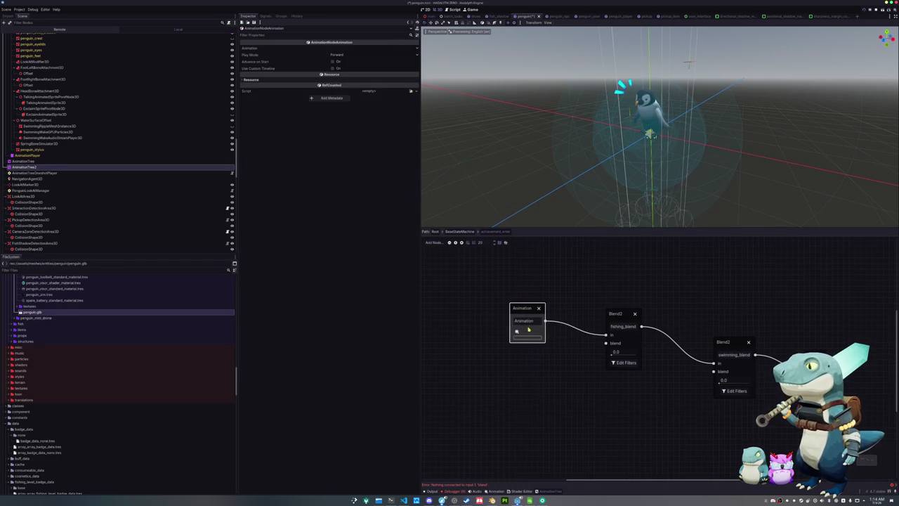
click(527, 320)
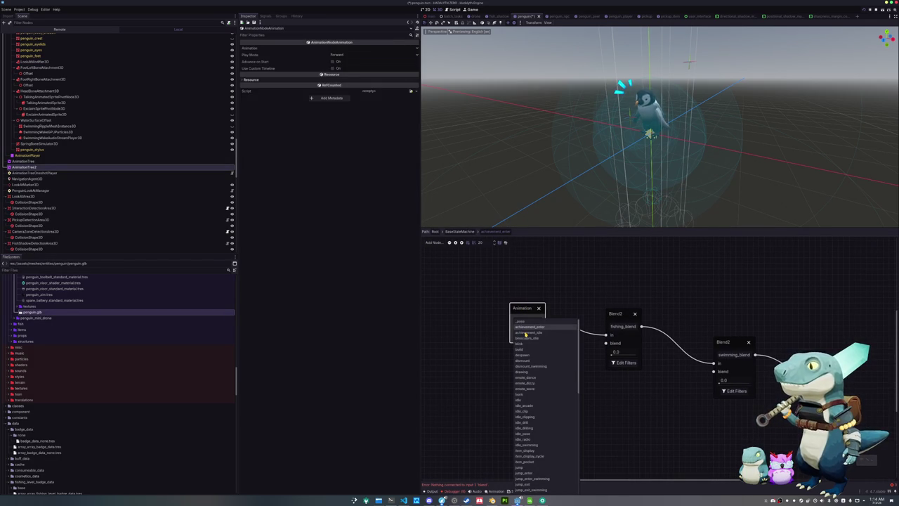
click(526, 333)
mouse_move(610, 348)
mouse_down()
mouse_move(552, 384)
mouse_move(526, 375)
mouse_up()
click(563, 389)
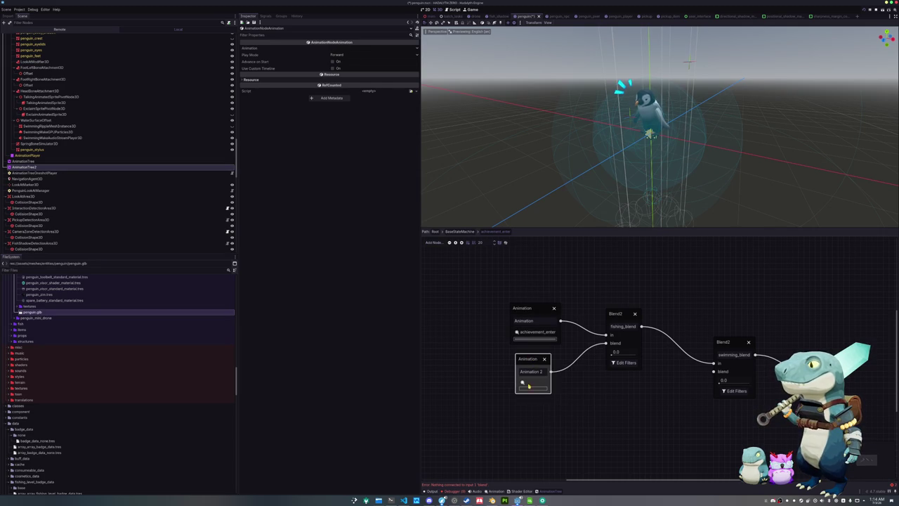
click(531, 383)
scroll(537, 417, down, 10)
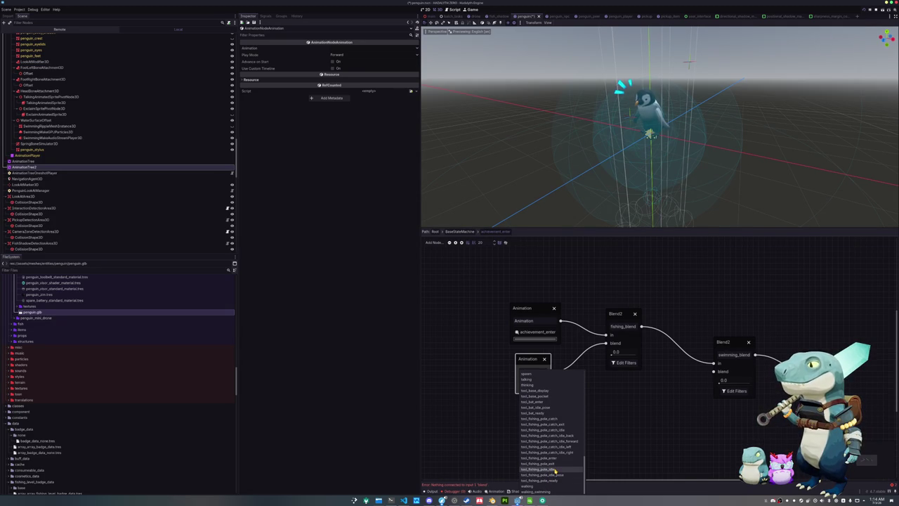
click(555, 474)
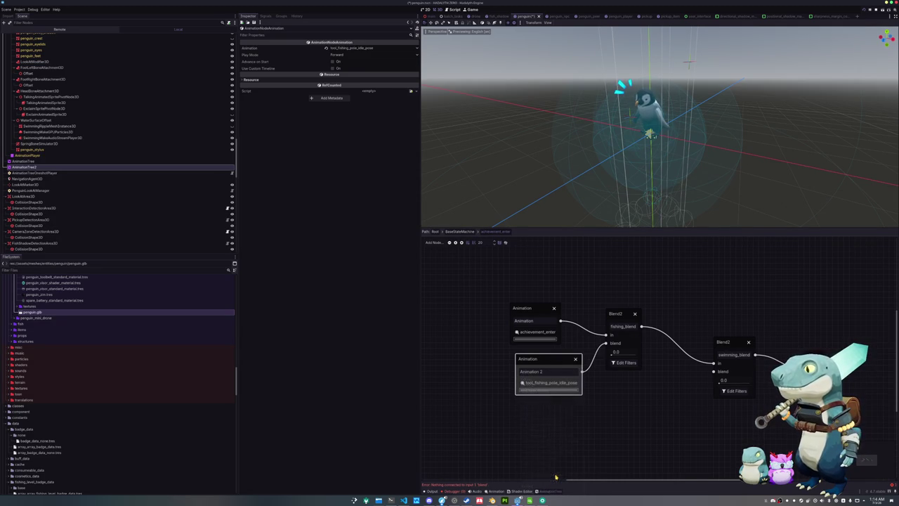
drag(555, 362, 544, 361)
Step: Add an idle_swimming Animation node wired into swimming_blend's blend input
scroll(543, 362, down, 2)
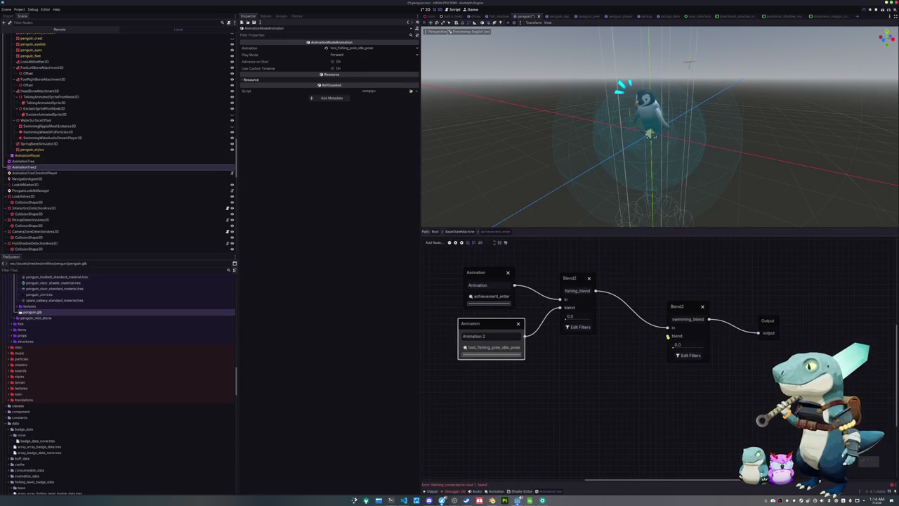
right_click(602, 396)
click(610, 398)
drag(632, 404, 669, 336)
drag(611, 396, 569, 380)
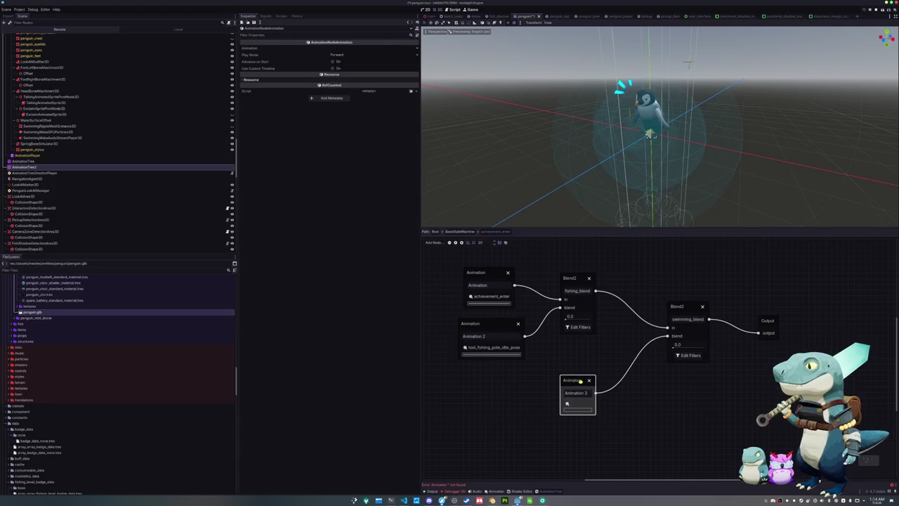
click(576, 393)
scroll(582, 448, down, 1)
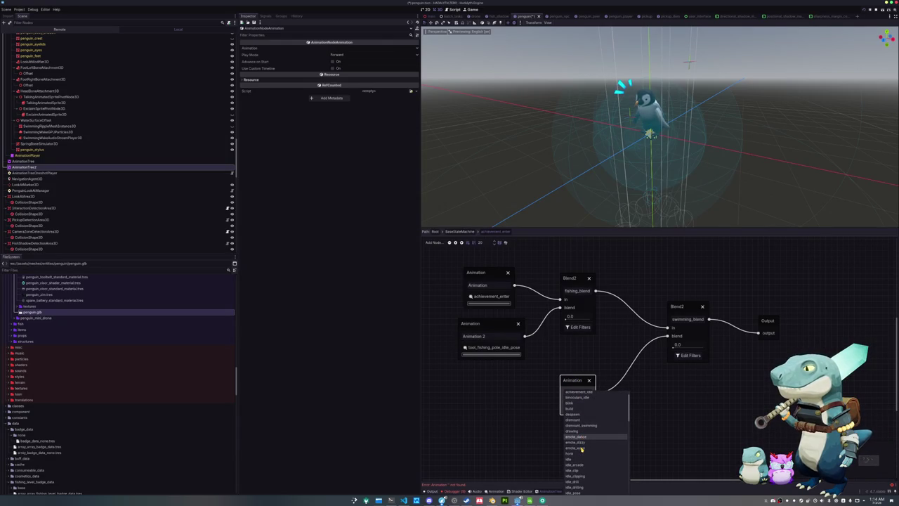
scroll(582, 448, down, 5)
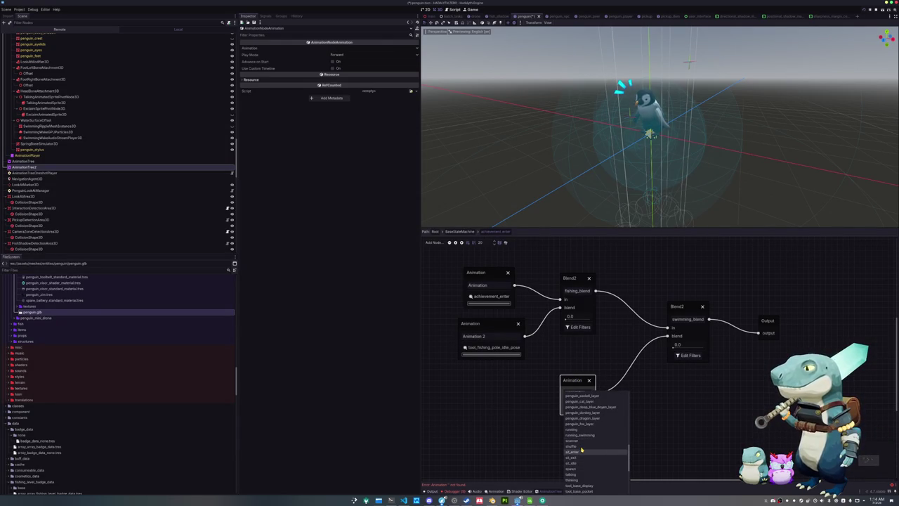
scroll(582, 456, down, 3)
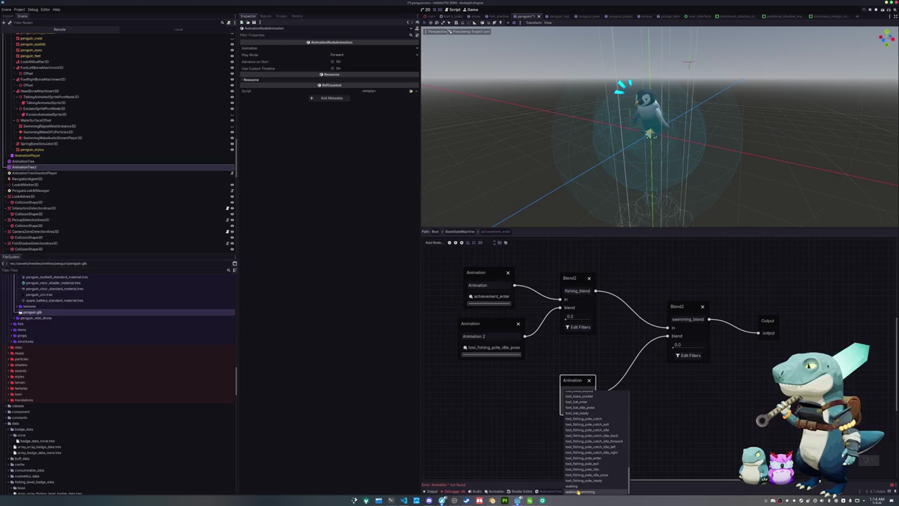
scroll(589, 449, up, 5)
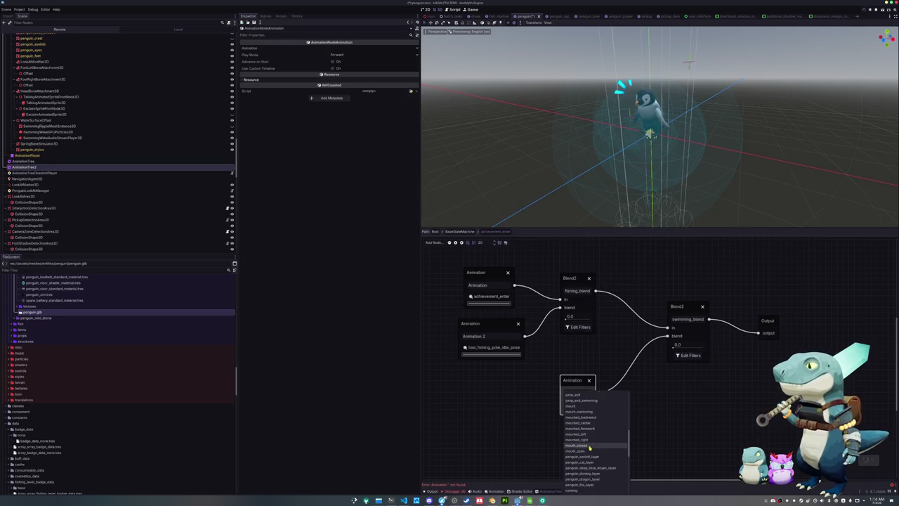
click(576, 420)
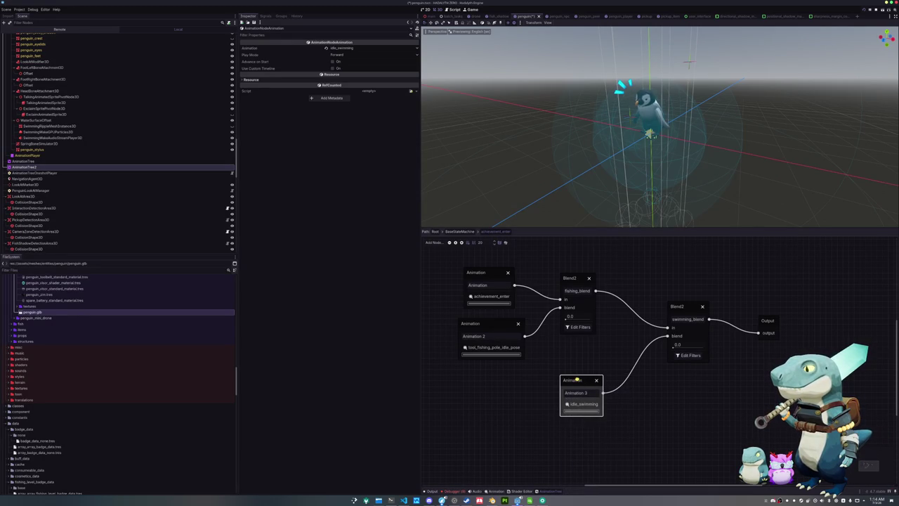
drag(575, 379, 577, 380)
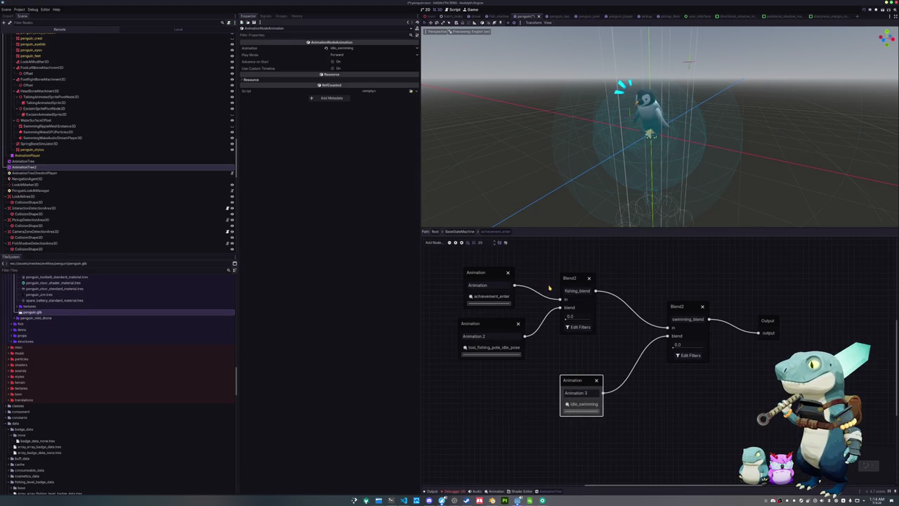
click(579, 327)
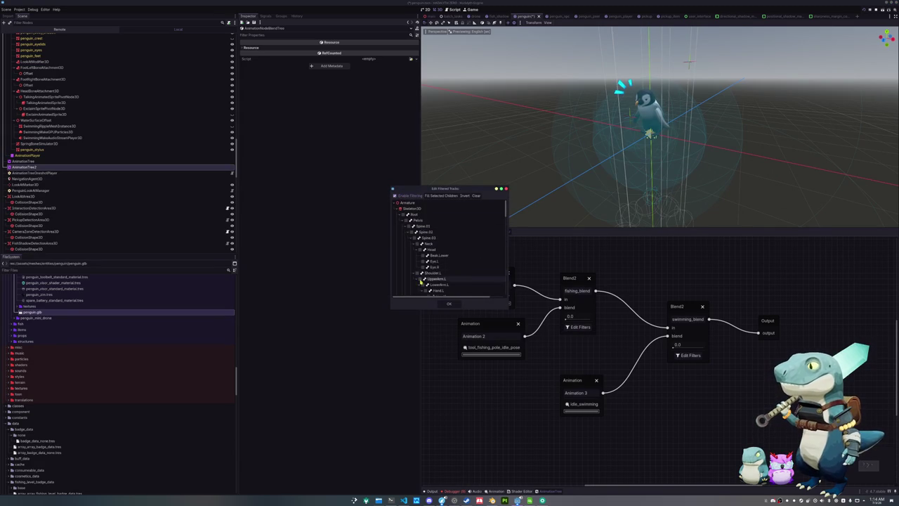
Step: Close the blend node's track filters and navigate to the item_display_enter blend tree
scroll(417, 276, down, 3)
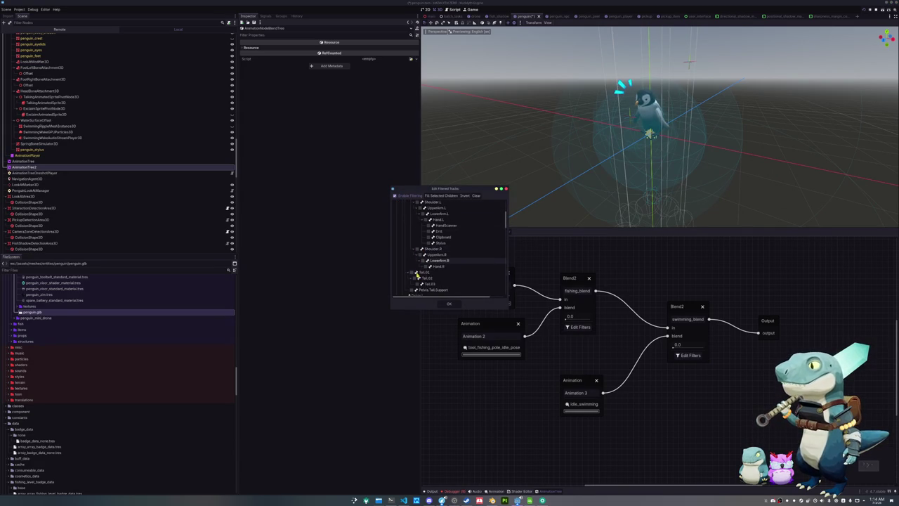
click(449, 304)
click(678, 356)
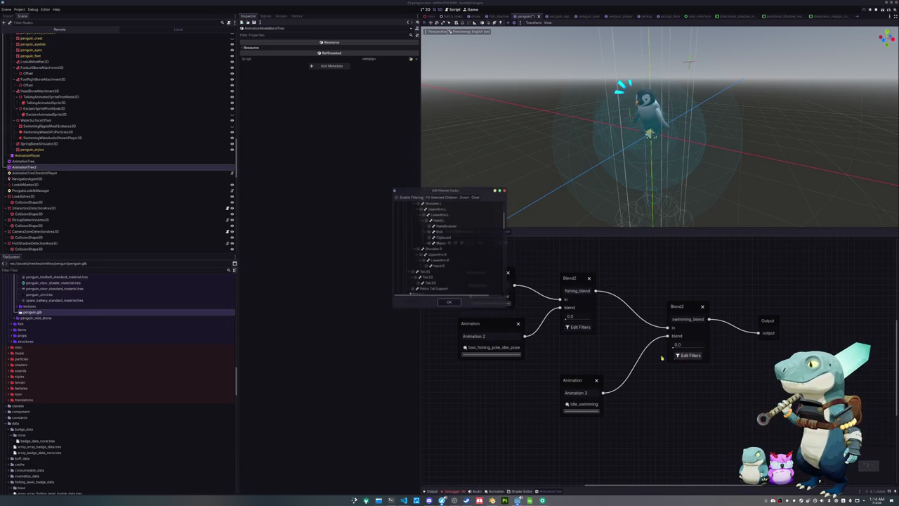
click(469, 314)
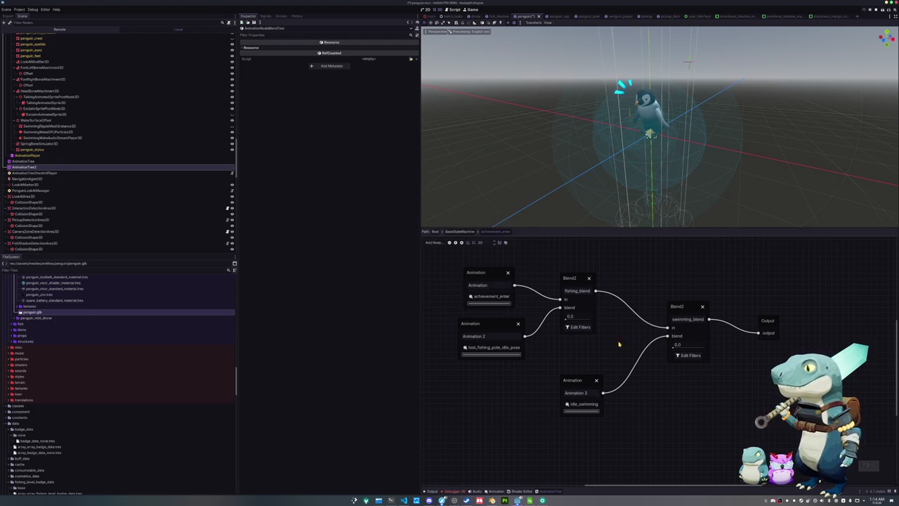
click(460, 231)
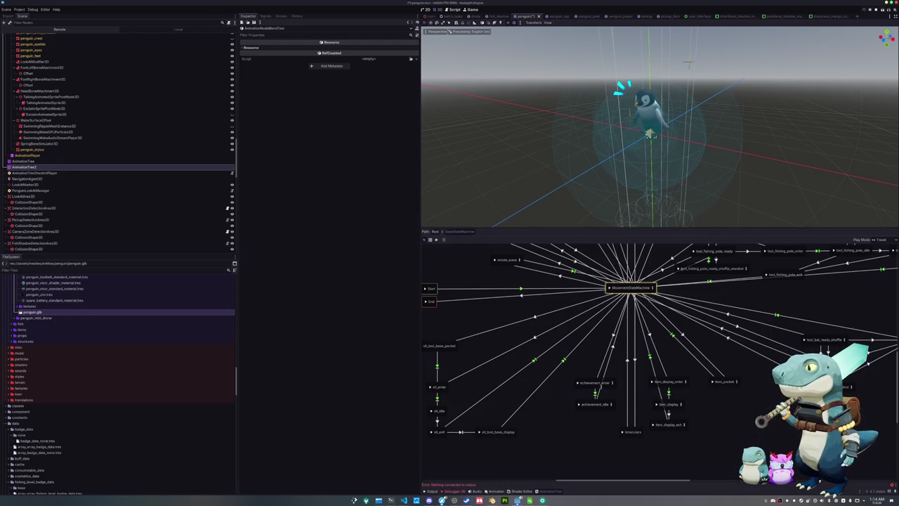
click(686, 384)
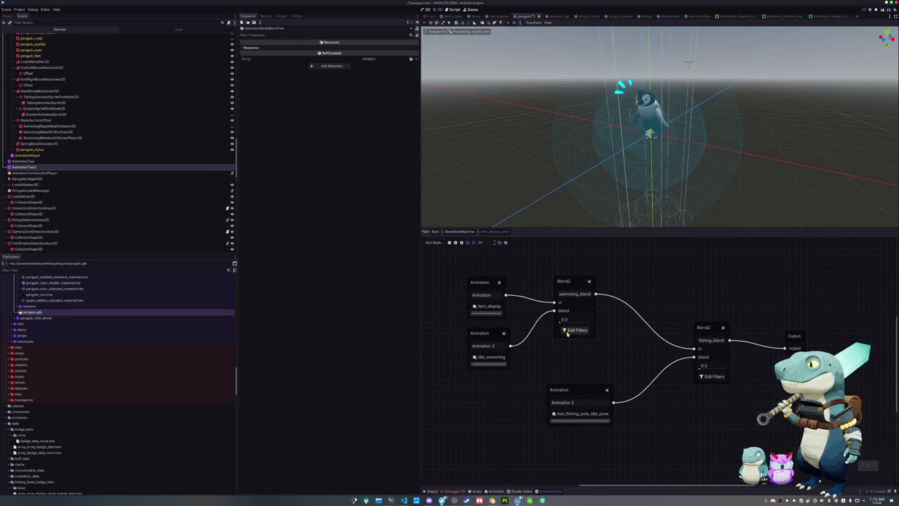
Step: Review the bone tracks filtered by item_display_enter's swimming_blend, then return to the base state machine
click(575, 330)
drag(442, 188, 405, 209)
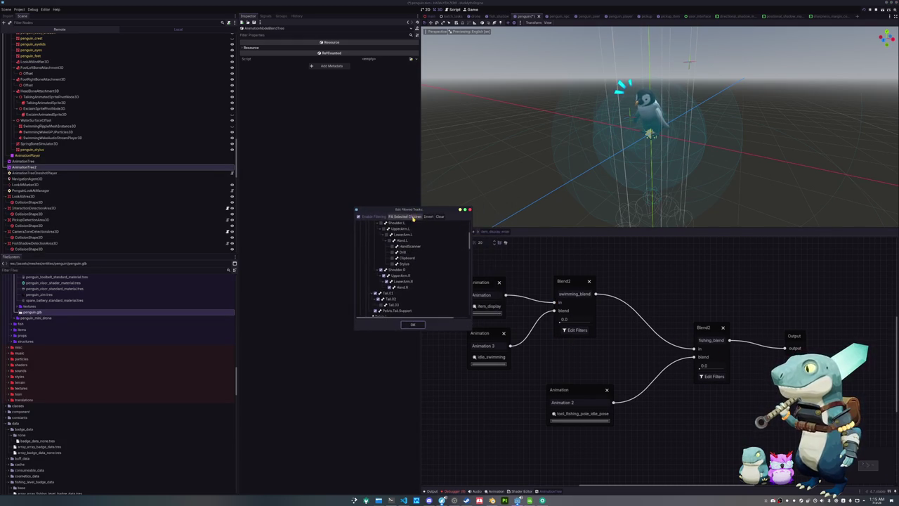
drag(382, 279, 385, 275)
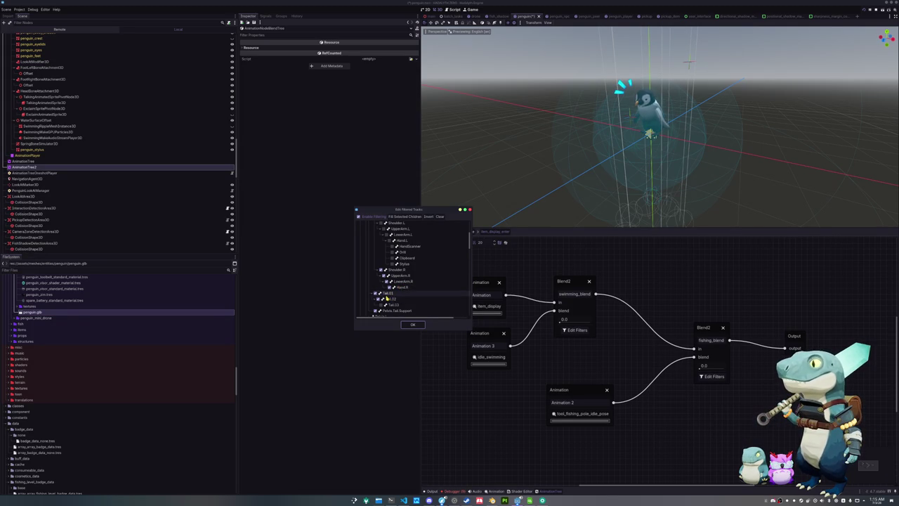
mouse_move(408, 209)
mouse_down()
mouse_move(355, 230)
mouse_move(362, 233)
mouse_up()
scroll(348, 296, up, 2)
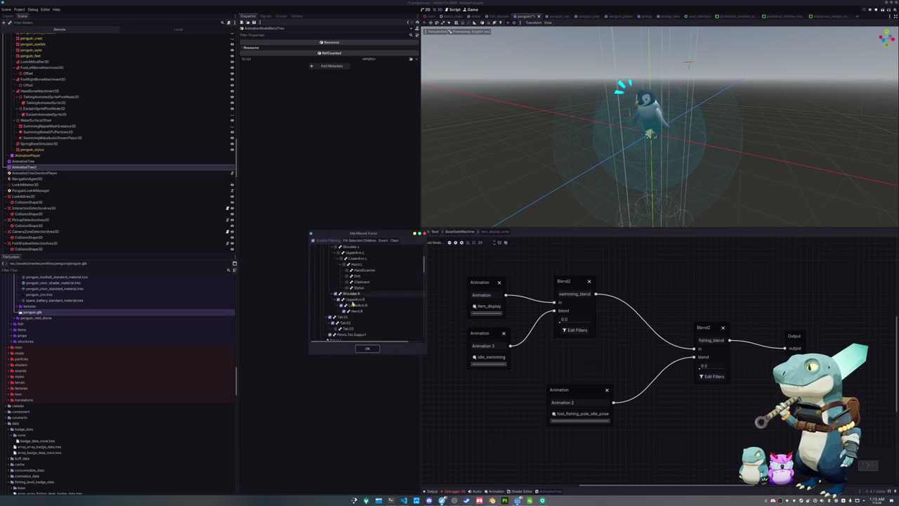
scroll(341, 314, down, 3)
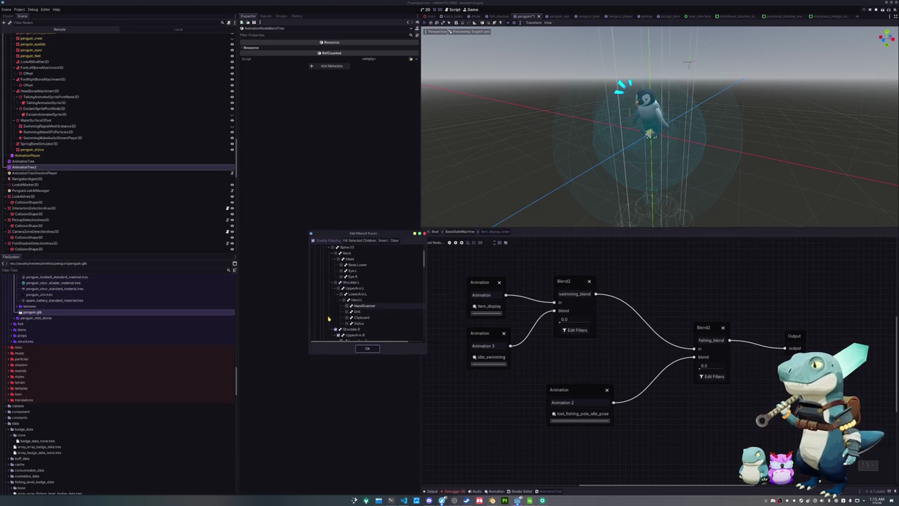
scroll(330, 314, down, 3)
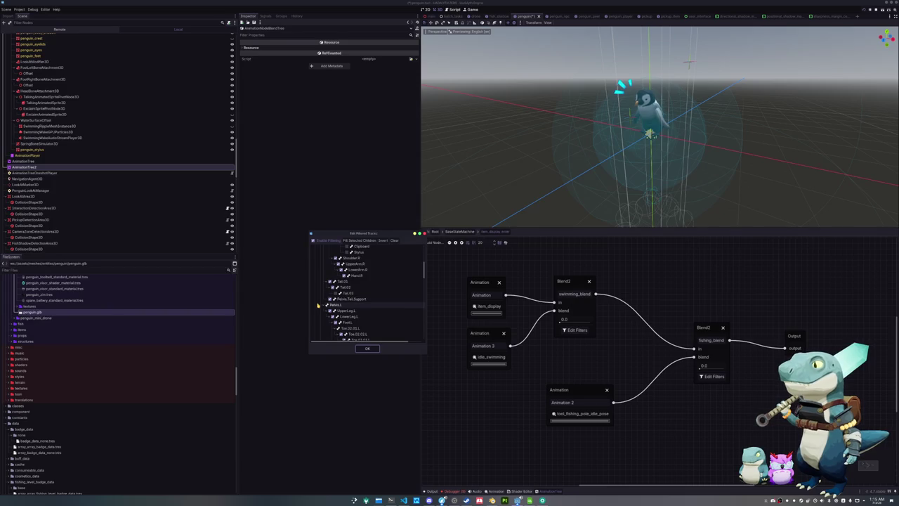
scroll(325, 304, down, 1)
scroll(325, 303, down, 6)
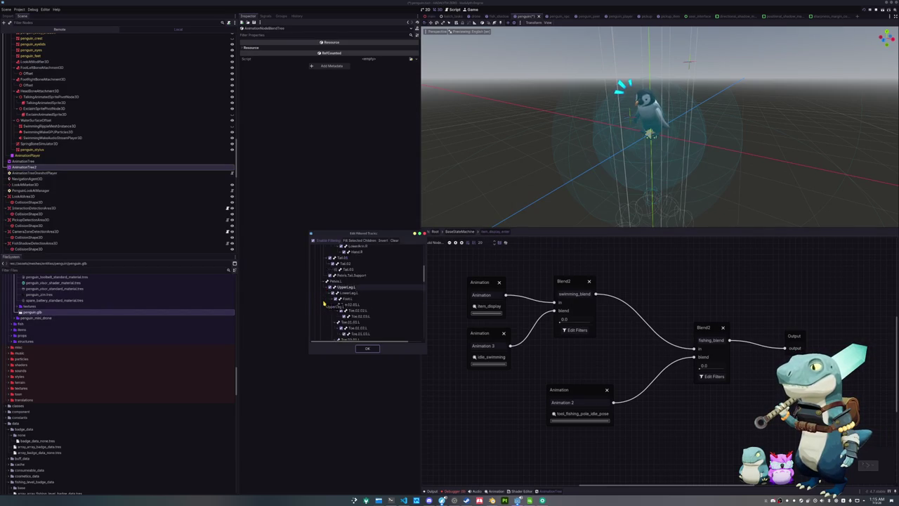
scroll(327, 306, down, 6)
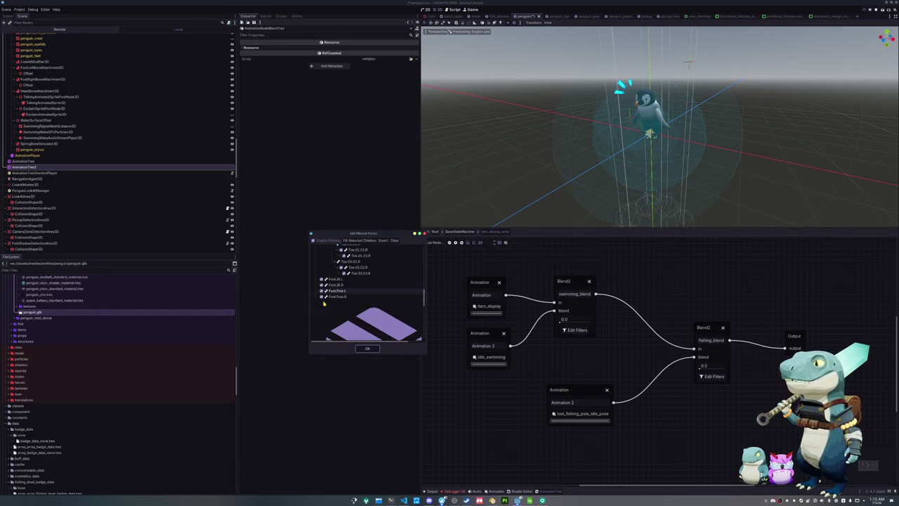
click(367, 350)
click(467, 233)
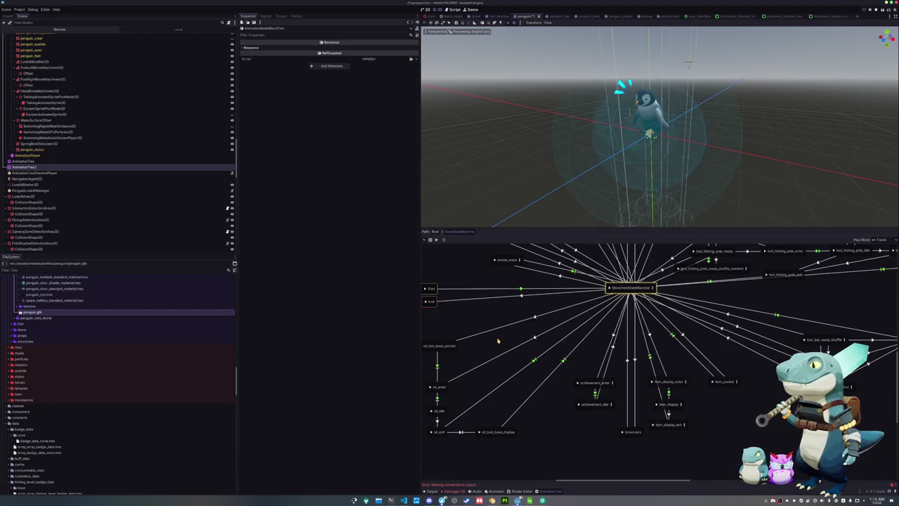
Step: In the achievement_enter tree, disconnect fishing_blend and move swimming_blend into its place
click(612, 383)
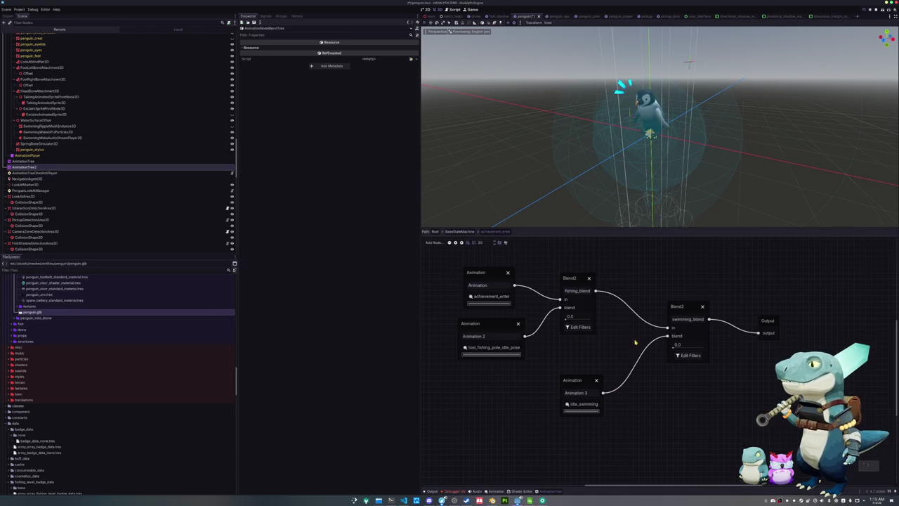
drag(667, 328, 641, 293)
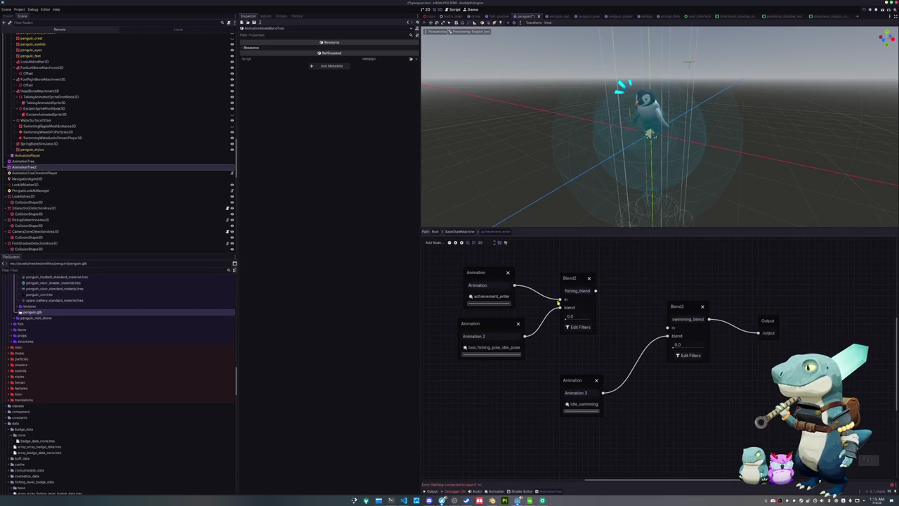
mouse_move(562, 286)
mouse_down()
mouse_move(628, 328)
mouse_move(681, 389)
mouse_up()
drag(687, 308, 574, 279)
Step: Rearrange the idle_swimming and pose nodes and wire fishing_blend into the Output
drag(574, 380, 506, 380)
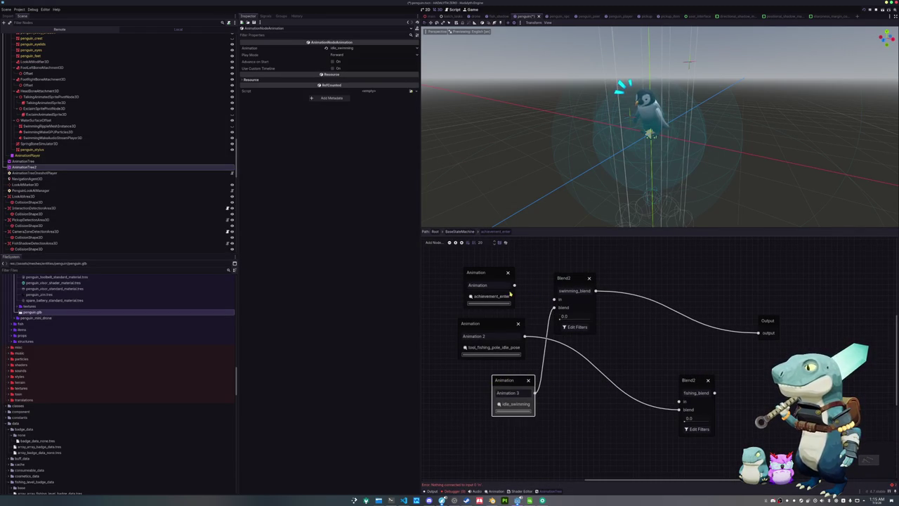
drag(494, 328, 625, 407)
drag(688, 380, 677, 289)
drag(758, 332, 670, 310)
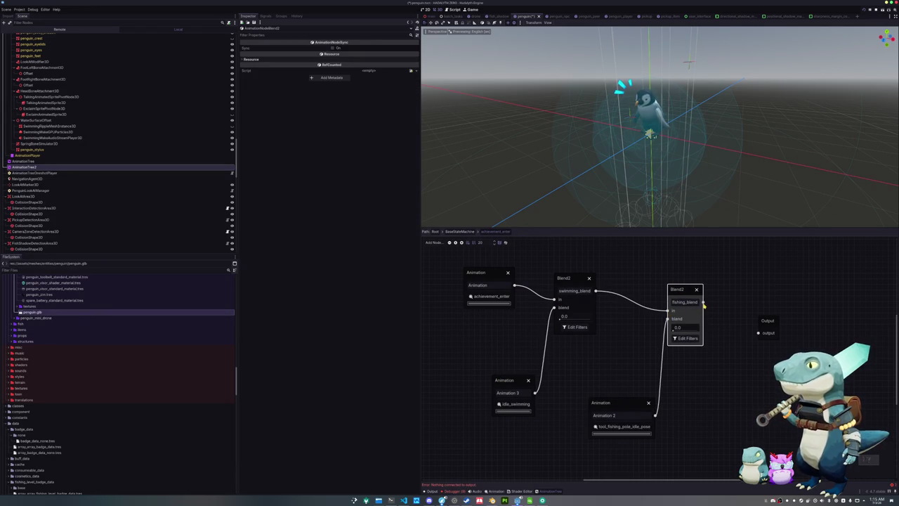
drag(748, 327, 759, 332)
click(576, 327)
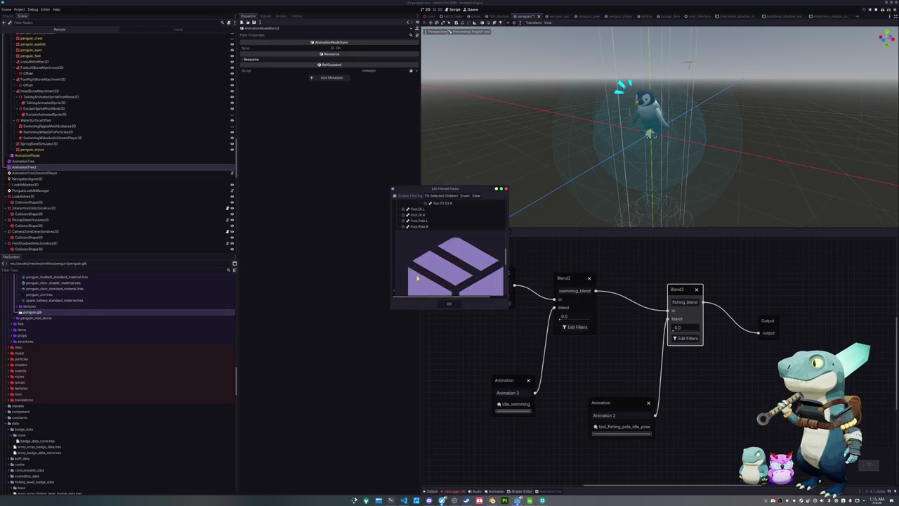
Step: Filter the blend to the Shoulder.R, UpperArm.R, LowerArm.R and Hand.R tracks
scroll(411, 288, down, 3)
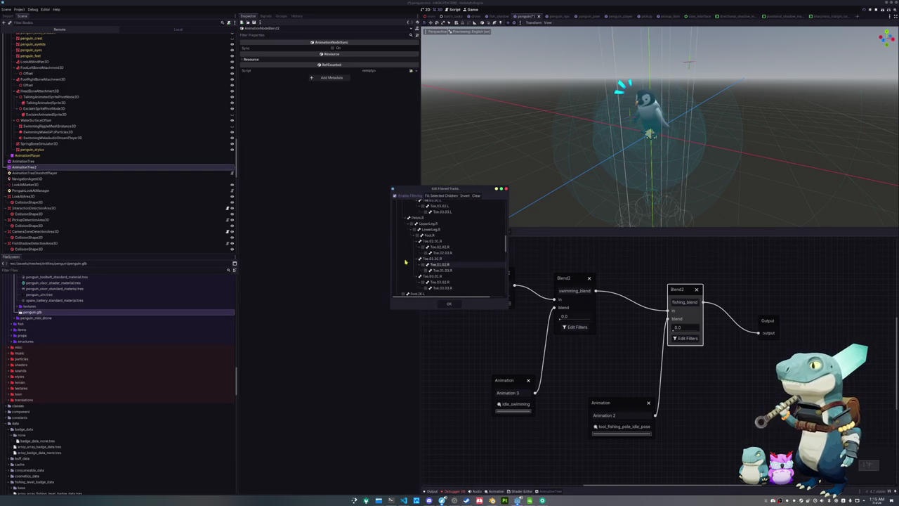
scroll(408, 253, down, 2)
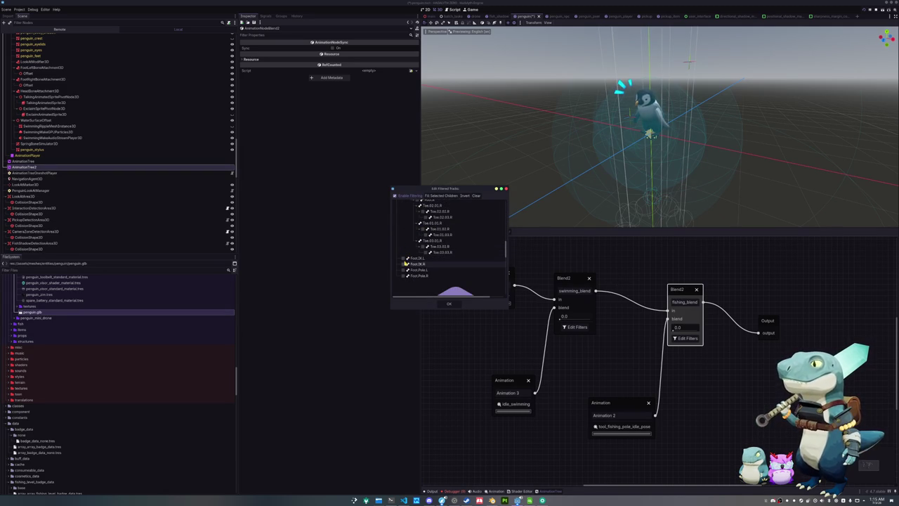
scroll(404, 260, up, 2)
scroll(410, 242, up, 1)
scroll(410, 246, down, 2)
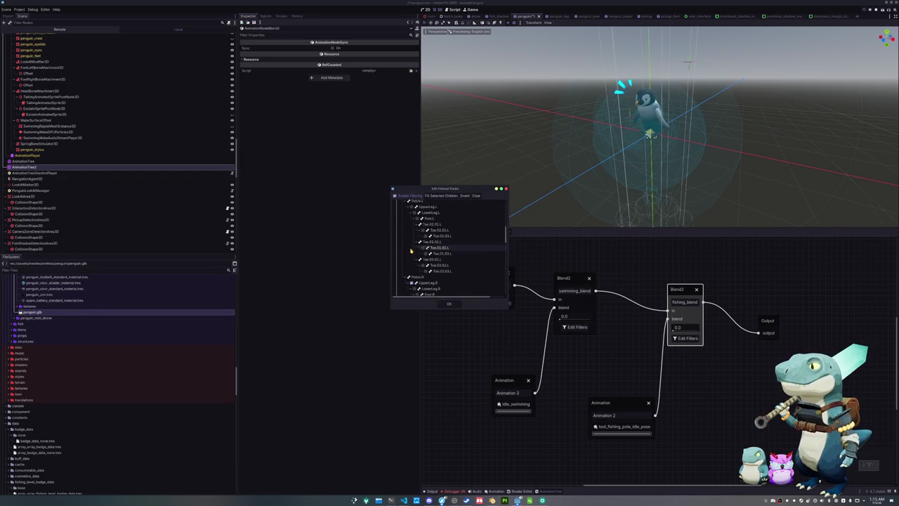
scroll(411, 257, up, 5)
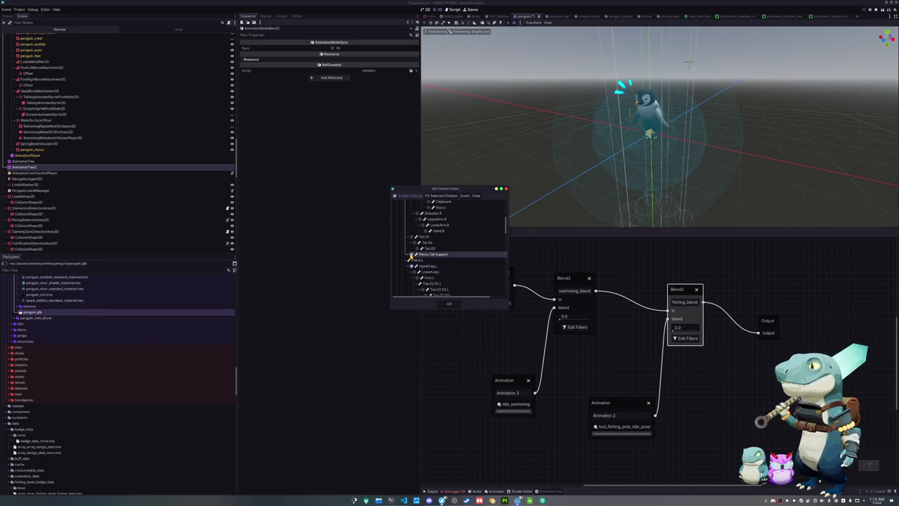
scroll(411, 258, up, 5)
scroll(412, 259, up, 1)
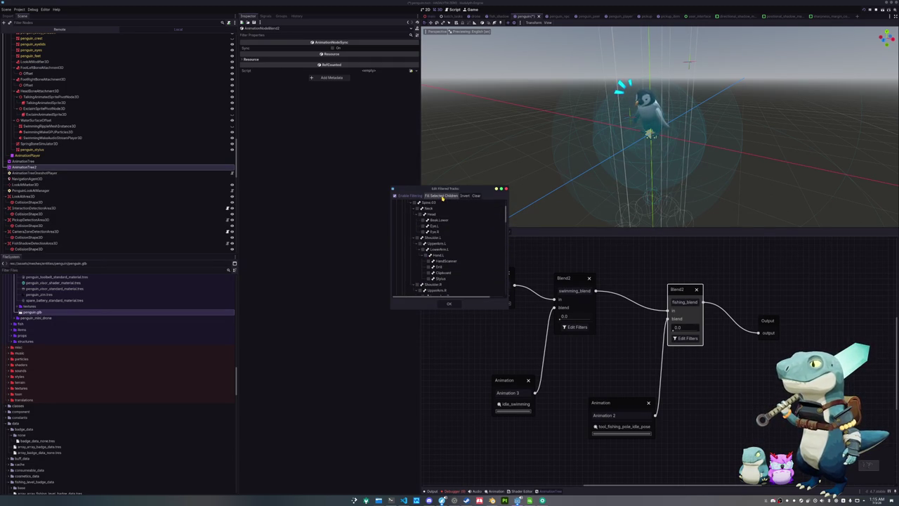
scroll(422, 261, down, 2)
click(418, 260)
click(421, 266)
click(424, 272)
click(427, 278)
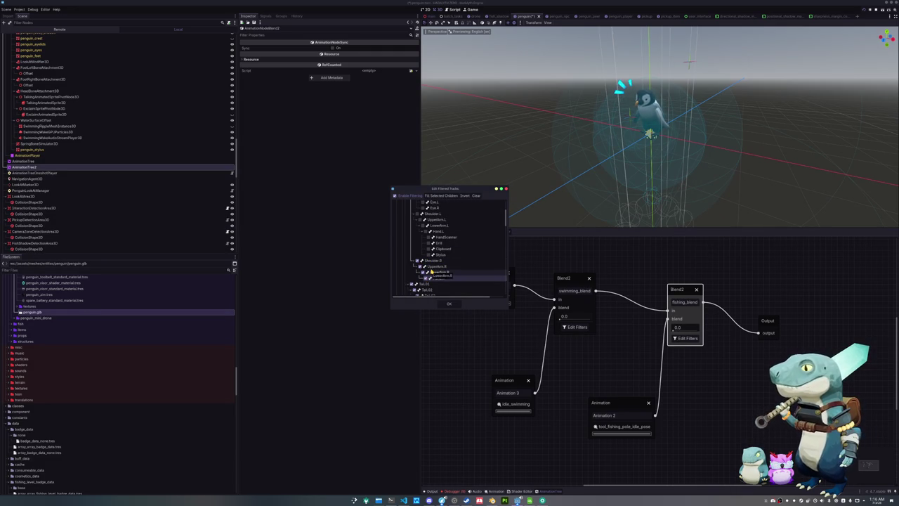
click(419, 260)
scroll(438, 281, up, 5)
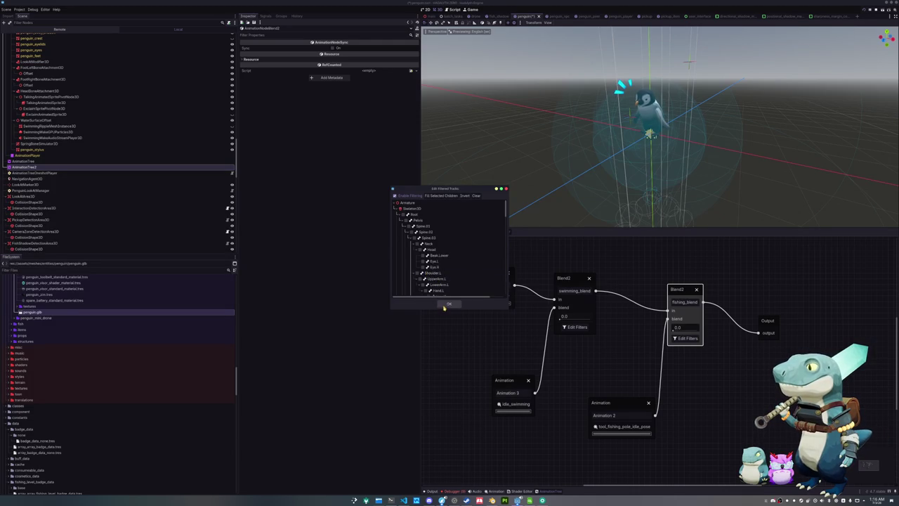
click(447, 305)
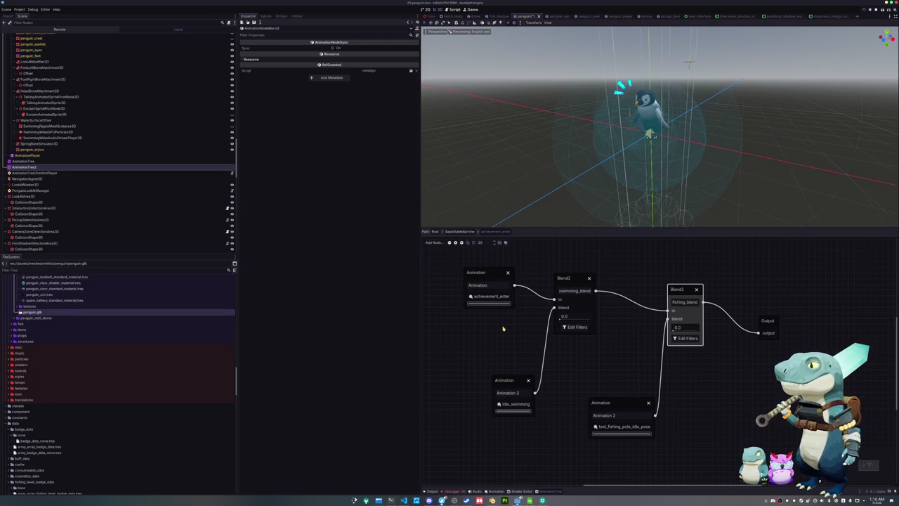
Step: Check the other blend's filtered tracks, then return to the BaseStateMachine graph
click(575, 327)
scroll(450, 281, down, 5)
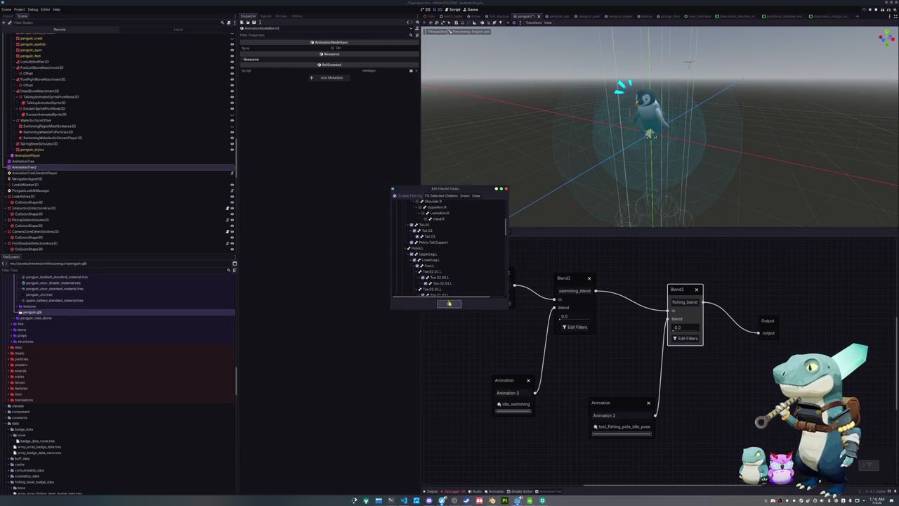
click(449, 304)
click(464, 231)
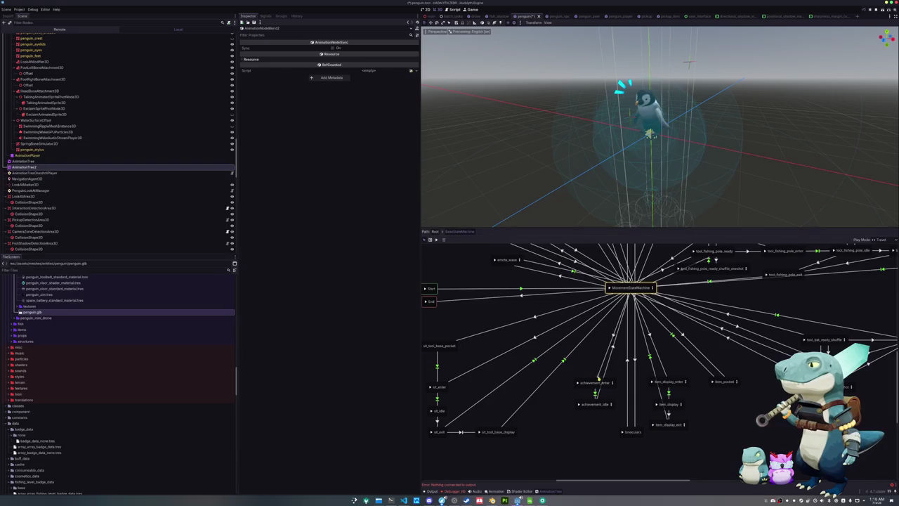
click(654, 384)
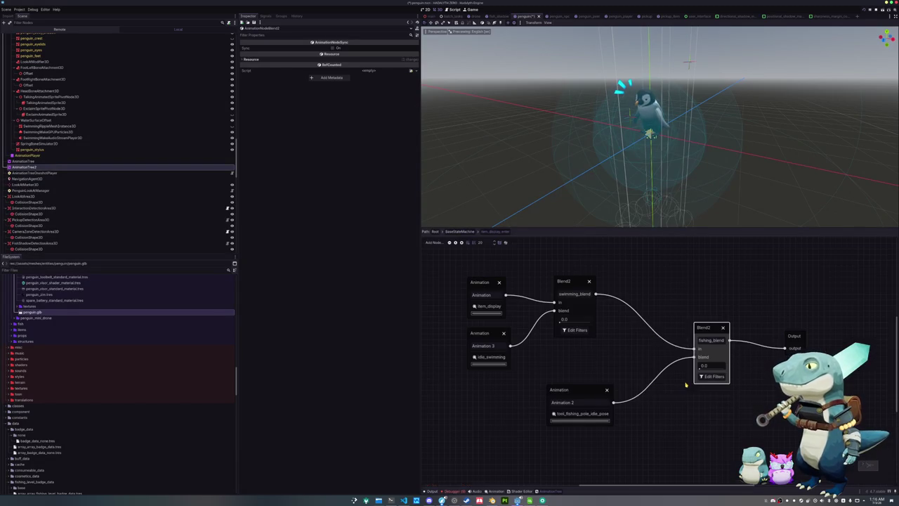
click(570, 330)
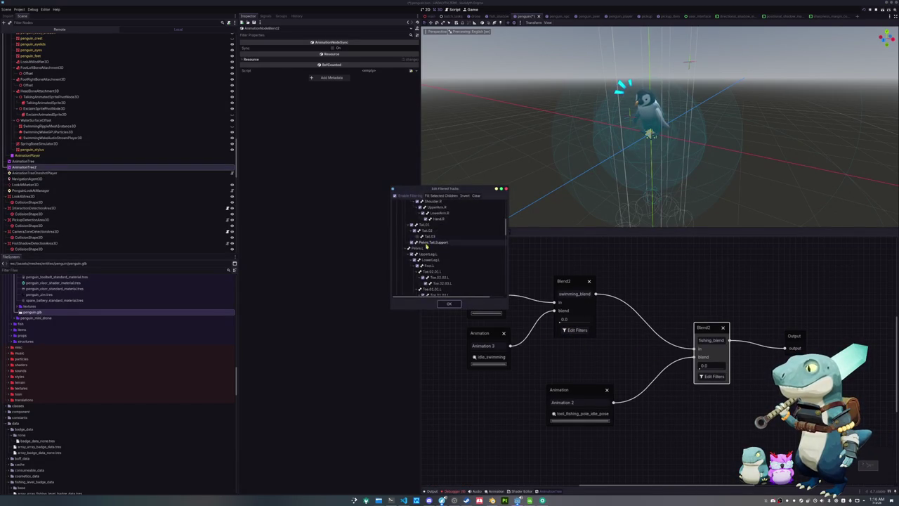
scroll(459, 257, down, 5)
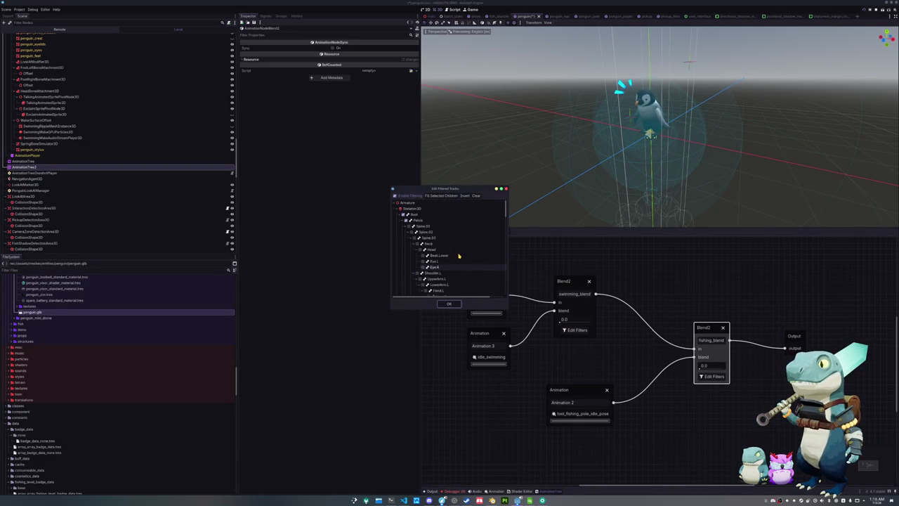
click(449, 304)
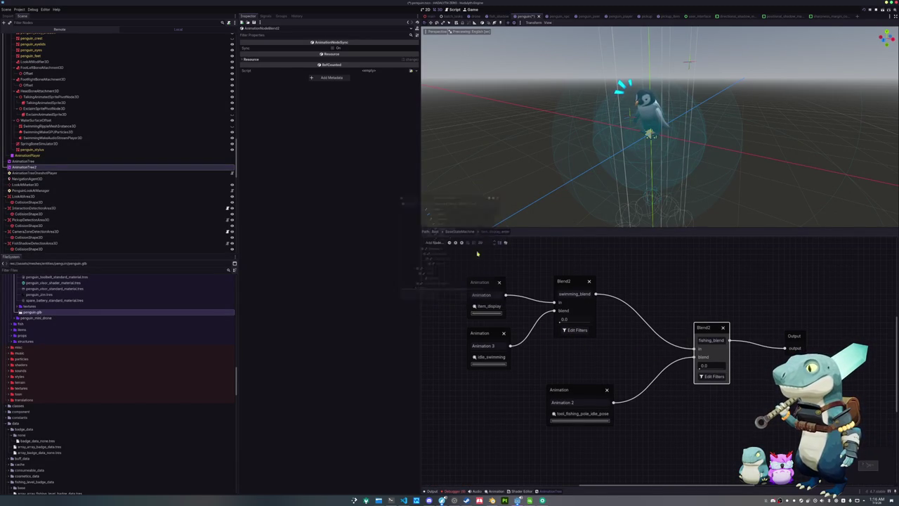
click(435, 231)
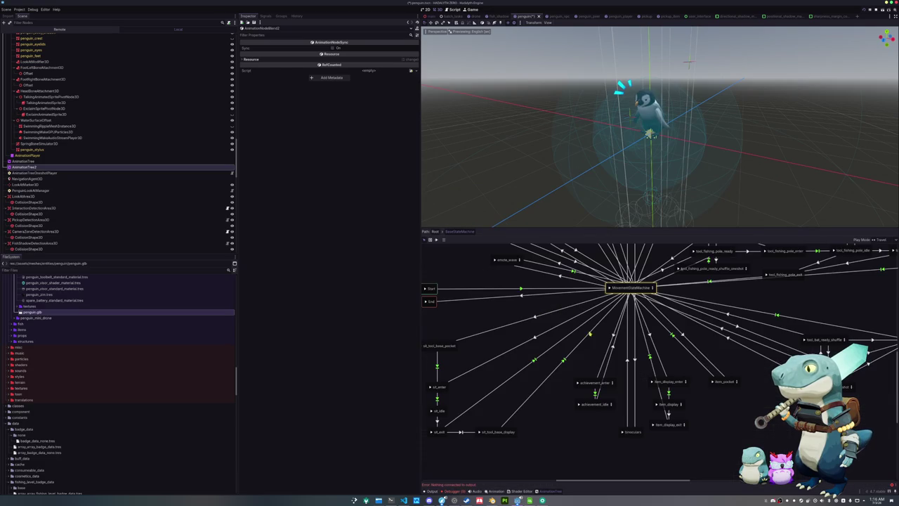
click(613, 384)
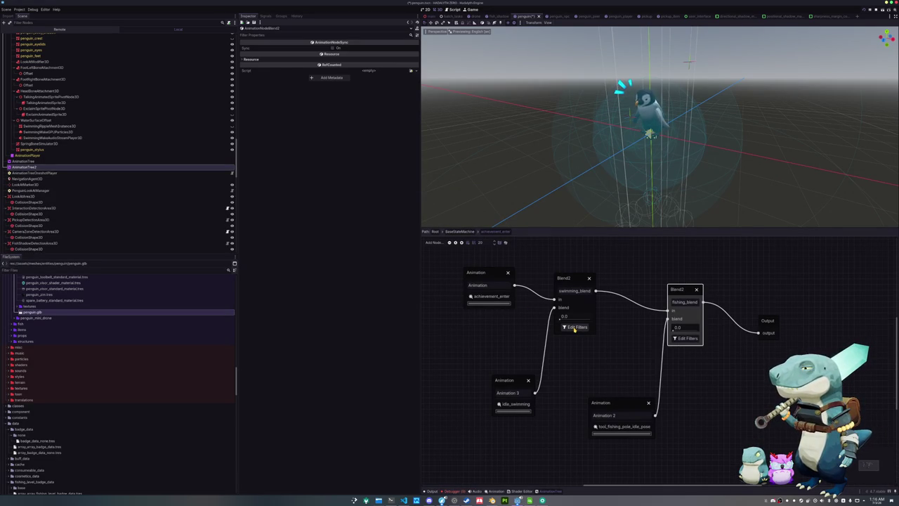
click(575, 327)
click(405, 215)
click(449, 303)
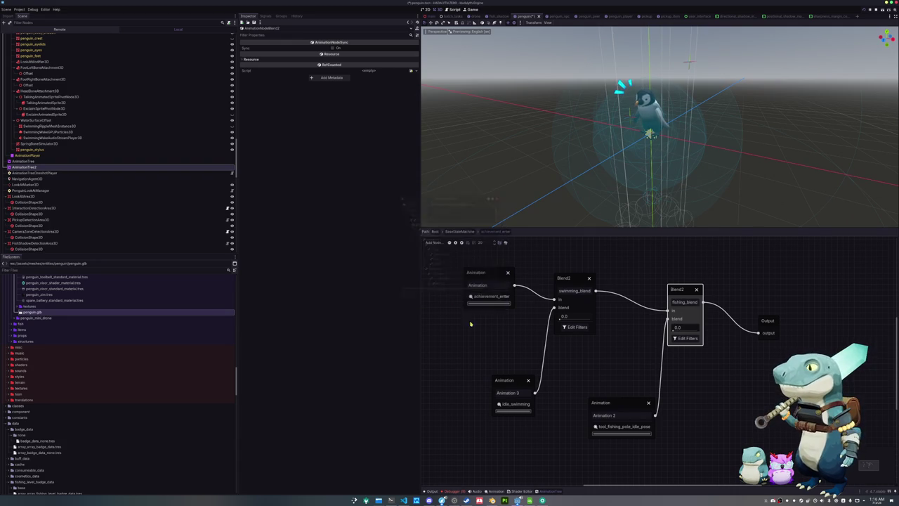
click(460, 231)
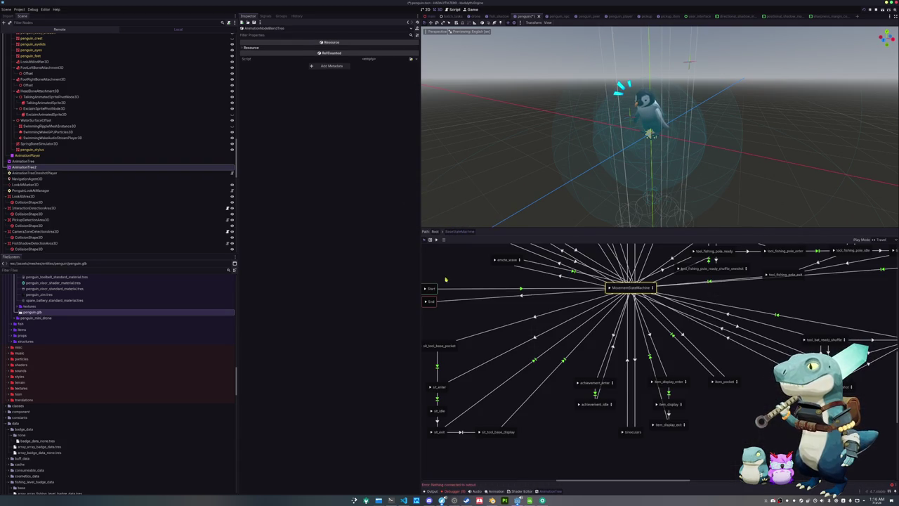
Step: Enter the achievement_idle tree and add a Blend2 node and an Animation node
click(611, 405)
right_click(544, 329)
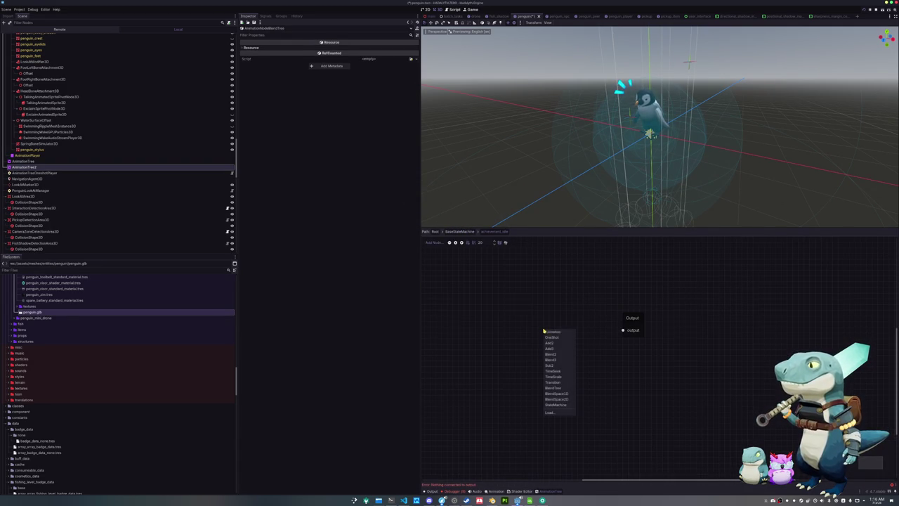
click(550, 354)
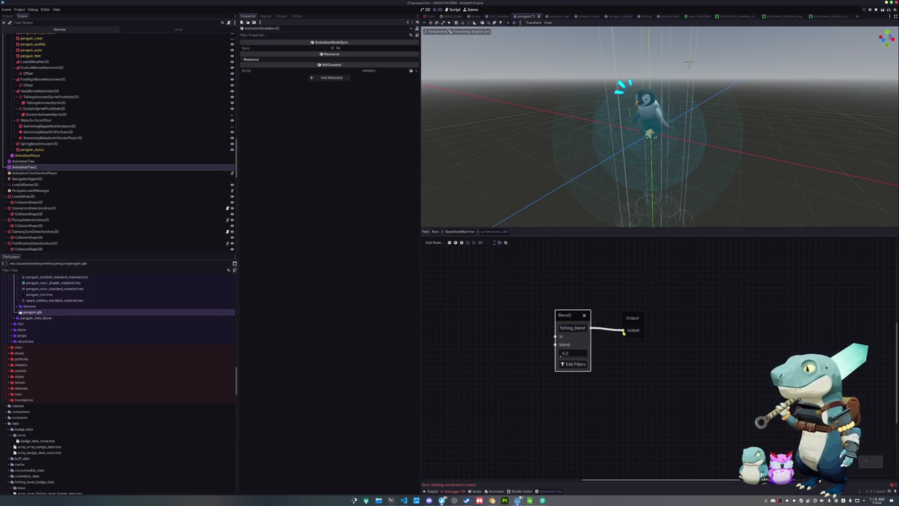
scroll(623, 332, down, 1)
scroll(623, 331, left, 2)
right_click(547, 405)
click(556, 406)
Step: Wire the Animation node into the blend and set it to tool_fishing_pole_idle_pose
drag(557, 406, 539, 376)
click(548, 402)
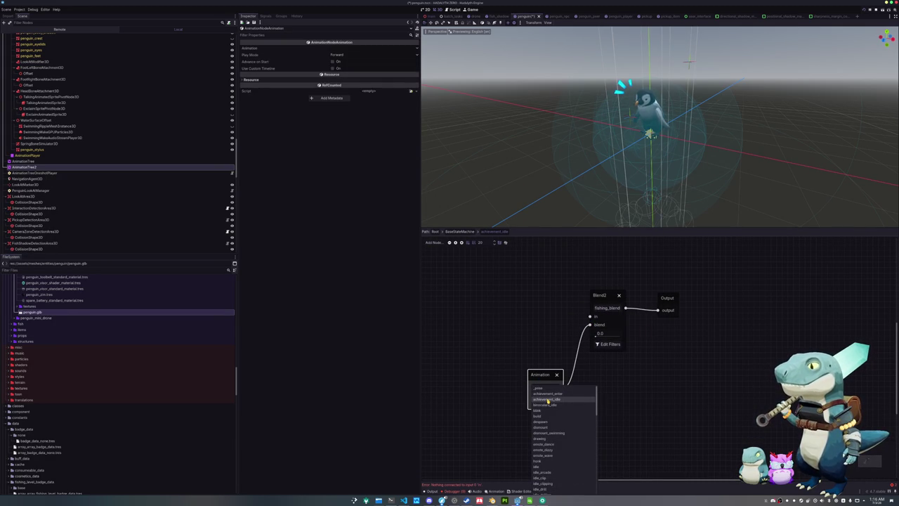
scroll(550, 436, down, 10)
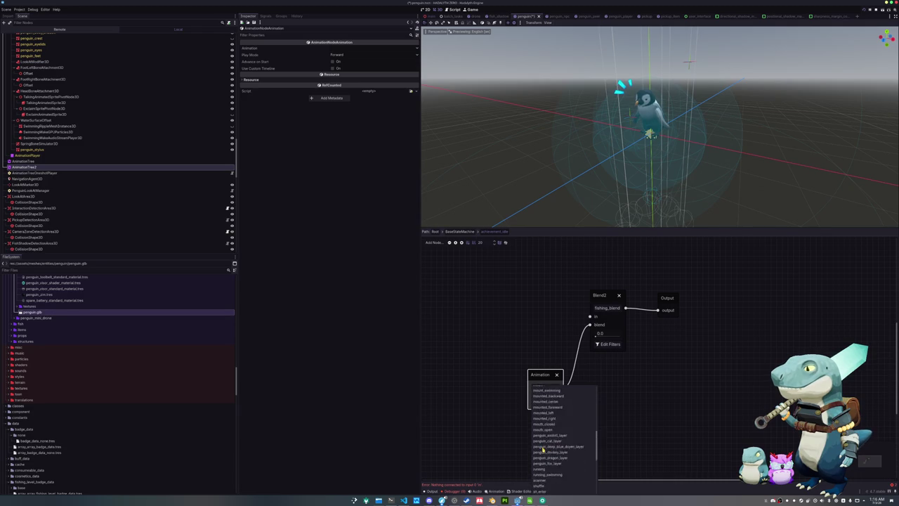
click(552, 475)
drag(557, 375, 522, 380)
Step: Filter the blend to Shoulder.R and all its child bones
click(608, 344)
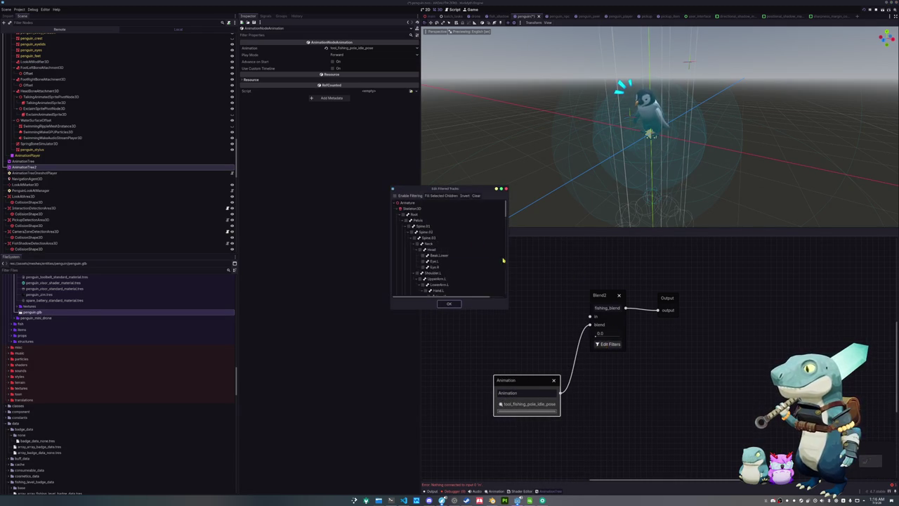
scroll(422, 253, down, 4)
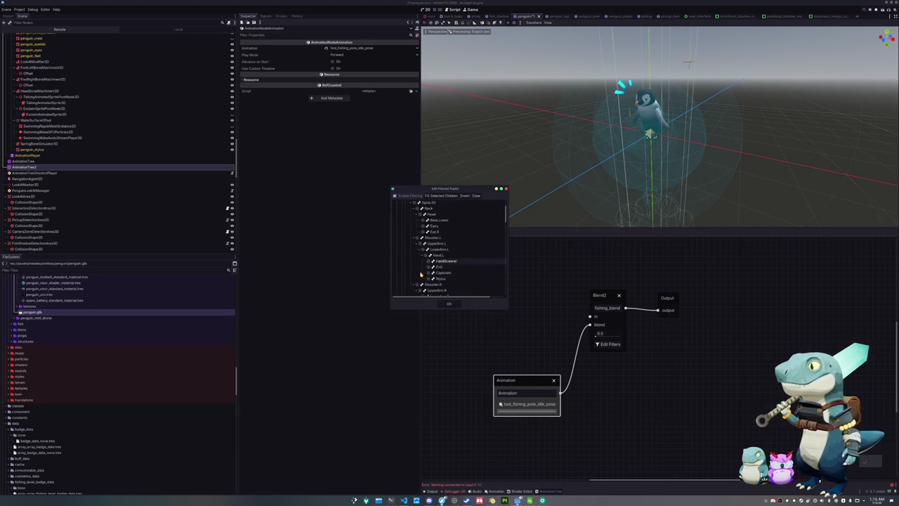
click(419, 261)
click(441, 196)
click(448, 304)
Step: Add a new Blend2 node and name it swimming_blend
right_click(536, 324)
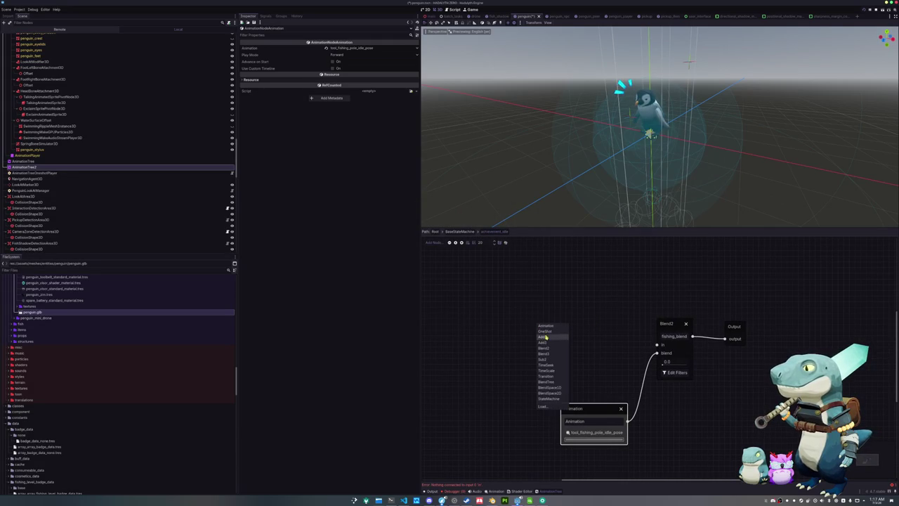
click(551, 354)
click(546, 322)
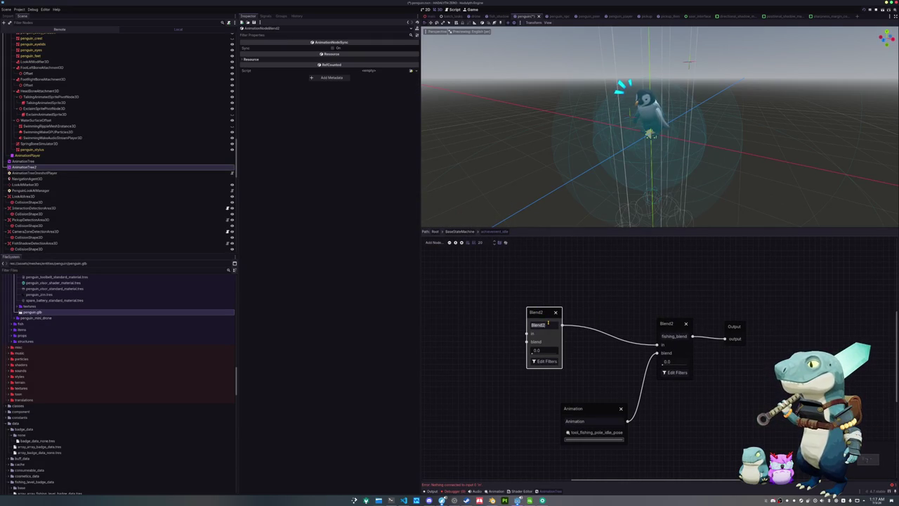
text(blend)
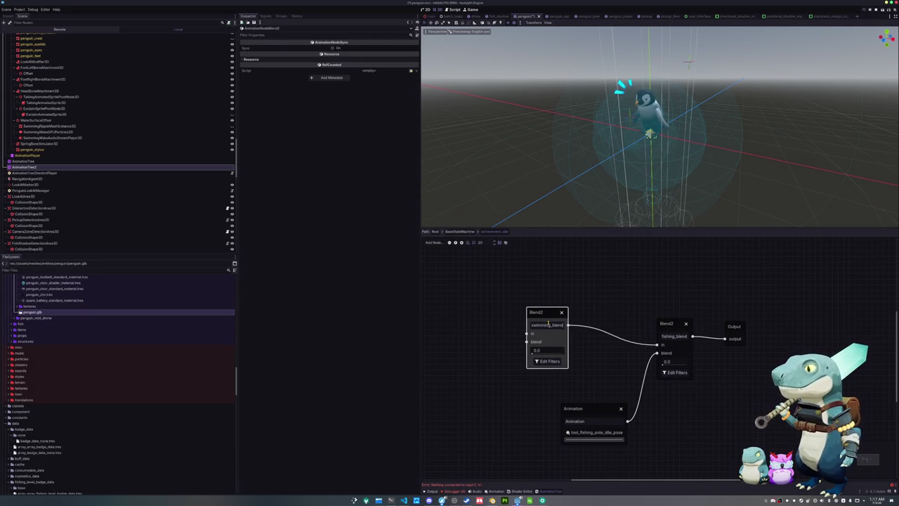
click(568, 371)
Step: Add an Animation node playing achievement_idle
right_click(510, 330)
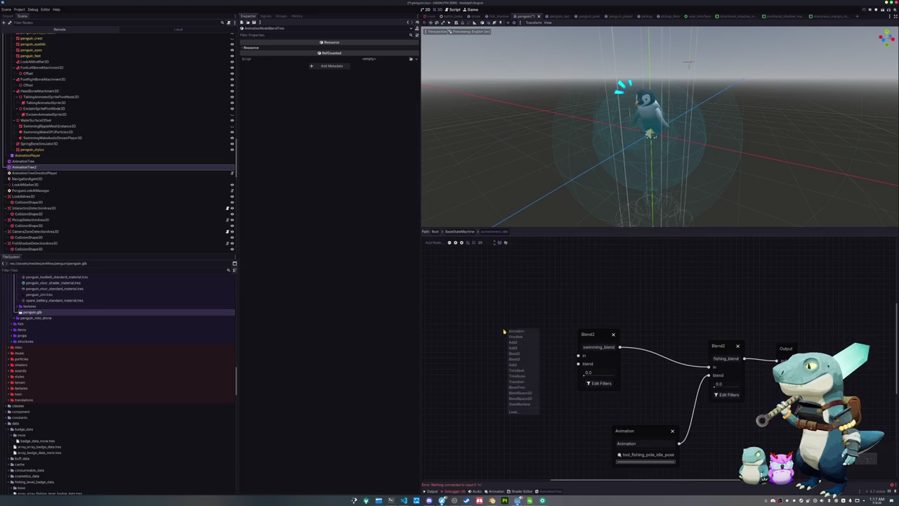
click(515, 331)
click(500, 329)
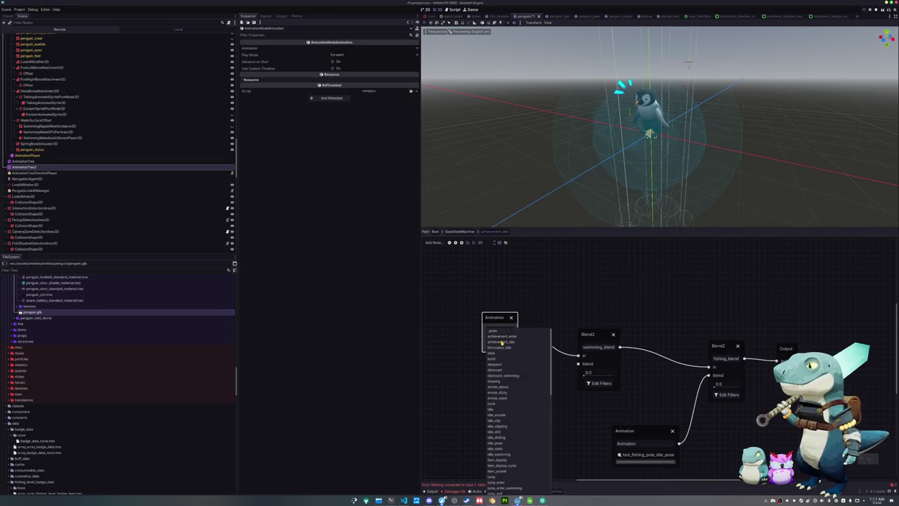
click(500, 342)
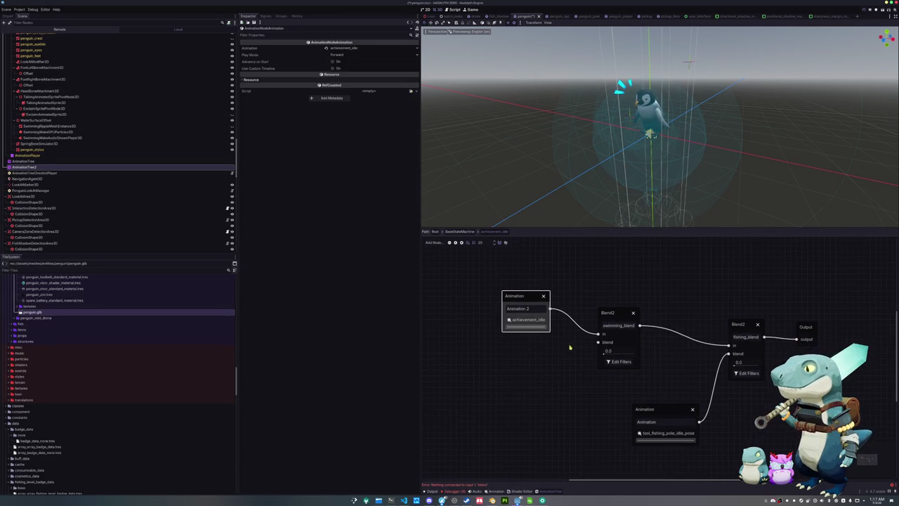
Step: Add an idle_swimming Animation node feeding swimming_blend's blend input
mouse_move(598, 343)
mouse_down()
mouse_move(562, 370)
mouse_move(520, 358)
mouse_up()
click(565, 378)
click(519, 371)
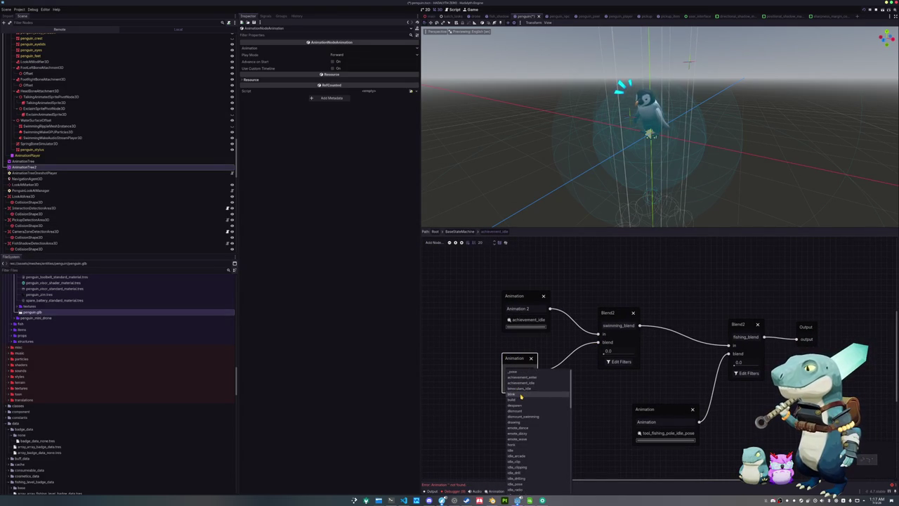
scroll(520, 464, down, 2)
click(522, 465)
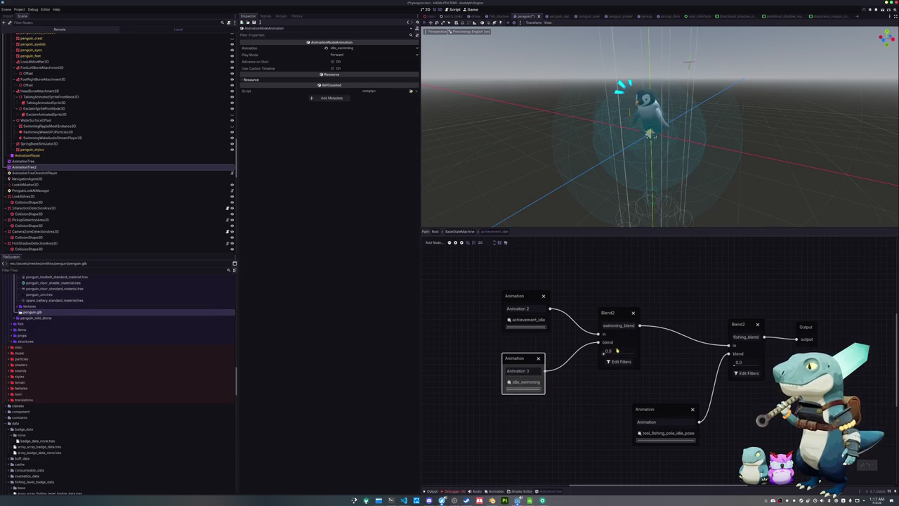
click(617, 361)
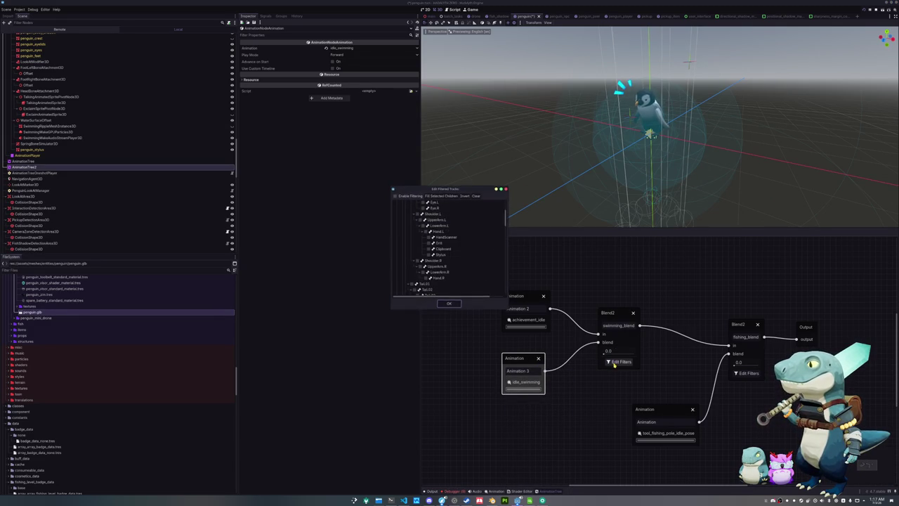
Step: Enable filtering on swimming_blend and include the tail bones and Pelvis.Tail.Support
click(404, 196)
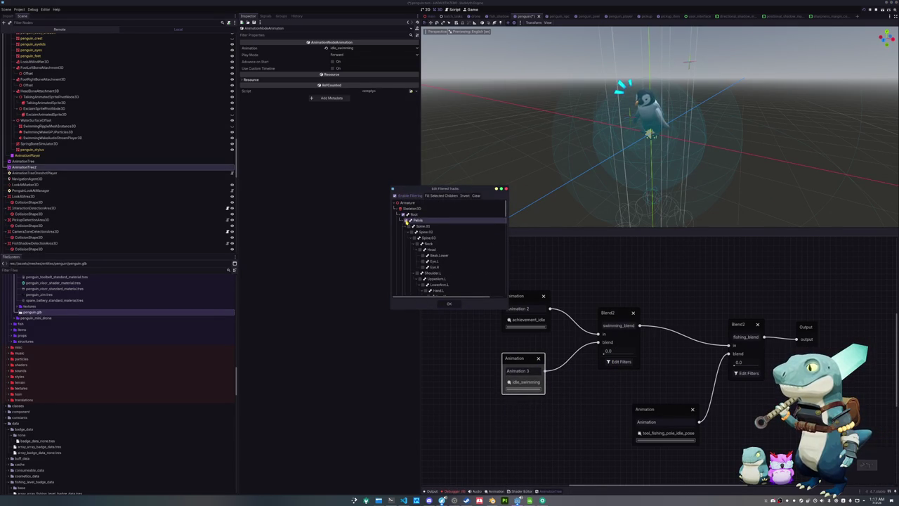
scroll(411, 277, down, 3)
scroll(411, 274, down, 4)
click(414, 225)
click(416, 231)
scroll(417, 231, down, 1)
click(416, 232)
scroll(416, 232, down, 1)
click(416, 232)
Step: Include the left leg, left foot and all left toe bones in the filter
scroll(413, 232, down, 2)
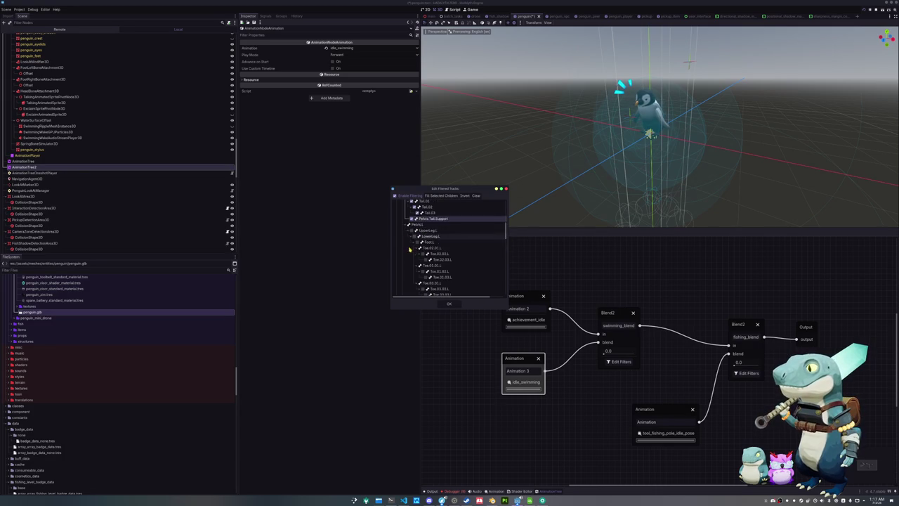
click(411, 231)
click(414, 236)
click(419, 242)
click(419, 248)
click(422, 254)
click(426, 260)
click(419, 266)
click(422, 272)
click(425, 278)
Step: Include the right leg, Foot.R and all right toe bones in the filter
scroll(413, 256, down, 2)
click(423, 253)
click(427, 258)
scroll(424, 257, down, 2)
click(411, 235)
click(415, 241)
click(419, 247)
click(424, 259)
click(425, 265)
click(422, 276)
click(425, 281)
scroll(425, 278, down, 2)
click(423, 258)
click(427, 265)
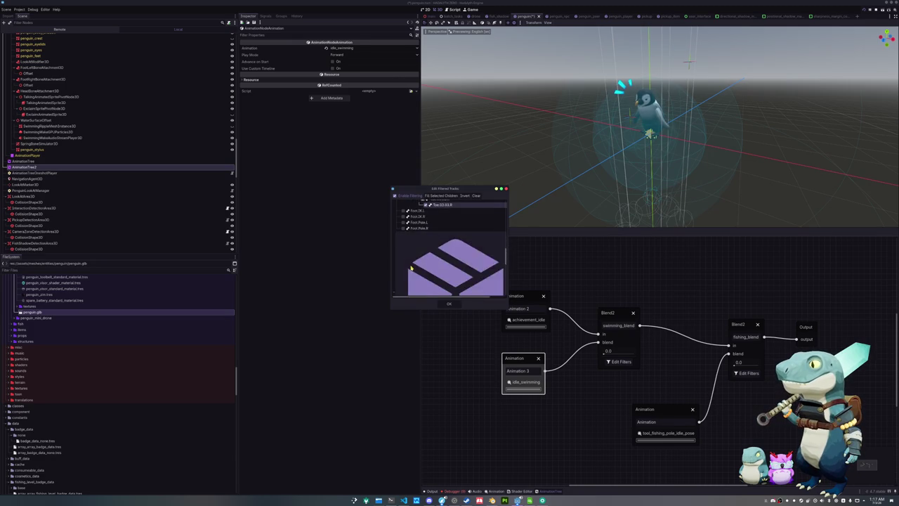
Step: Add Shoulder.R, UpperArm.R and LowerArm.R to the filter and confirm it
scroll(414, 264, up, 5)
scroll(413, 261, up, 5)
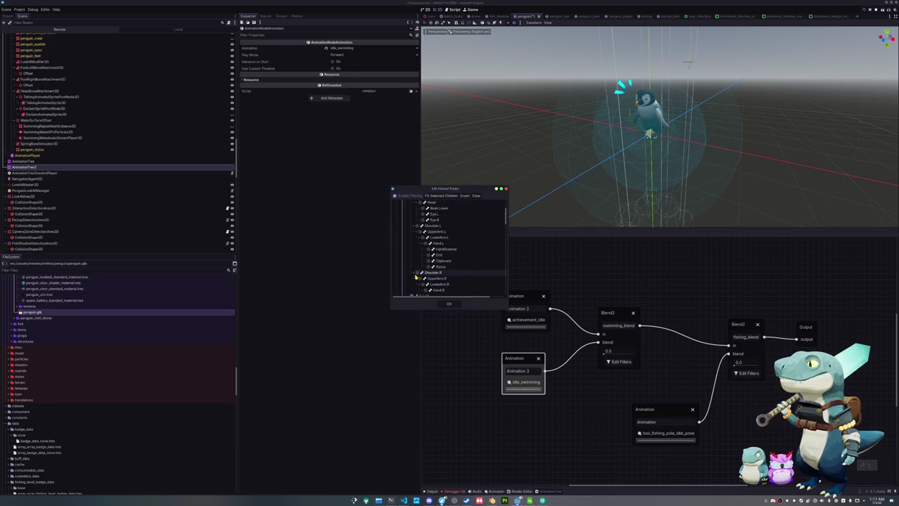
click(418, 272)
click(420, 278)
click(423, 283)
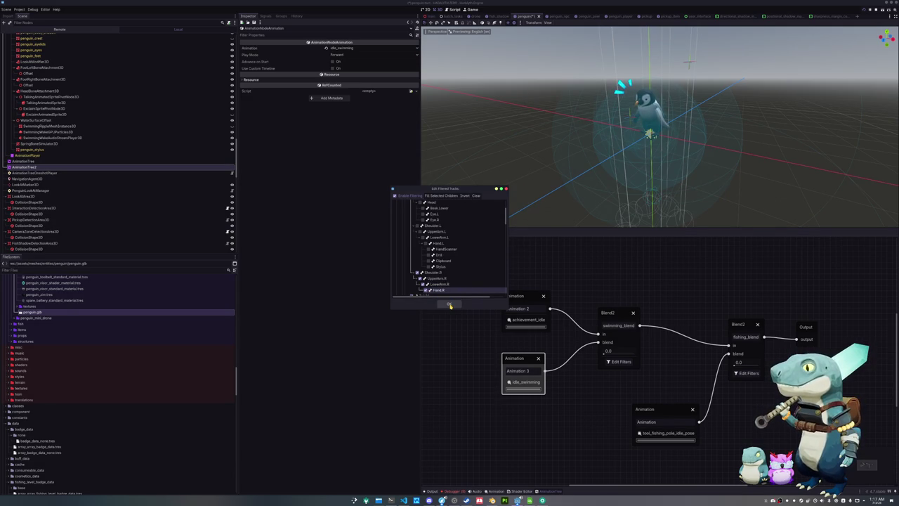
click(450, 305)
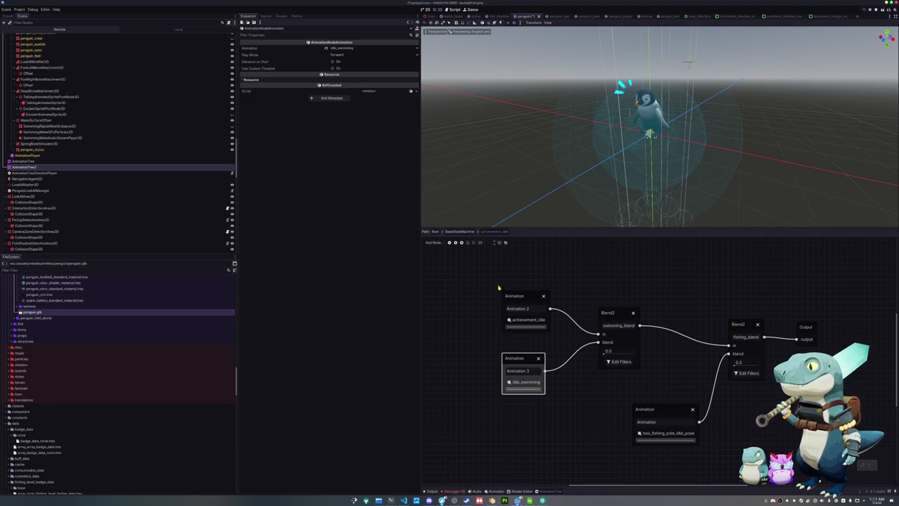
Step: Raise the achievement_enter blend amount to 1.0
click(459, 231)
click(579, 407)
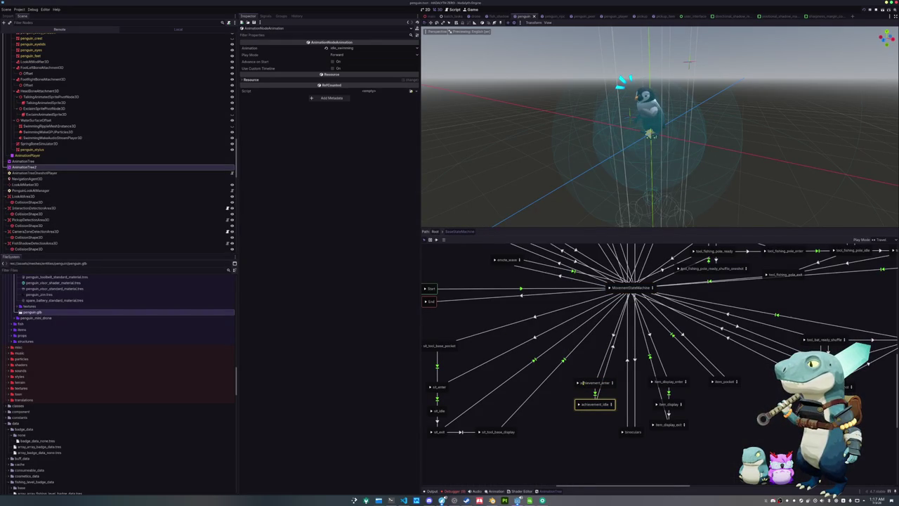
click(613, 384)
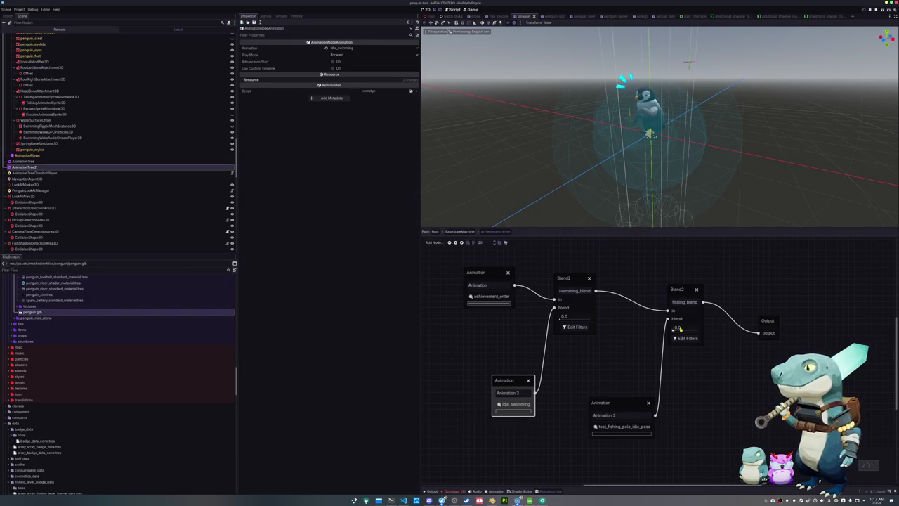
drag(681, 329, 692, 383)
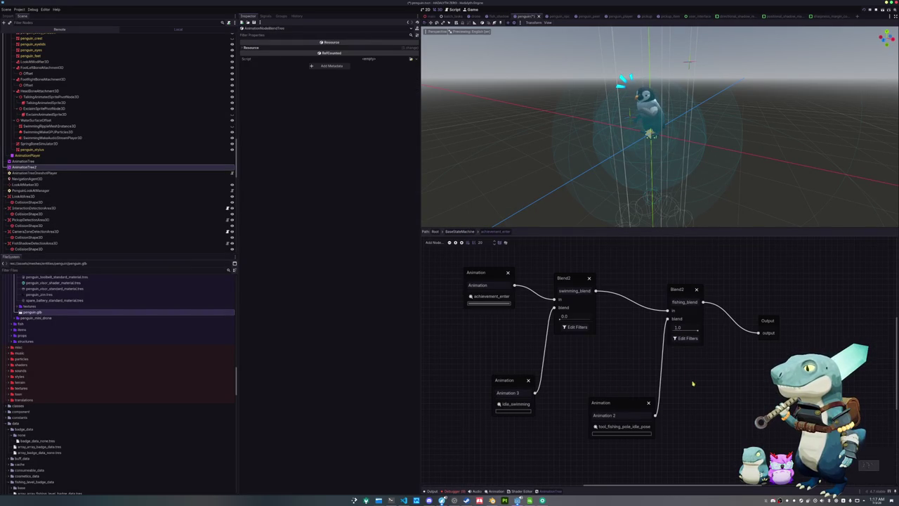
Step: Set the achievement_idle blend amount to 1.0 and return to the state machine graph
click(466, 232)
click(611, 404)
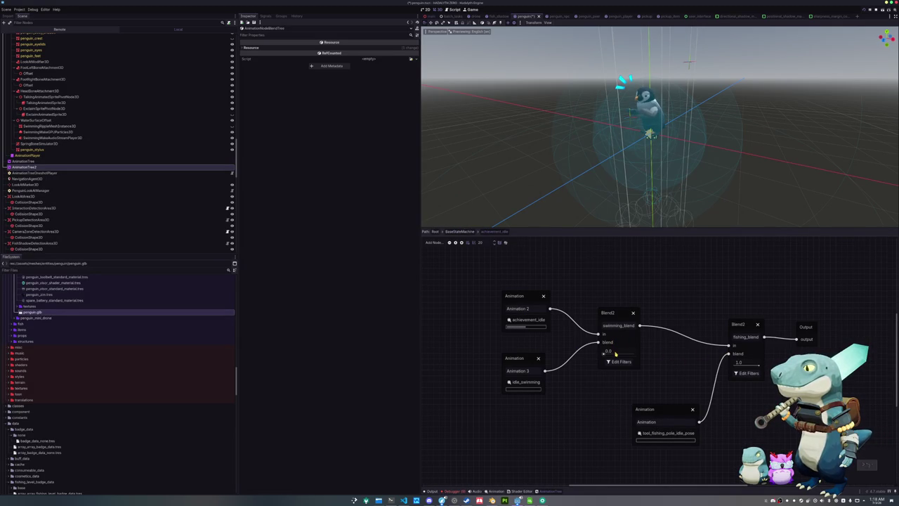
key(Return)
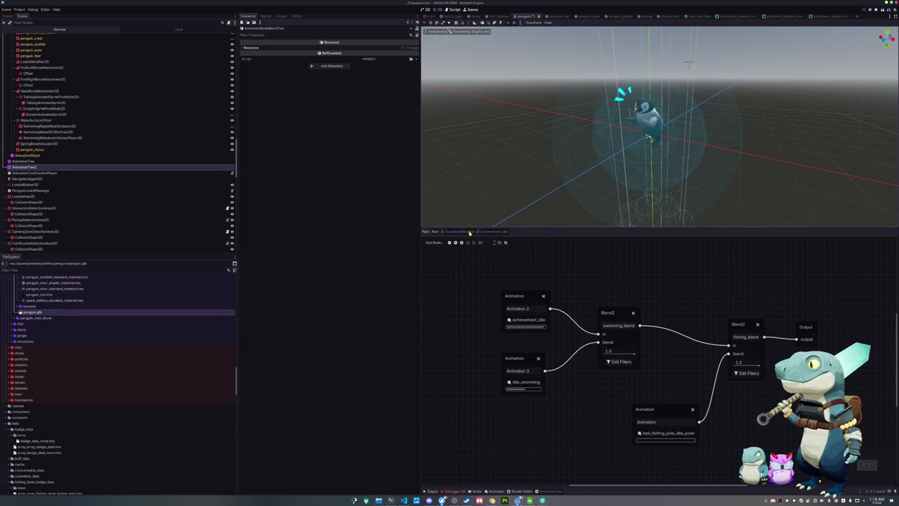
click(470, 232)
scroll(626, 173, up, 5)
mouse_move(626, 173)
mouse_down()
mouse_move(572, 156)
mouse_move(572, 174)
mouse_up()
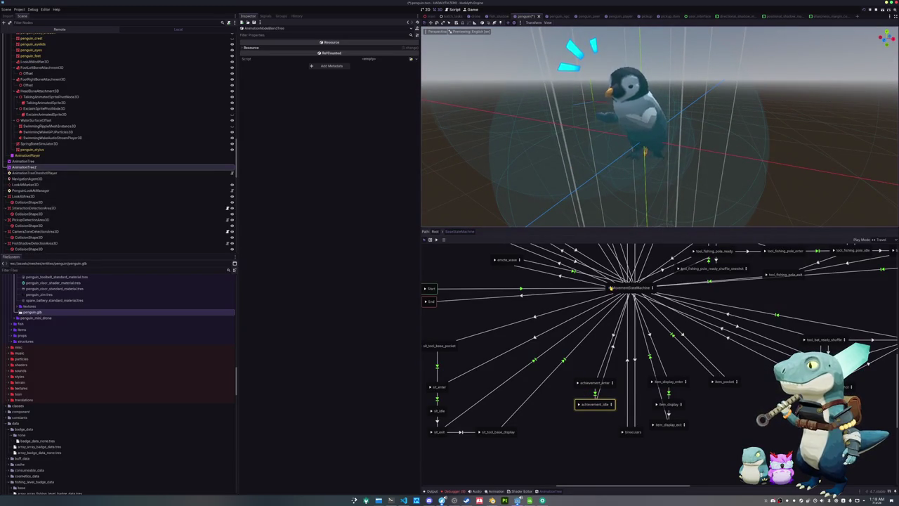
Step: Preview the MovementStateMachine and achievement_idle states on the penguin
click(609, 292)
click(579, 383)
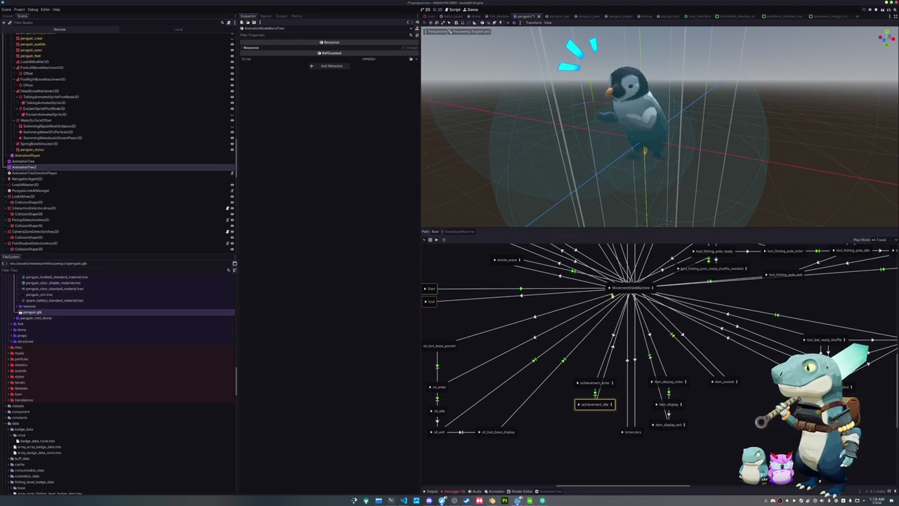
click(579, 404)
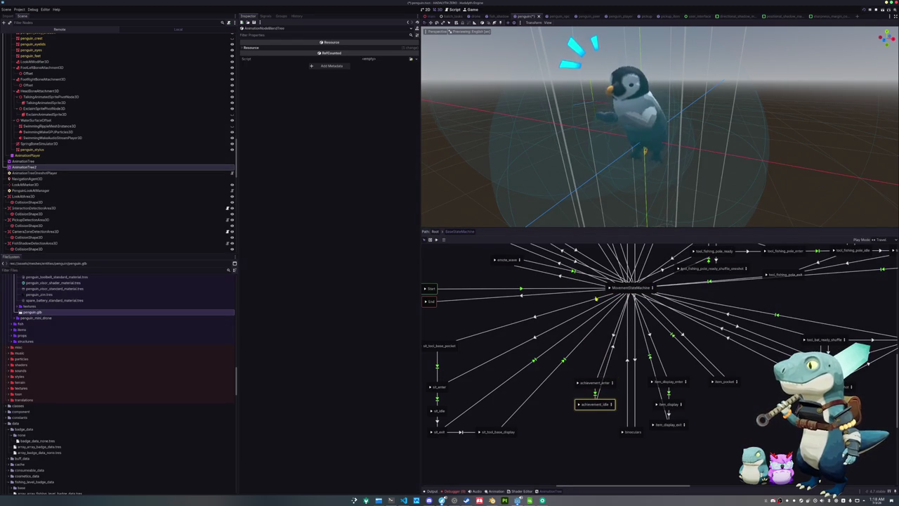
click(609, 289)
click(579, 406)
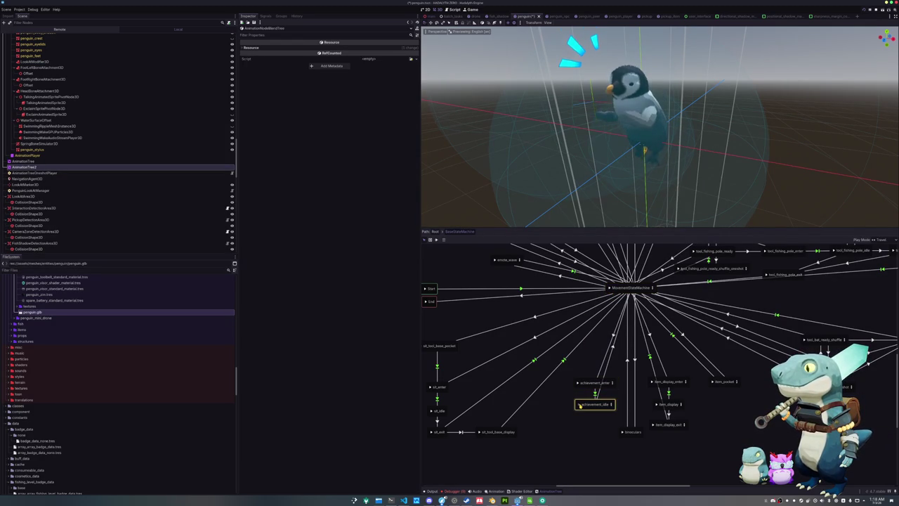
Step: Set swimming_blend's amount in the achievement_enter tree to 0
click(612, 383)
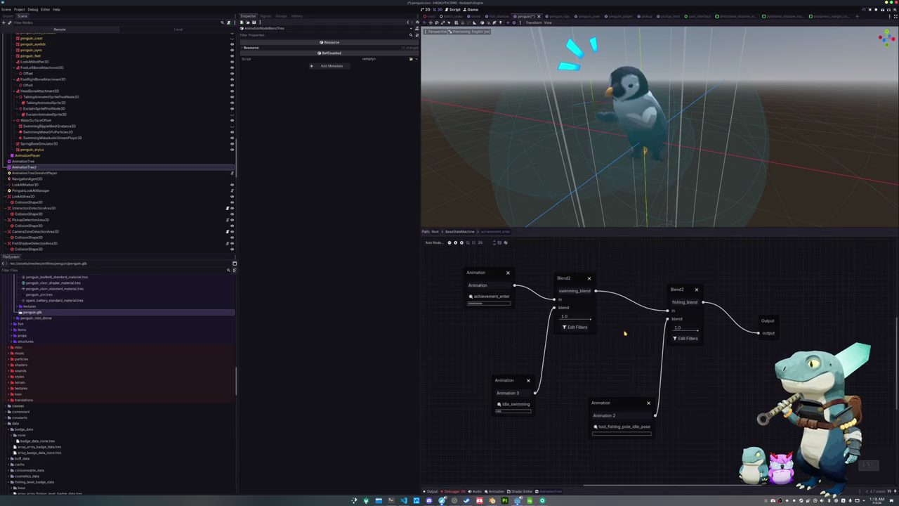
click(572, 317)
text(0)
key(Return)
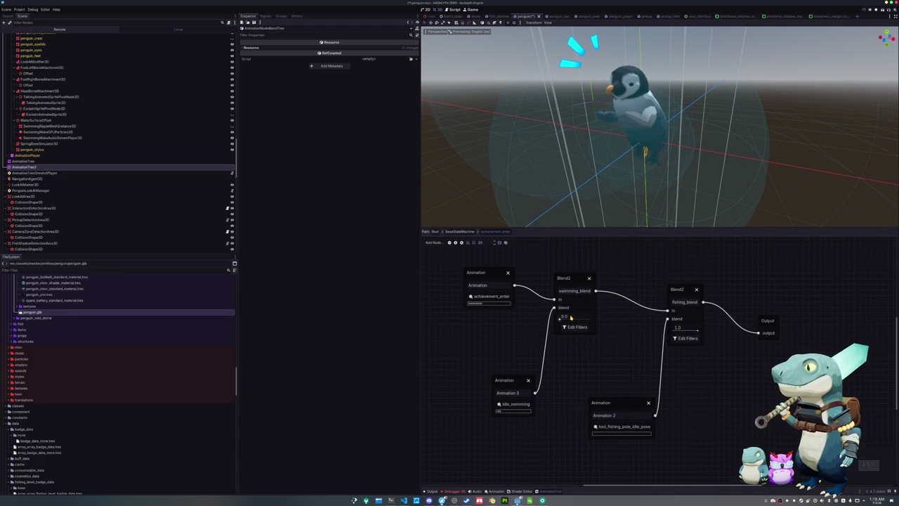
click(674, 327)
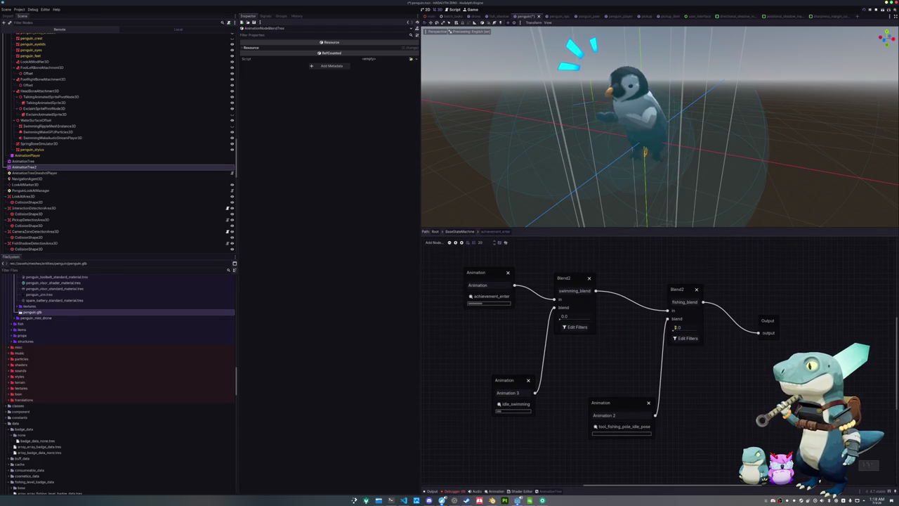
click(475, 232)
click(597, 379)
click(572, 317)
click(460, 231)
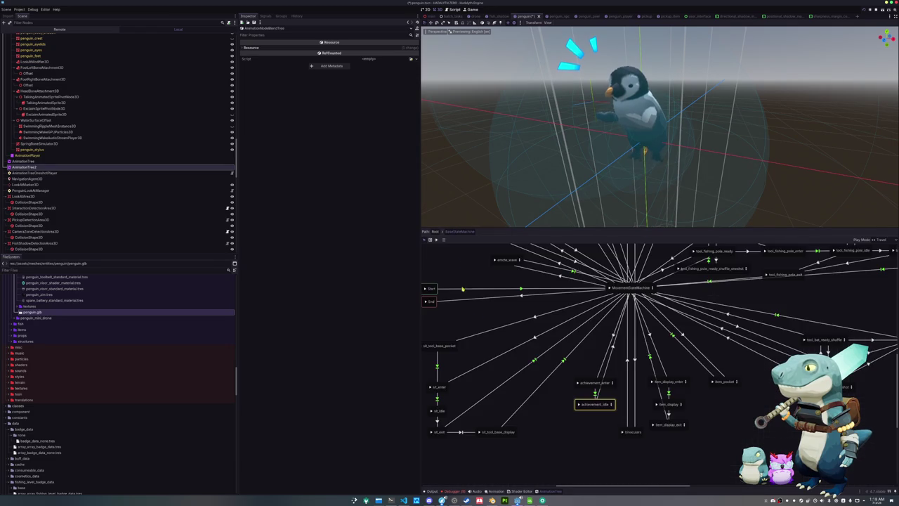
Step: Lower swimming_blend and fishing_blend in the achievement_idle tree to 0.0
click(609, 406)
drag(618, 351, 598, 351)
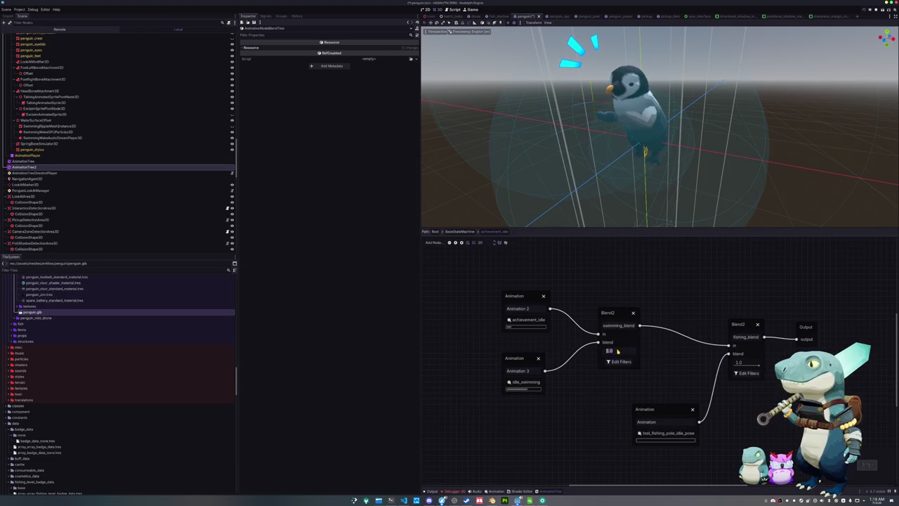
click(460, 232)
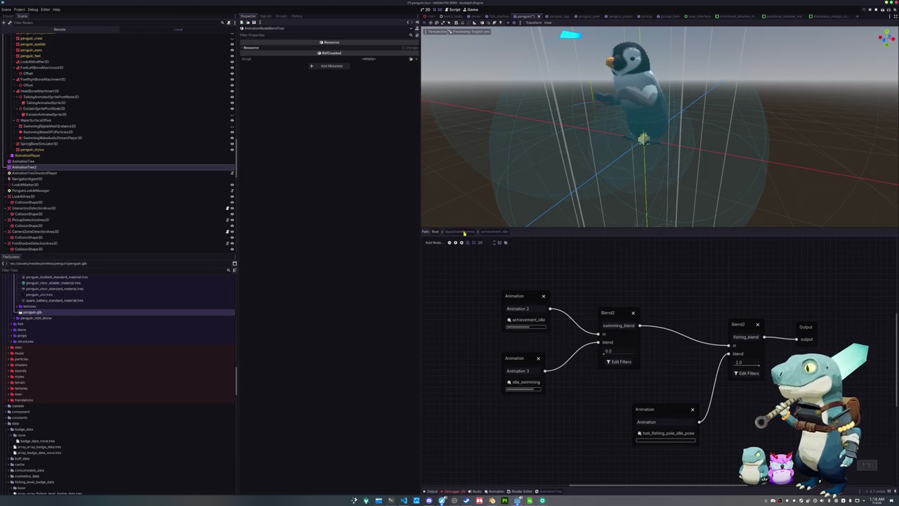
click(579, 405)
click(611, 405)
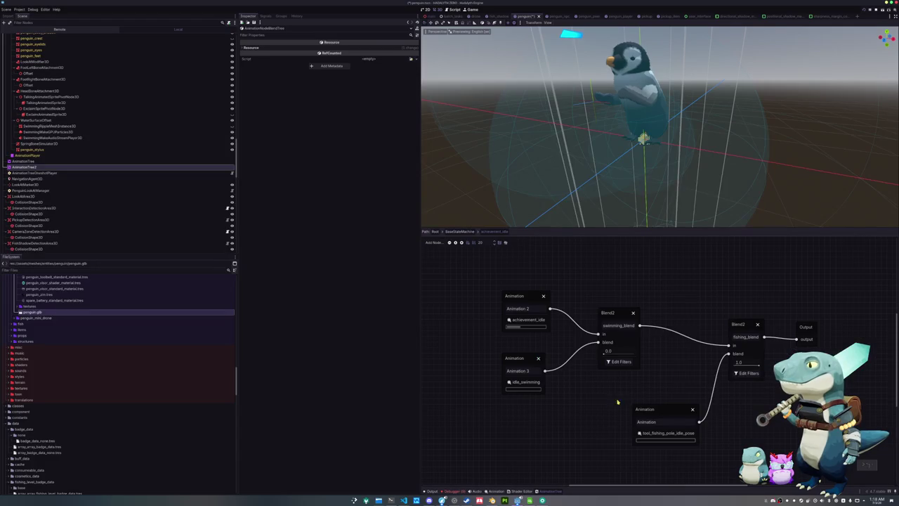
drag(748, 362, 733, 362)
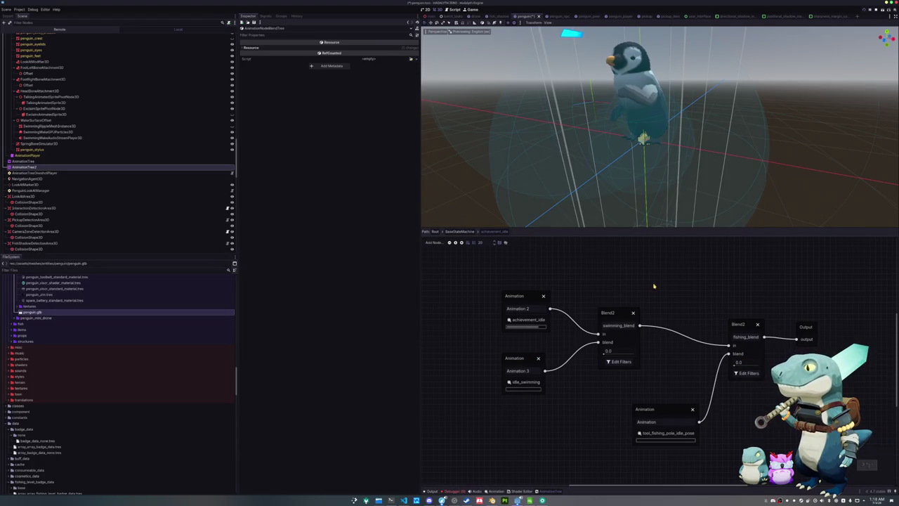
click(459, 231)
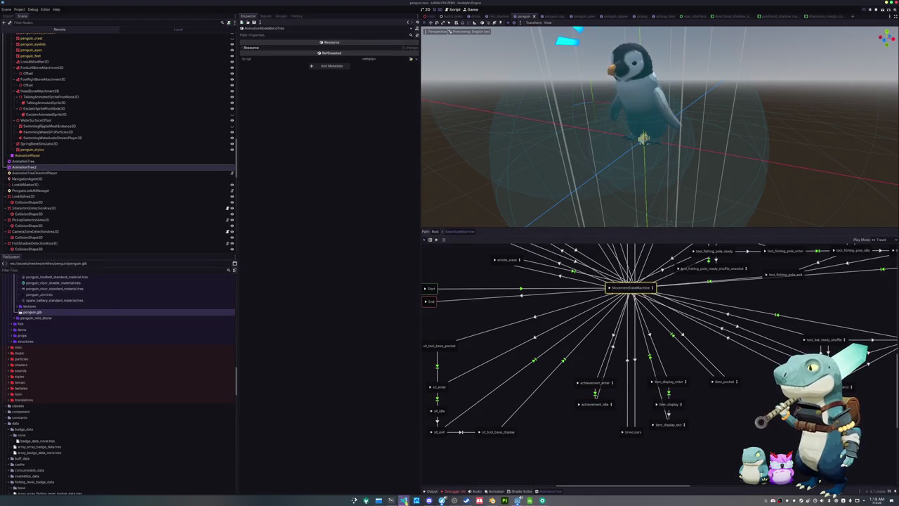
Step: Delete the AnimationTree2 node from the penguin scene
click(45, 161)
click(46, 167)
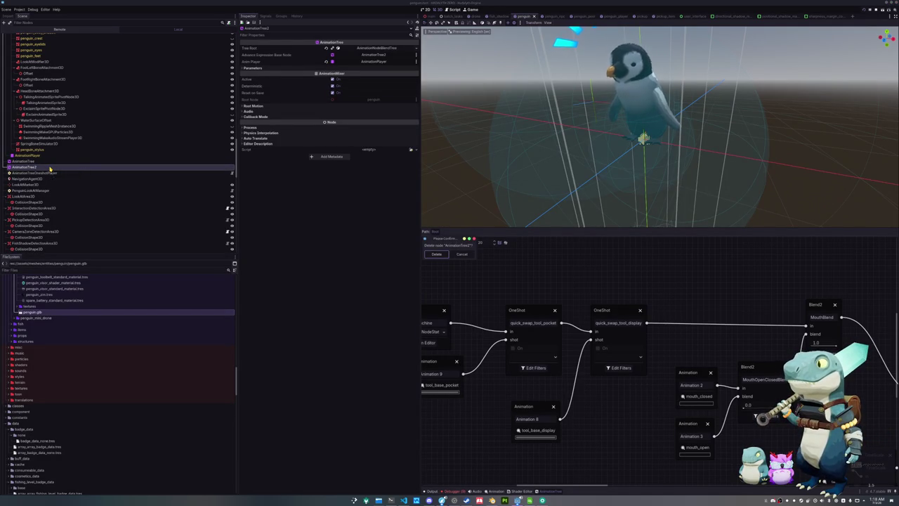
key(Delete)
Step: Reselect AnimationTree, view the base state machine's state graph, and save the scene
click(43, 162)
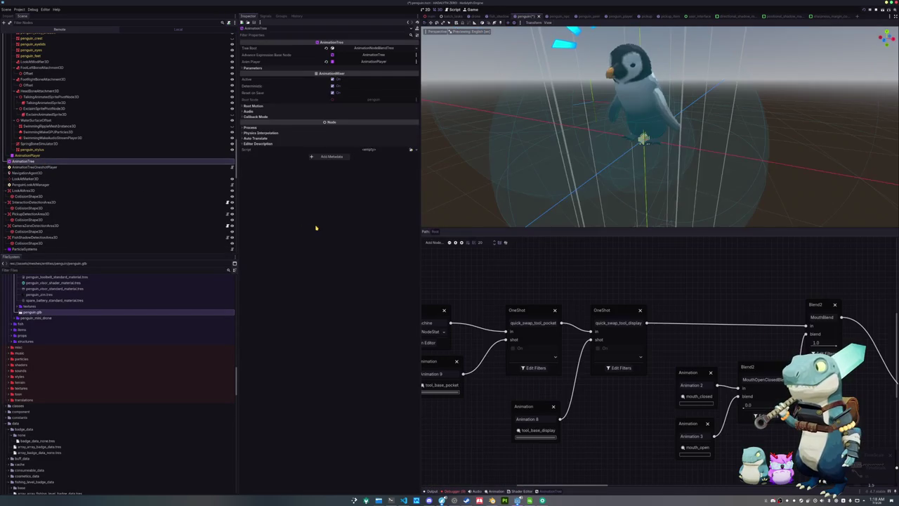
scroll(528, 295, down, 4)
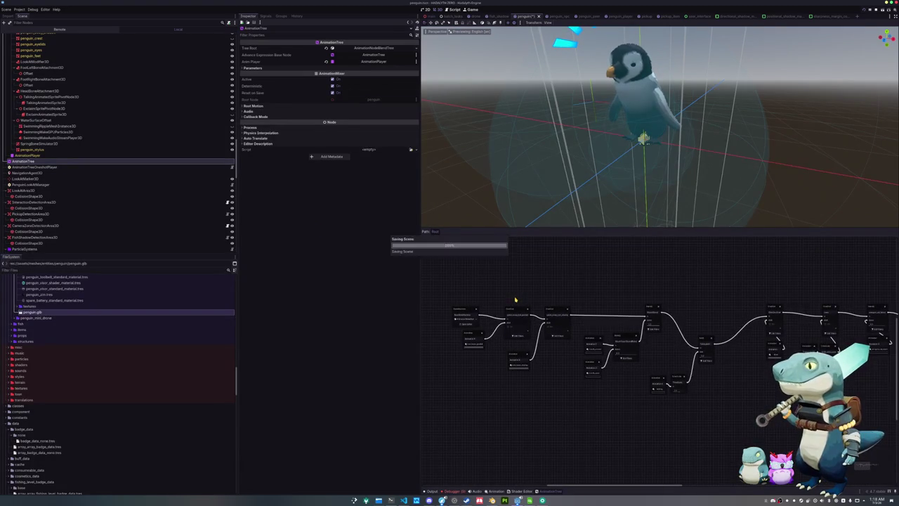
scroll(516, 296, up, 4)
scroll(576, 343, right, 3)
scroll(520, 331, left, 4)
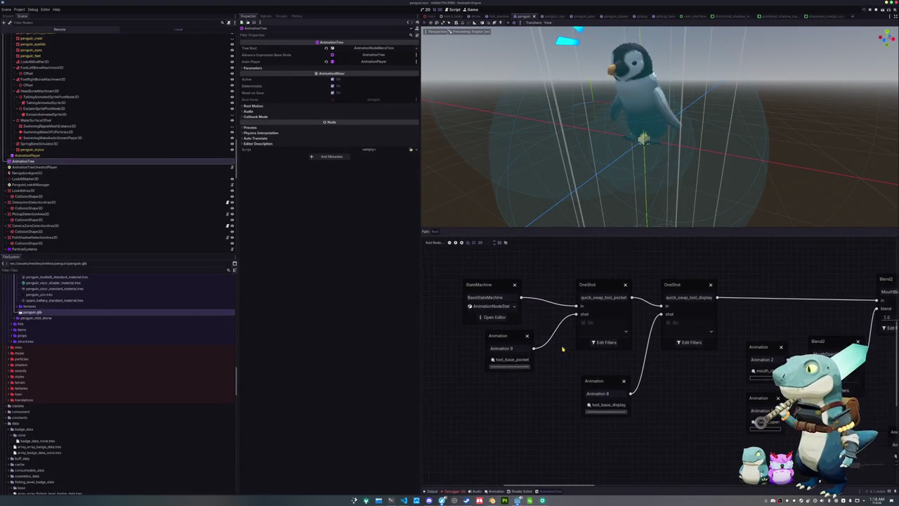
click(500, 318)
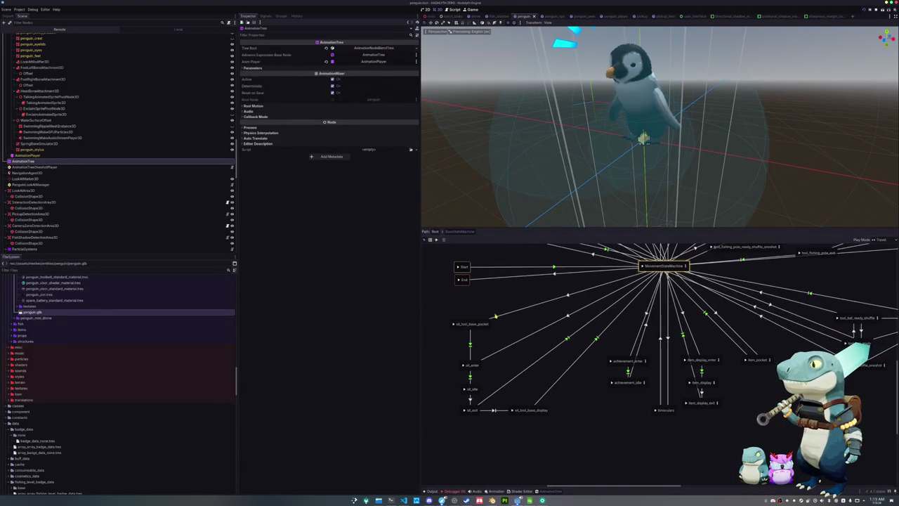
scroll(595, 399, right, 2)
key(ctrl+s)
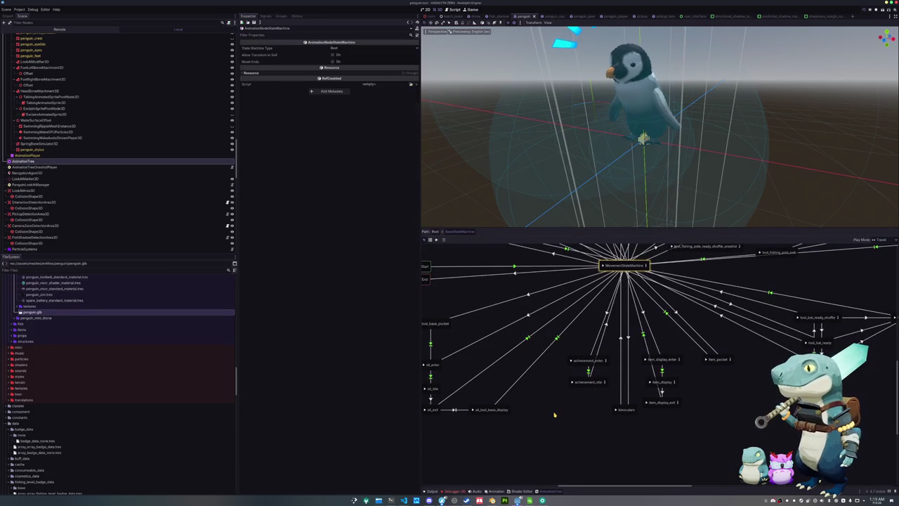
Step: Return to the root blend tree, save the penguin scene again, and show AnimationTree's properties
click(435, 231)
scroll(569, 211, down, 5)
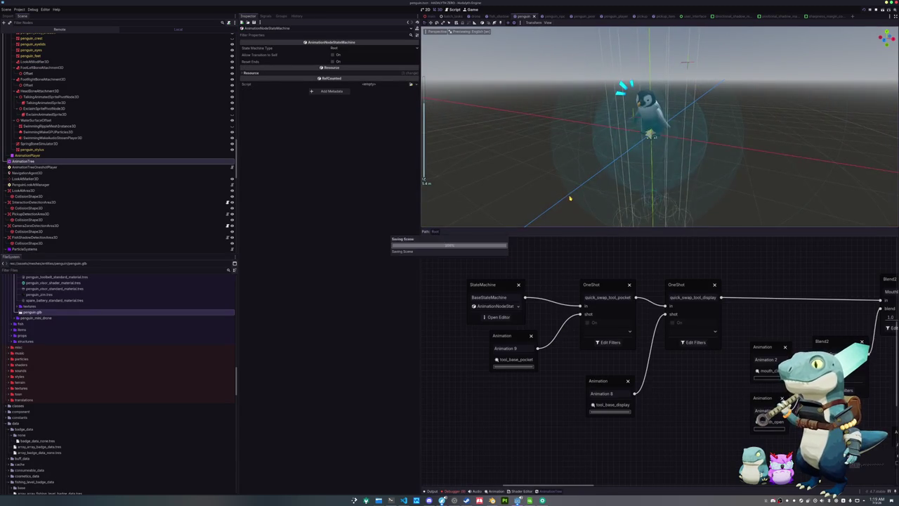
scroll(570, 197, up, 1)
key(ctrl+s)
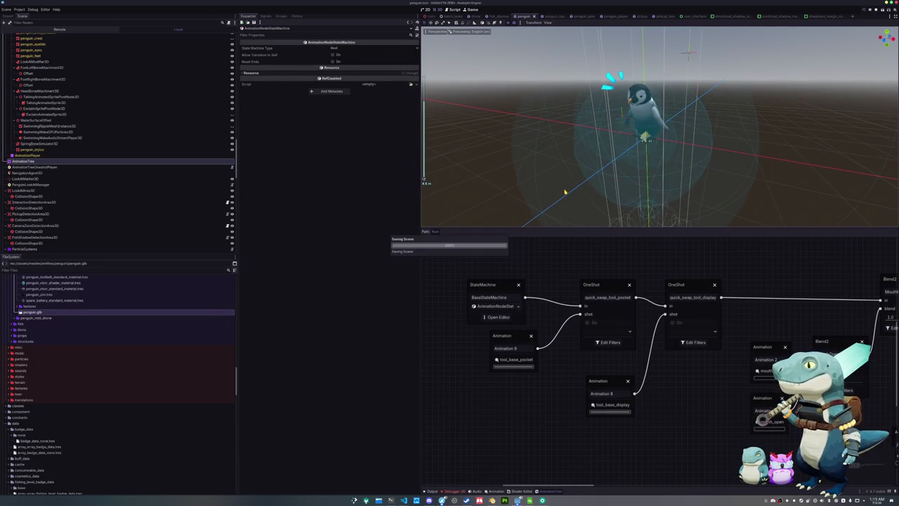
click(104, 168)
click(105, 162)
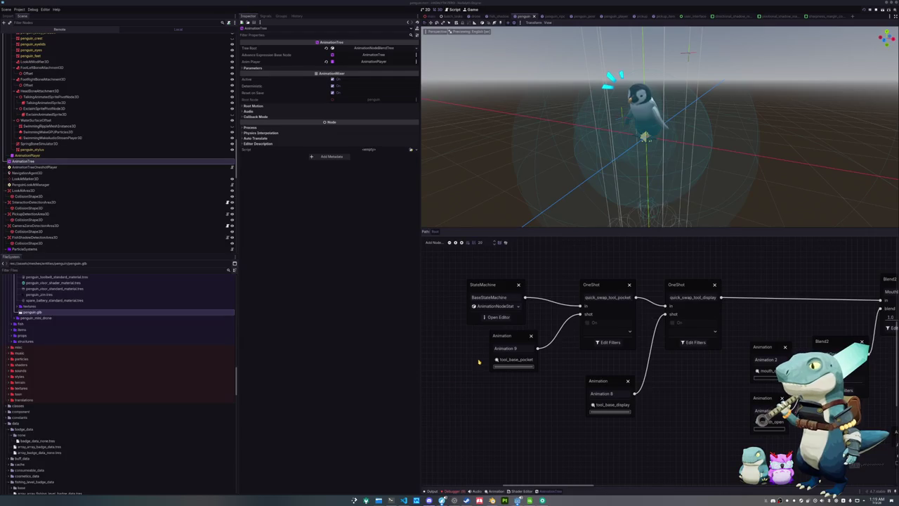
key(alt+Tab)
Step: Snap the VS Code window to the right half of the screen beside Godot
click(477, 295)
key(super+Down)
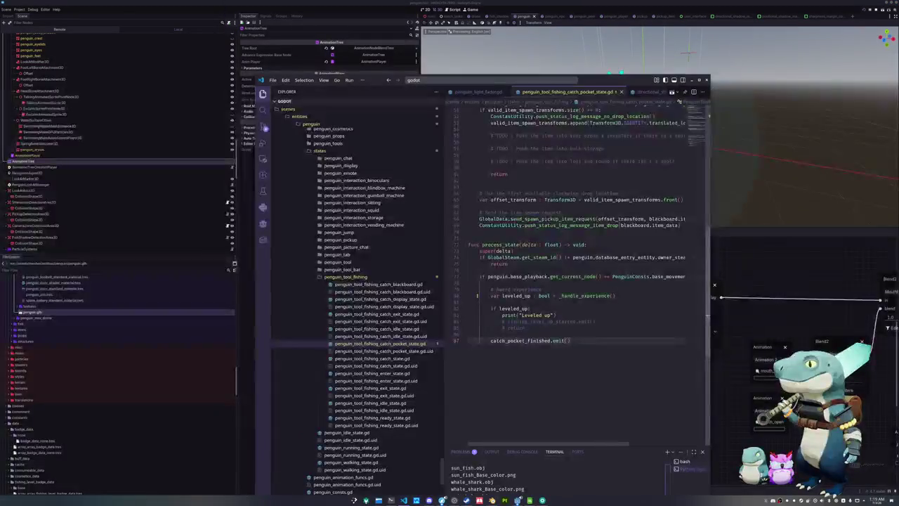
key(super+Right)
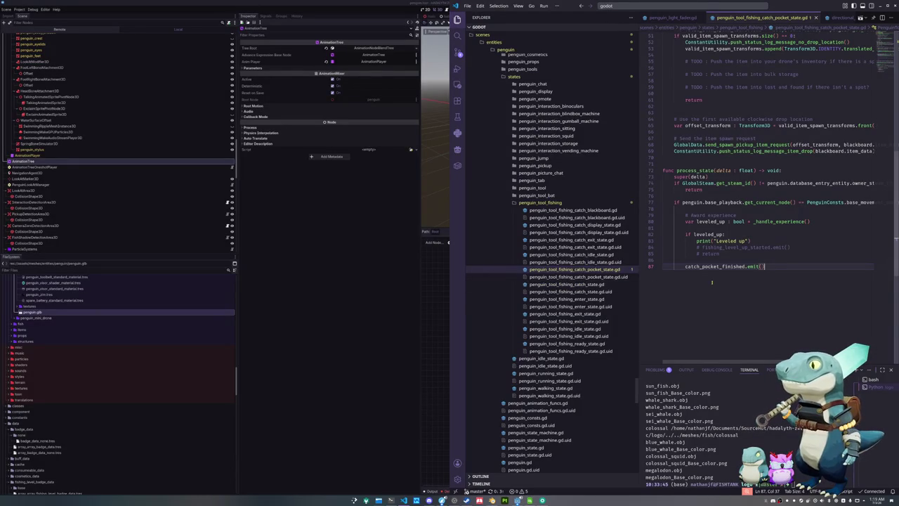
Step: Open penguin_consts.gd and go to the end of base_item_pocket_fishing_blend in the blends list
scroll(506, 295, down, 3)
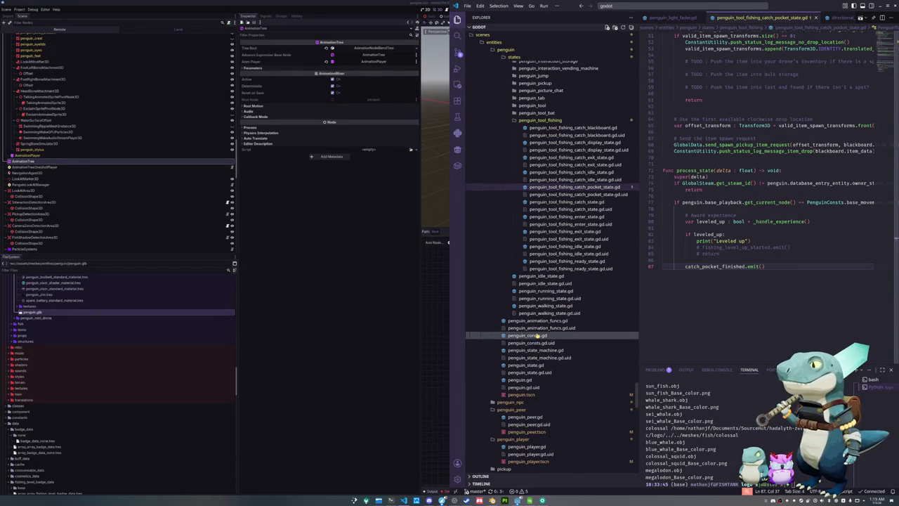
click(539, 336)
click(696, 123)
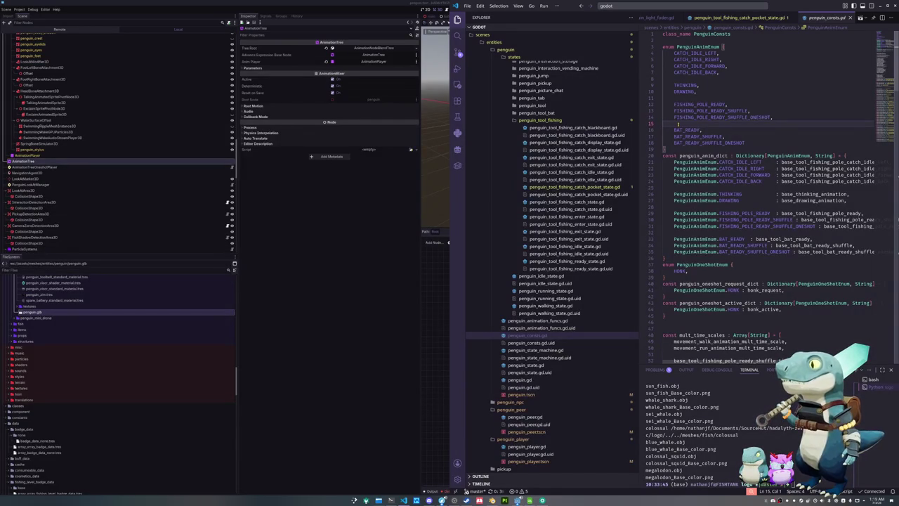
scroll(678, 124, down, 3)
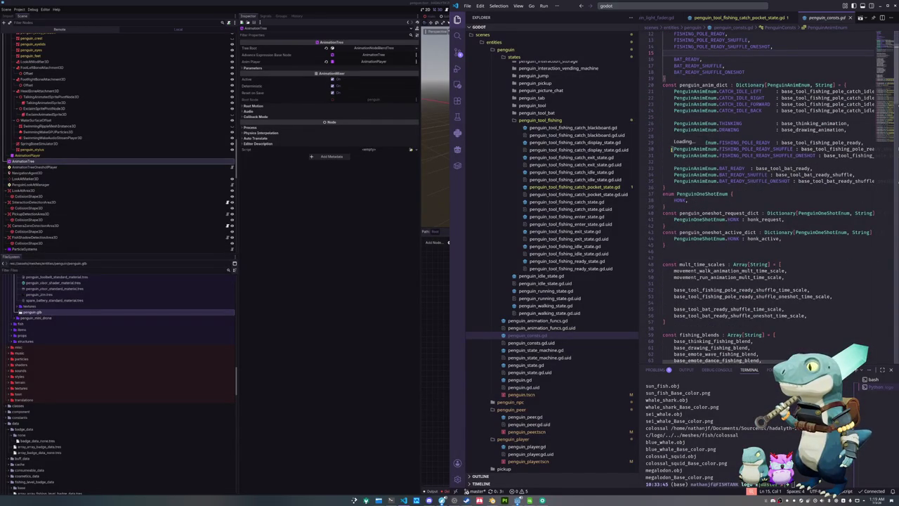
click(672, 162)
scroll(671, 162, up, 3)
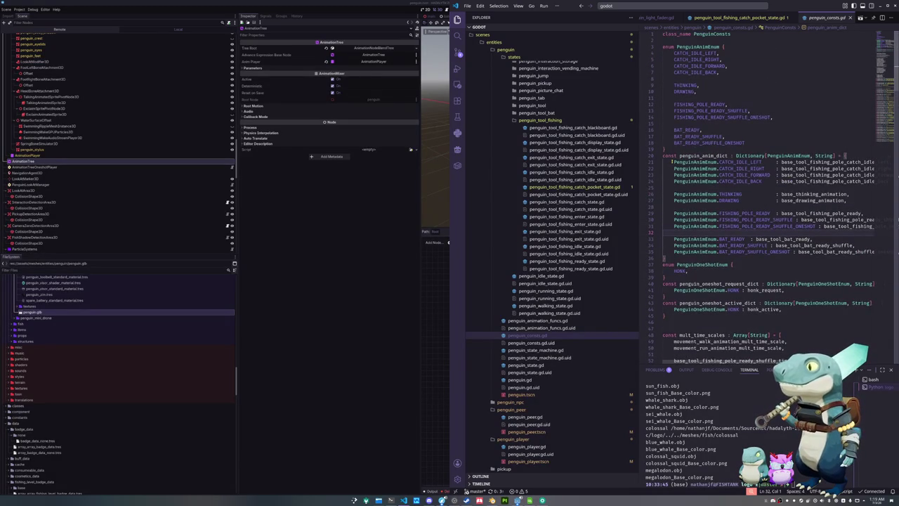
scroll(672, 161, down, 5)
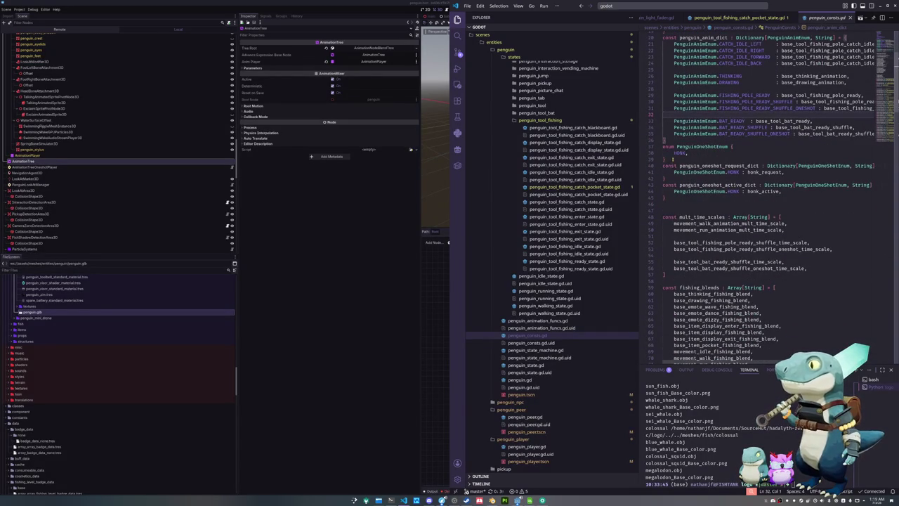
click(692, 153)
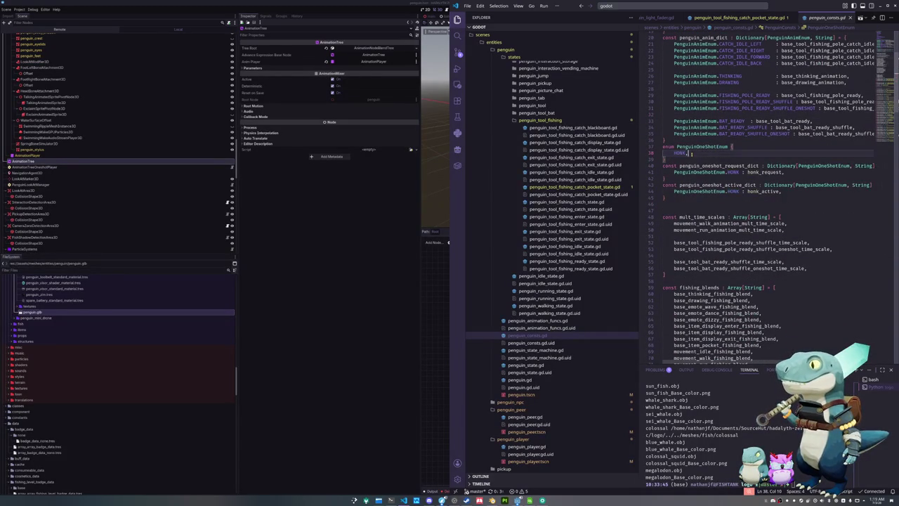
scroll(691, 155, down, 1)
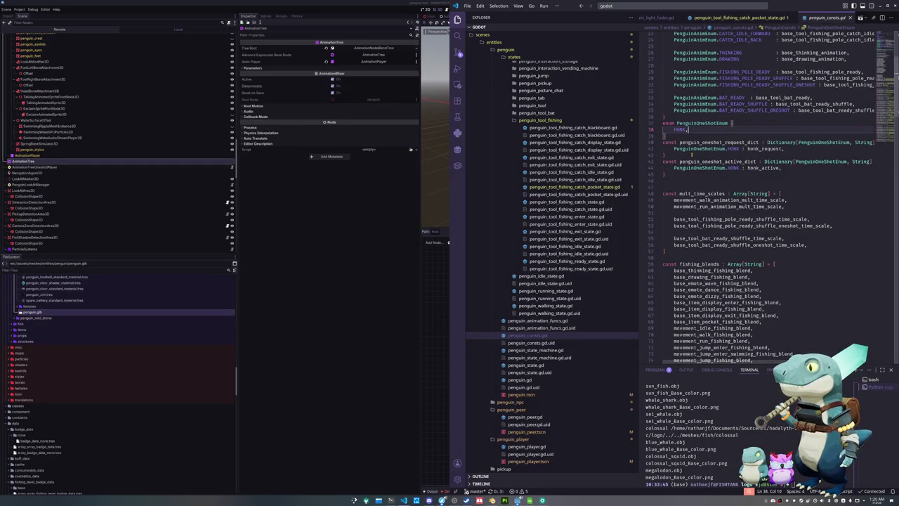
scroll(690, 157, down, 3)
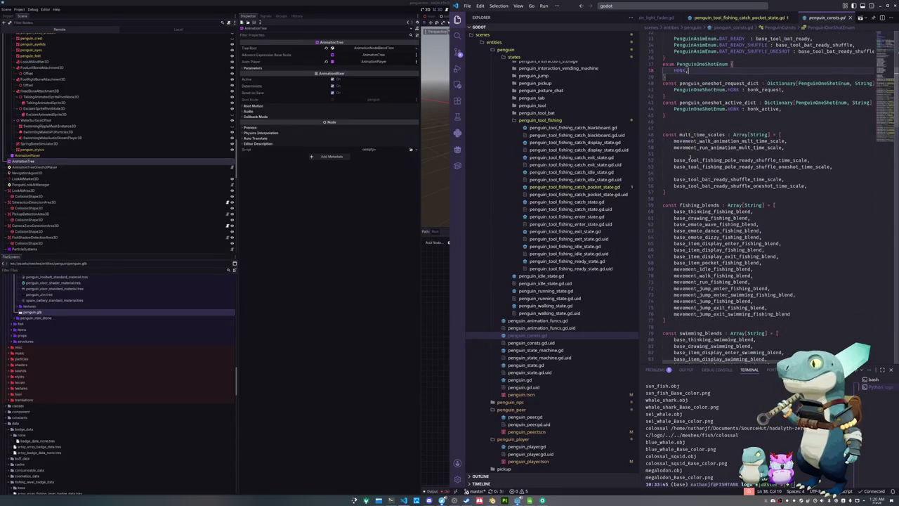
scroll(680, 171, down, 3)
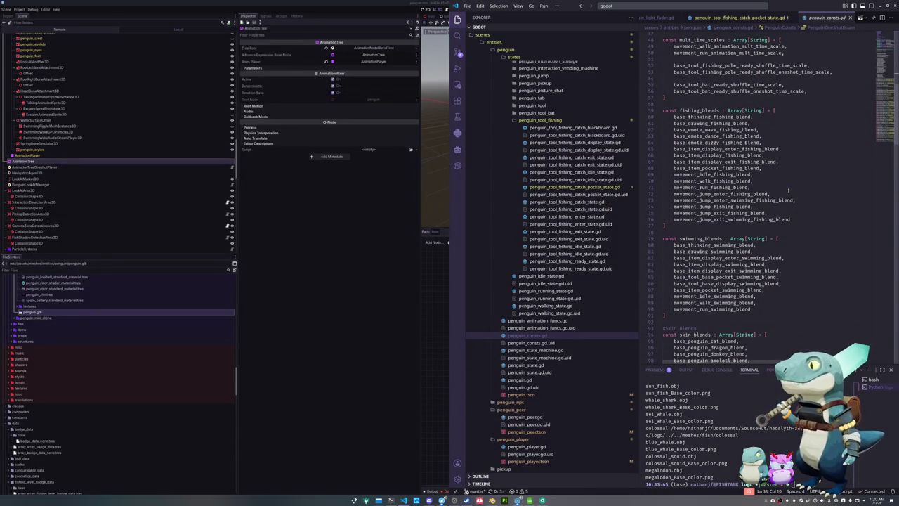
click(781, 169)
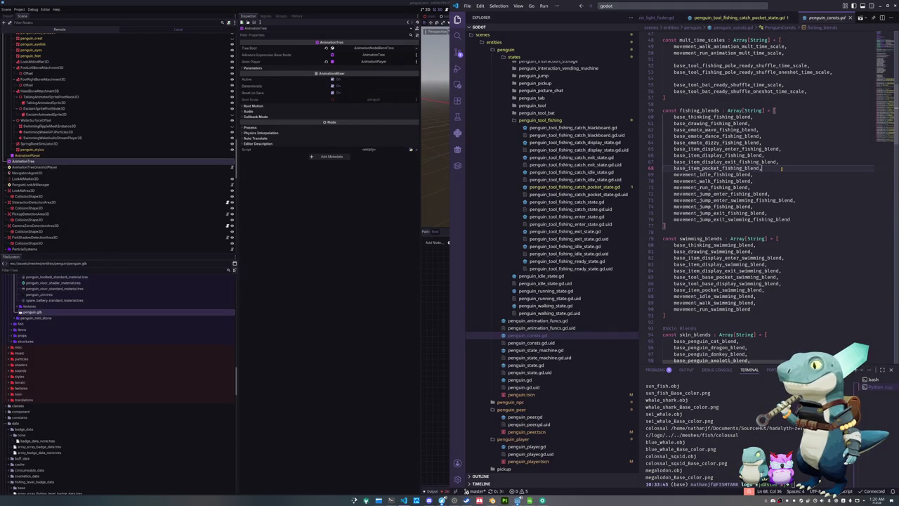
Step: Add base_achievement_enter_fishing_blend and base_achievement_idle_fishing_blend entries below the item pocket blend
key(Return)
text(base_achievement_)
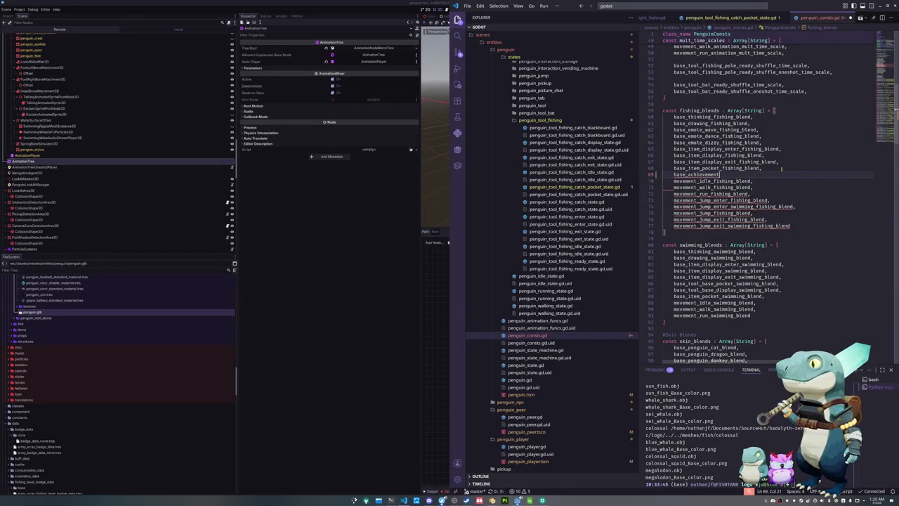
text(enter_)
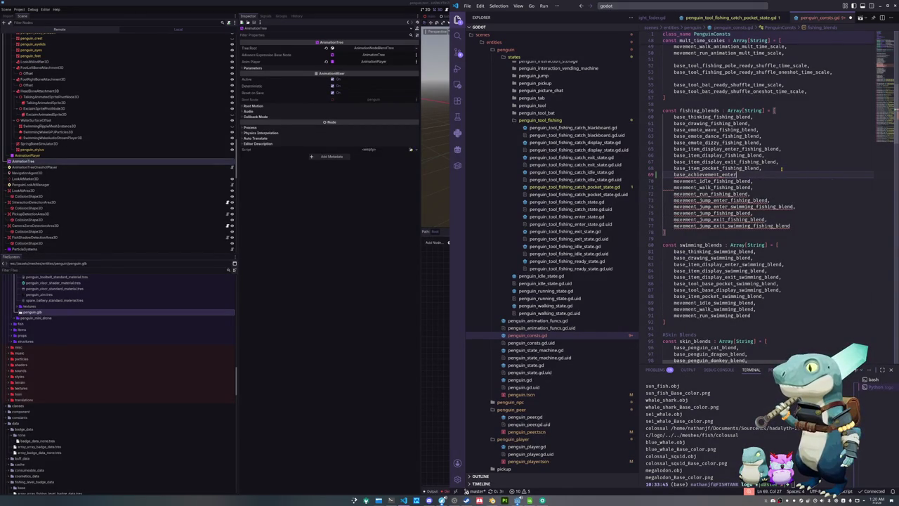
text(fishing_blend,)
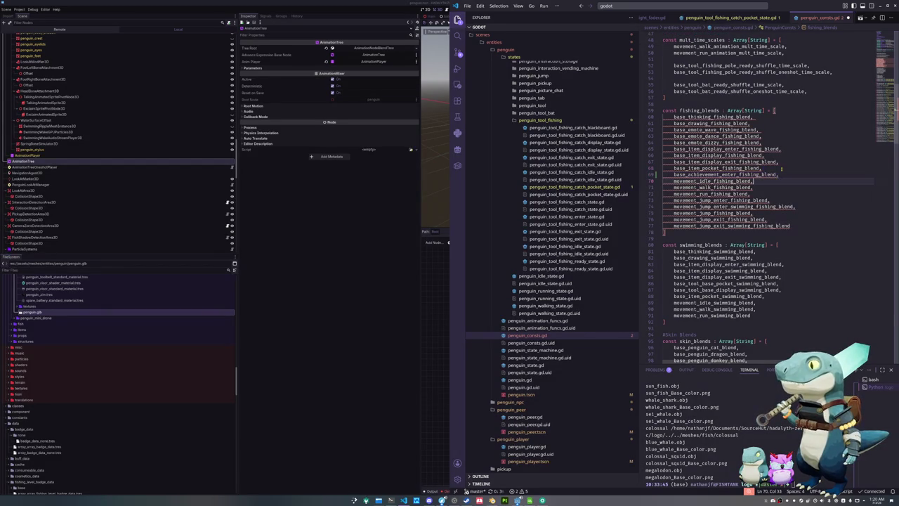
key(shift+alt+Down)
key(Home)
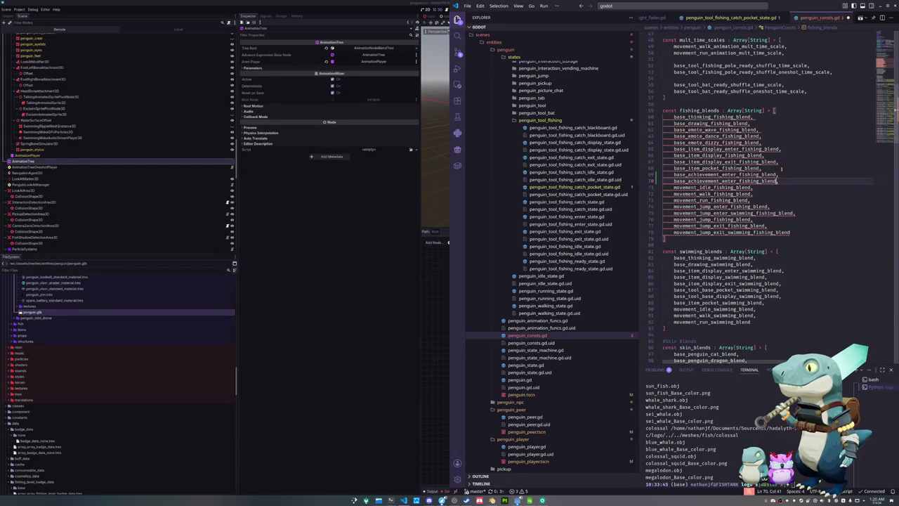
key(BackSpace)
key(BackSpace)
key(BackSpace)
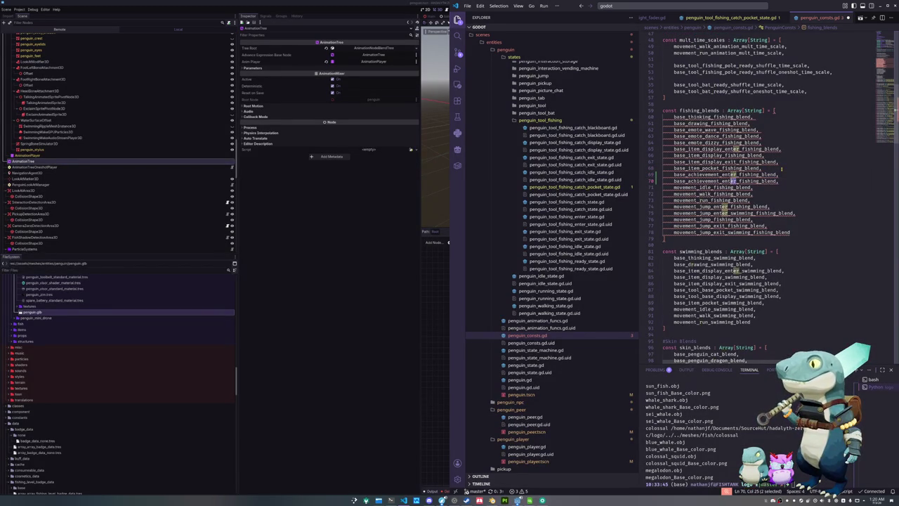
text(idle)
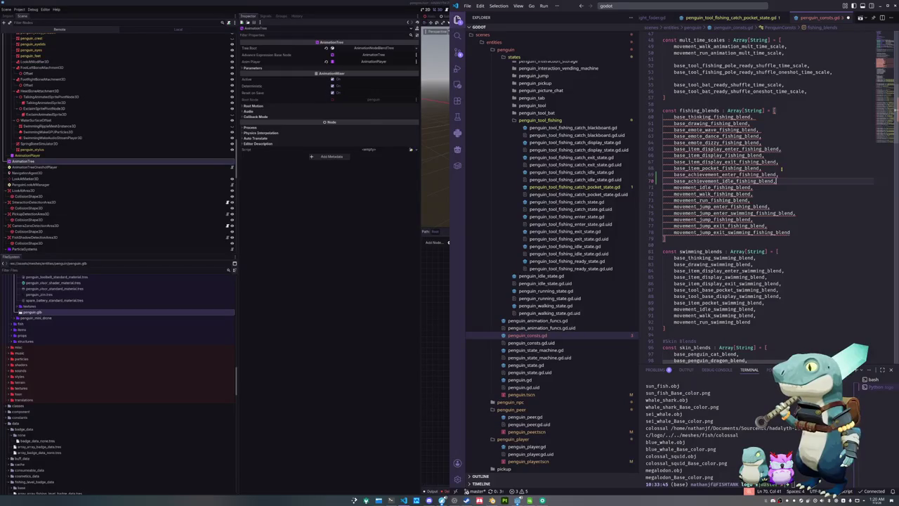
Step: Paste both achievement lines into swimming_blends and rename 'fishing' to 'swimming' on each
key(Down)
key(Down)
key(Down)
key(Down)
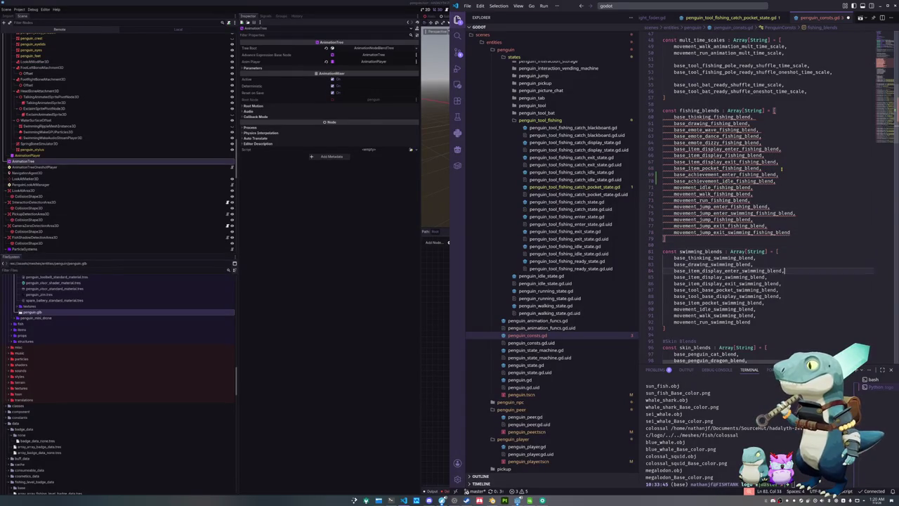
key(End)
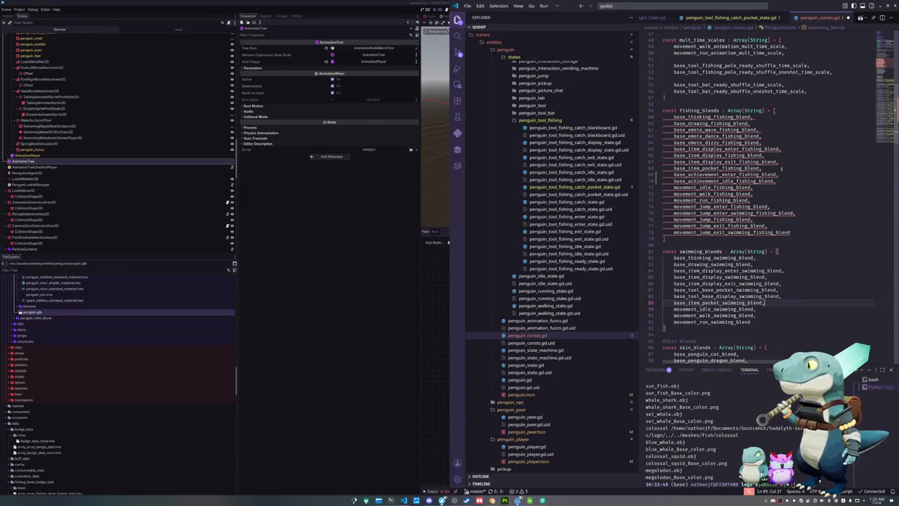
key(ctrl+v)
key(Up)
key(Right)
key(Right)
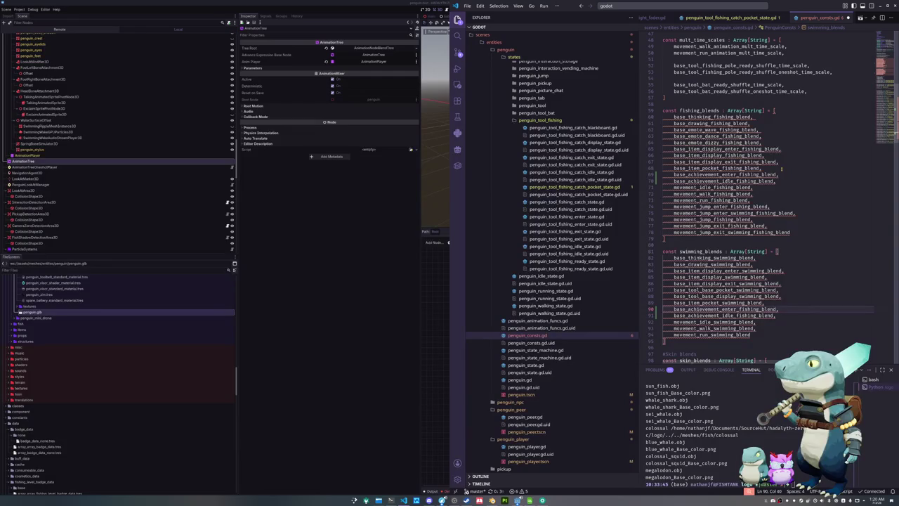
key(shift+Left)
key(shift+Left)
key(shift+Left)
key(ctrl+d)
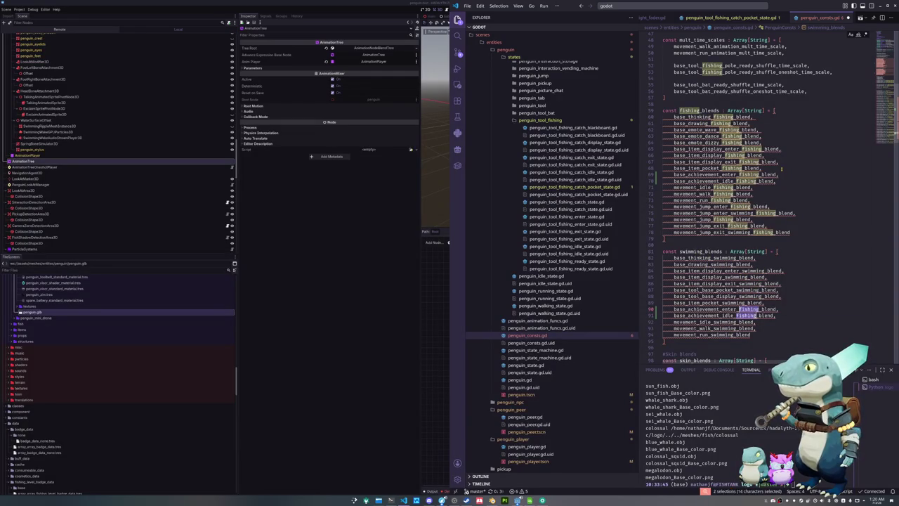
text(swimming)
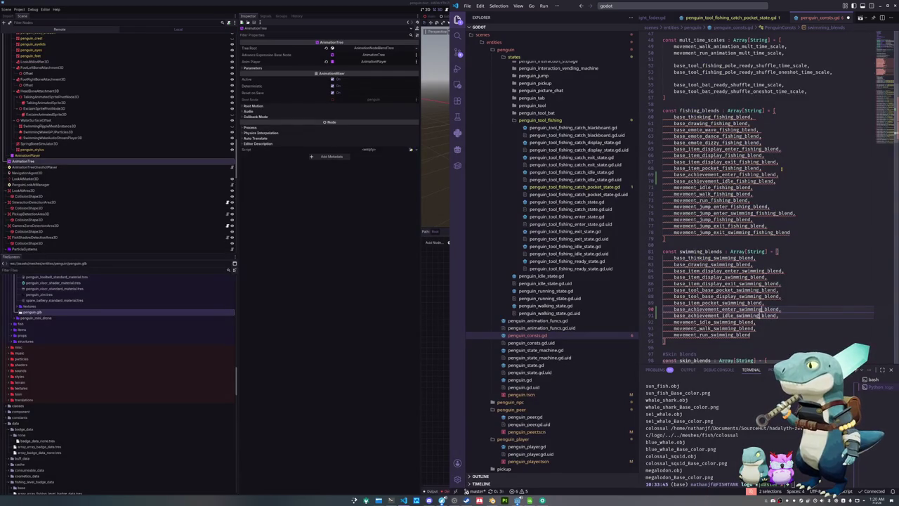
key(Escape)
key(Down)
key(Down)
key(Down)
scroll(738, 295, down, 8)
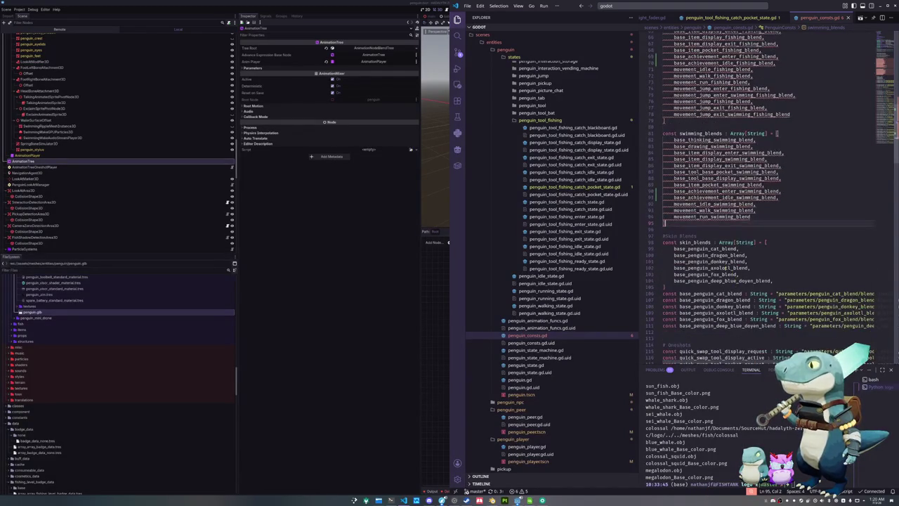
scroll(709, 280, down, 1)
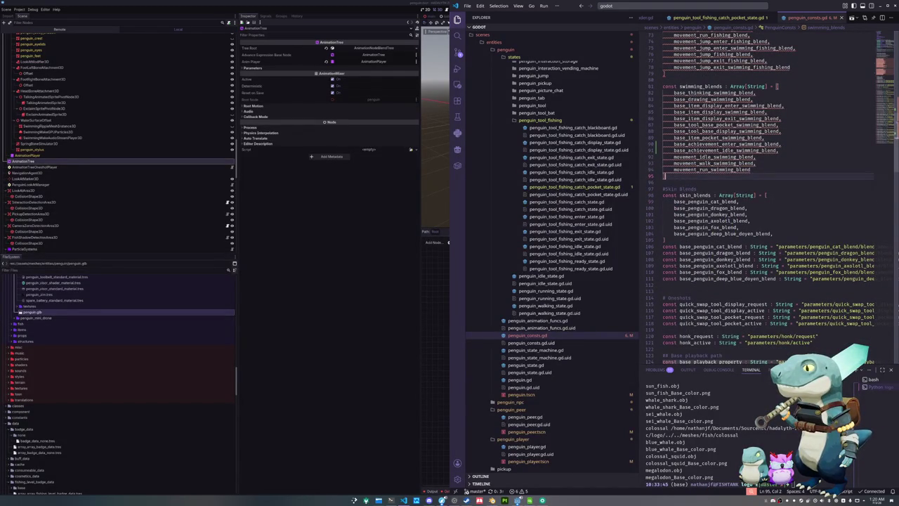
key(alt+Tab)
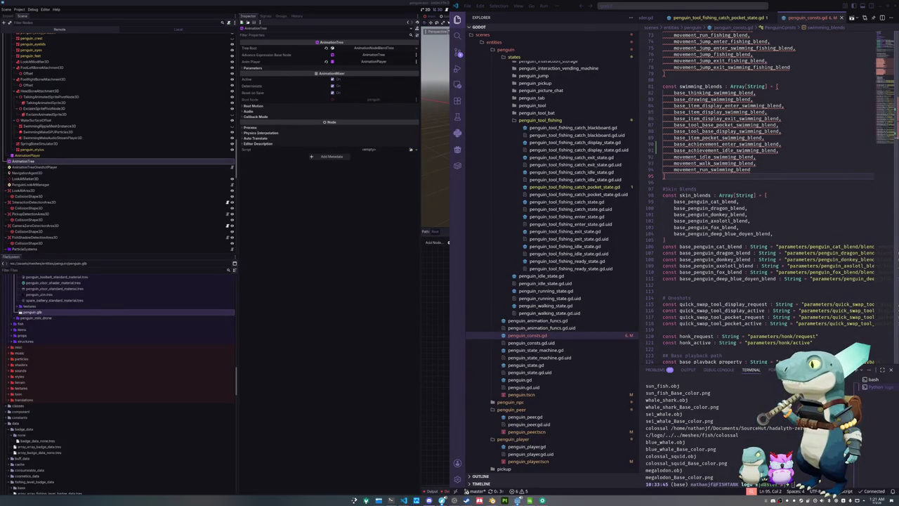
click(696, 178)
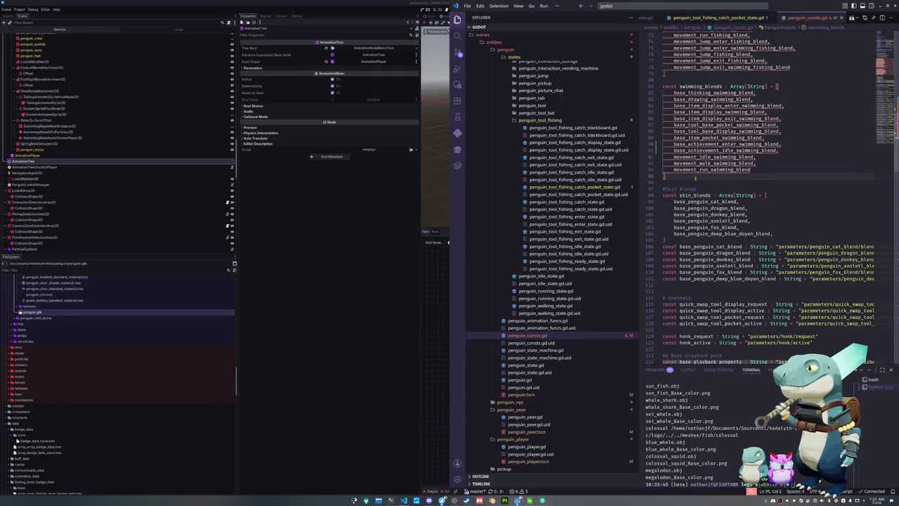
key(Up)
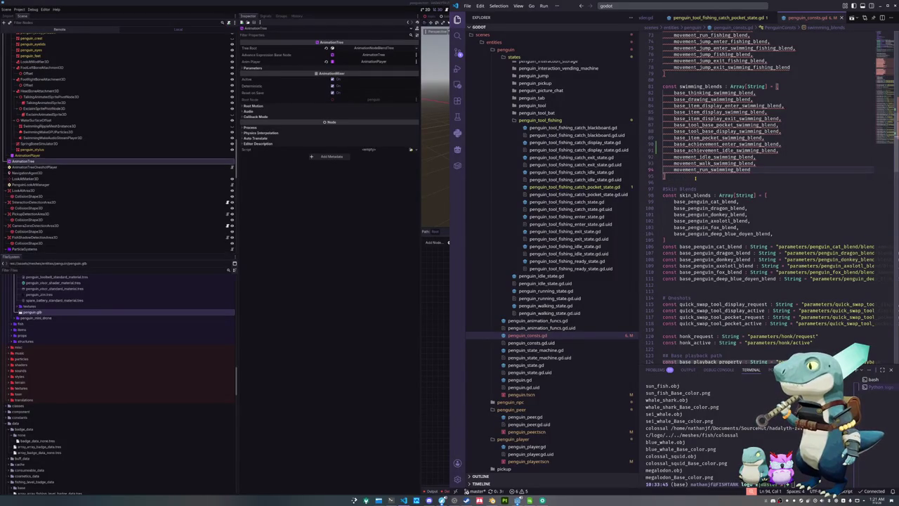
key(Up)
key(Up)
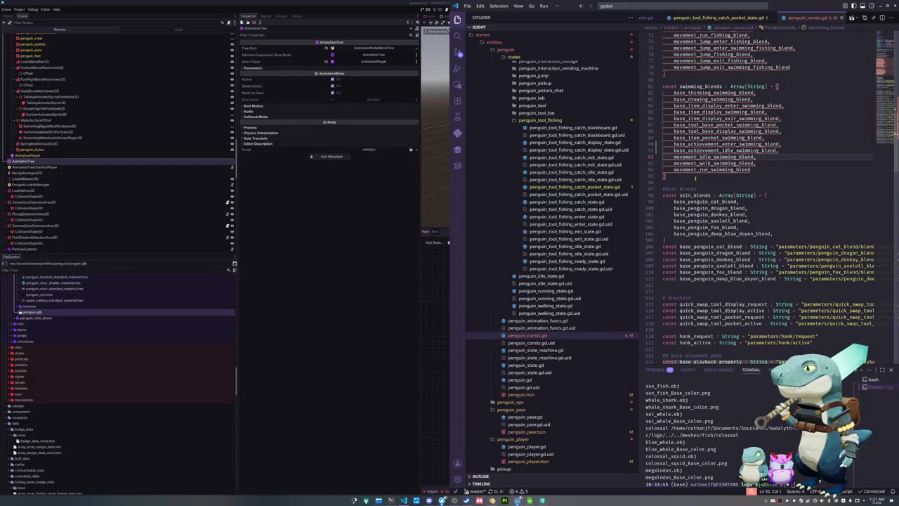
Step: Place the caret below the item pocket constants in penguin_consts.gd
click(663, 285)
scroll(702, 282, down, 8)
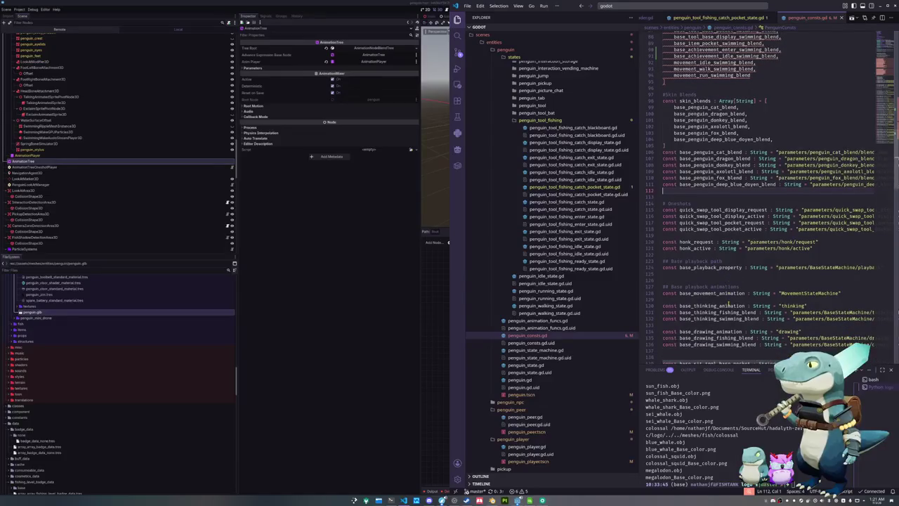
scroll(728, 304, down, 3)
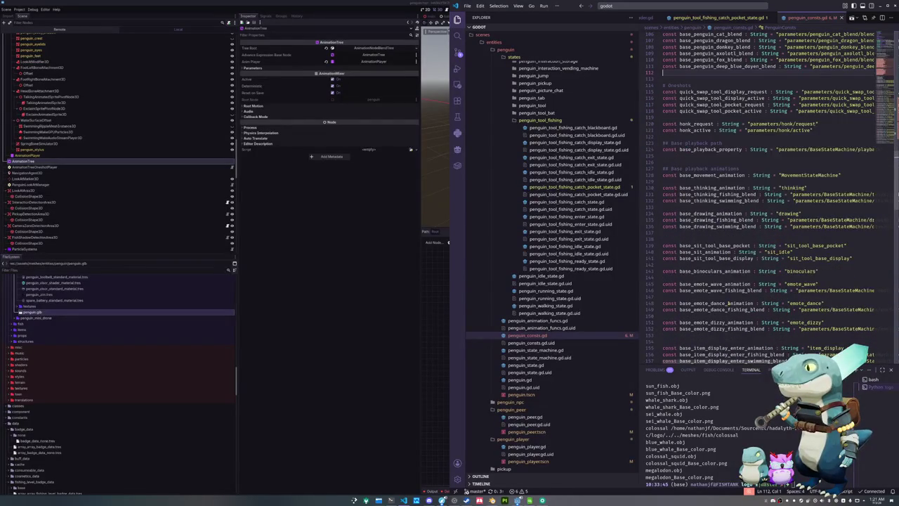
click(679, 162)
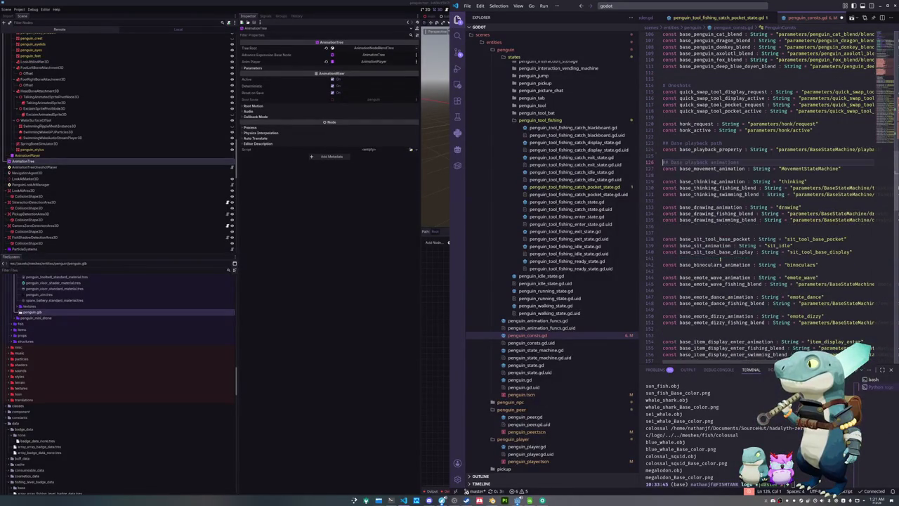
scroll(685, 267, down, 4)
scroll(682, 270, down, 5)
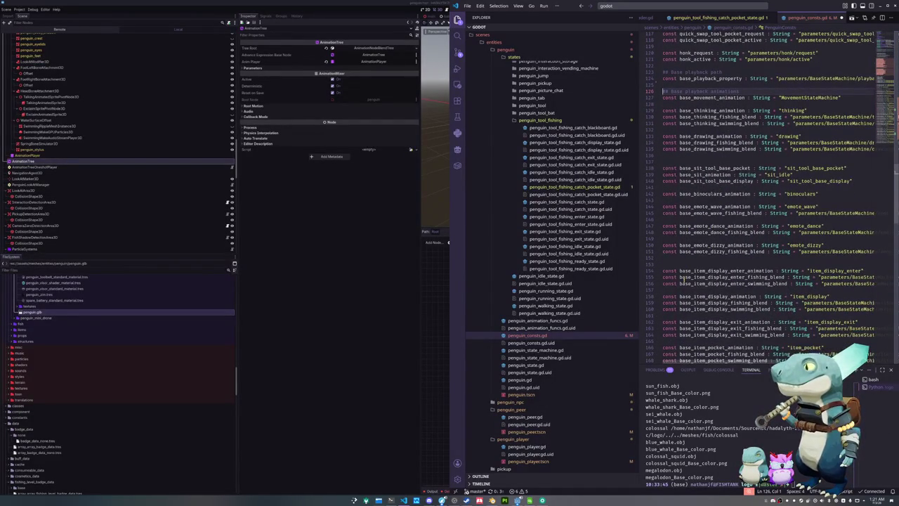
click(664, 284)
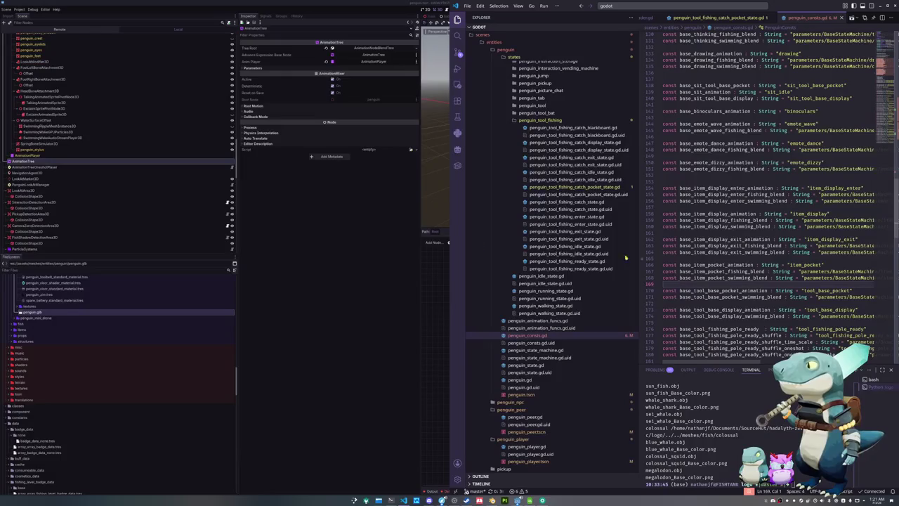
Step: Expand the AnimationTree node's Parameters in Godot's Inspector to list its blend parameters
click(106, 162)
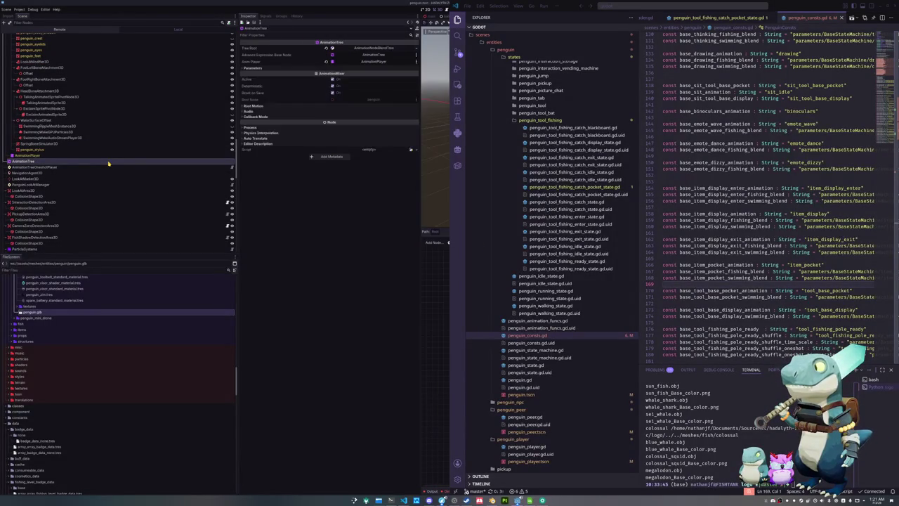
click(253, 68)
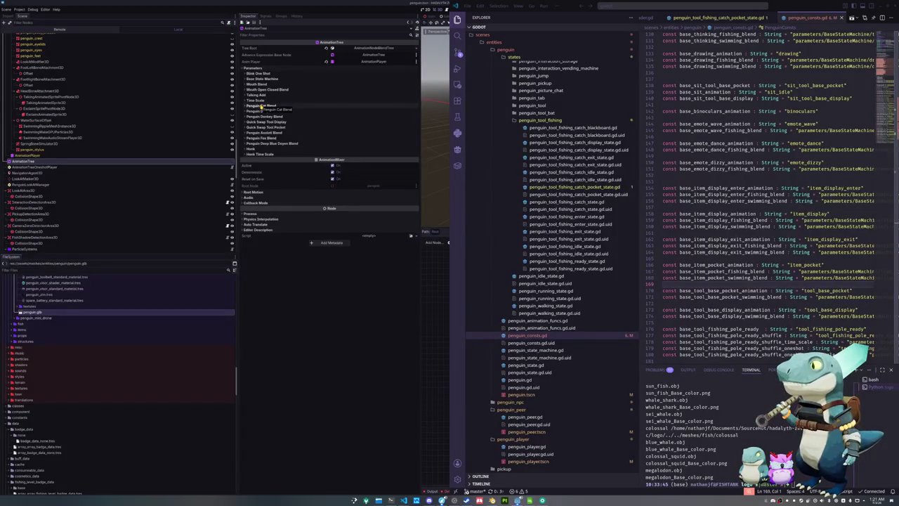
click(664, 283)
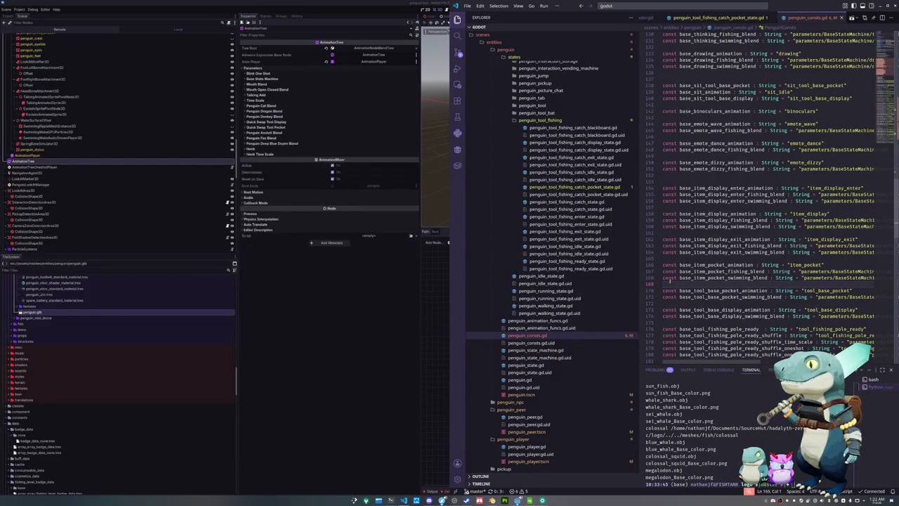
scroll(671, 280, down, 3)
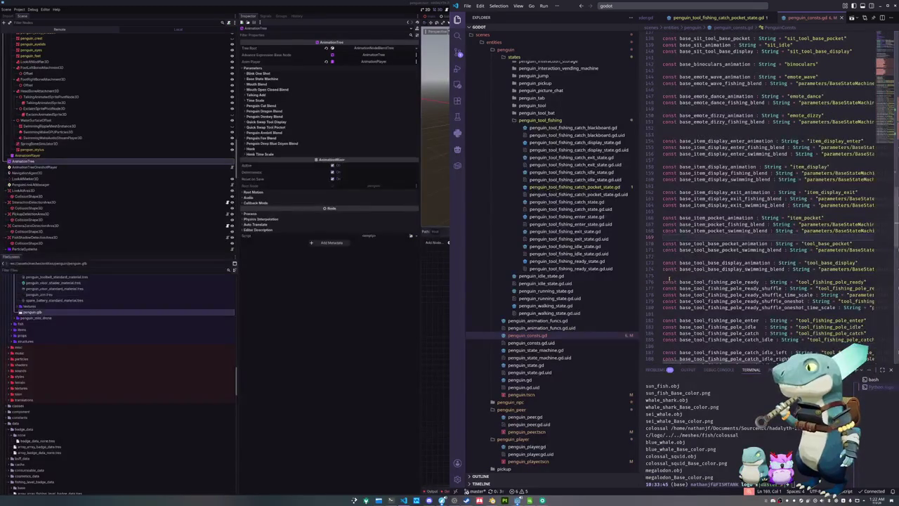
scroll(670, 280, down, 5)
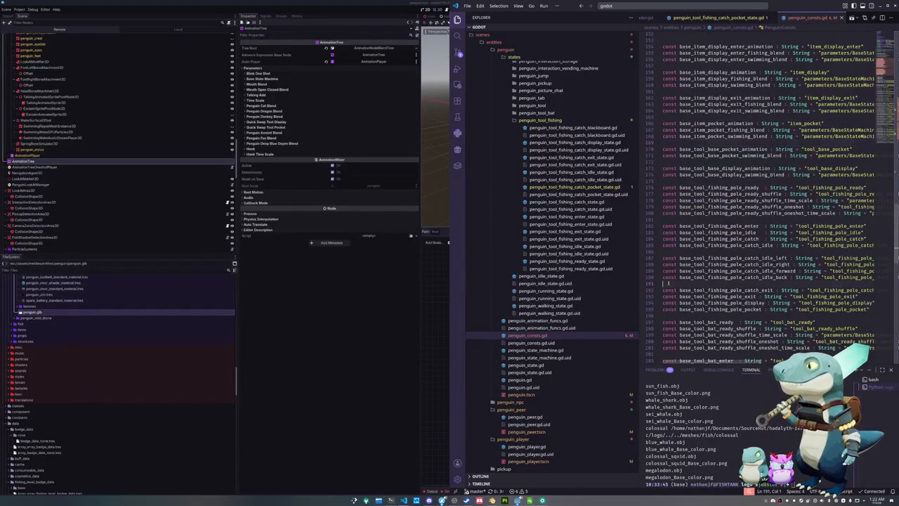
scroll(670, 281, down, 5)
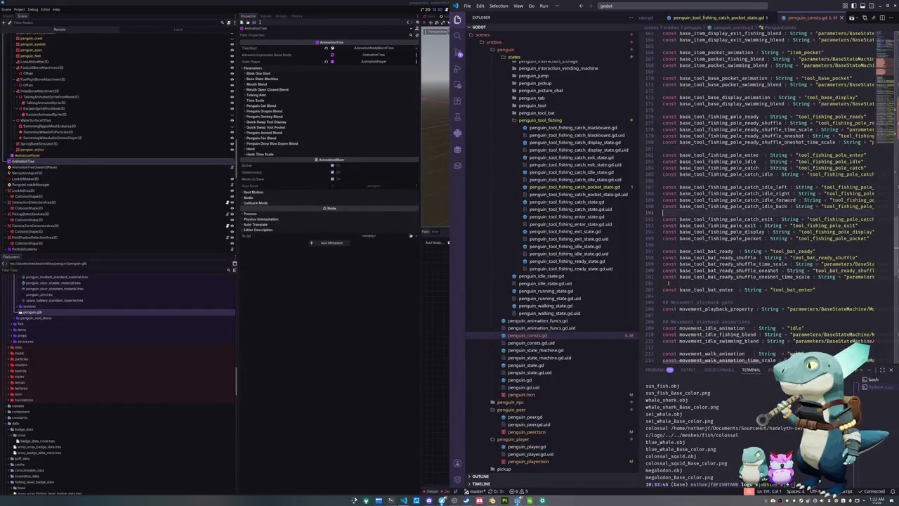
scroll(669, 284, down, 2)
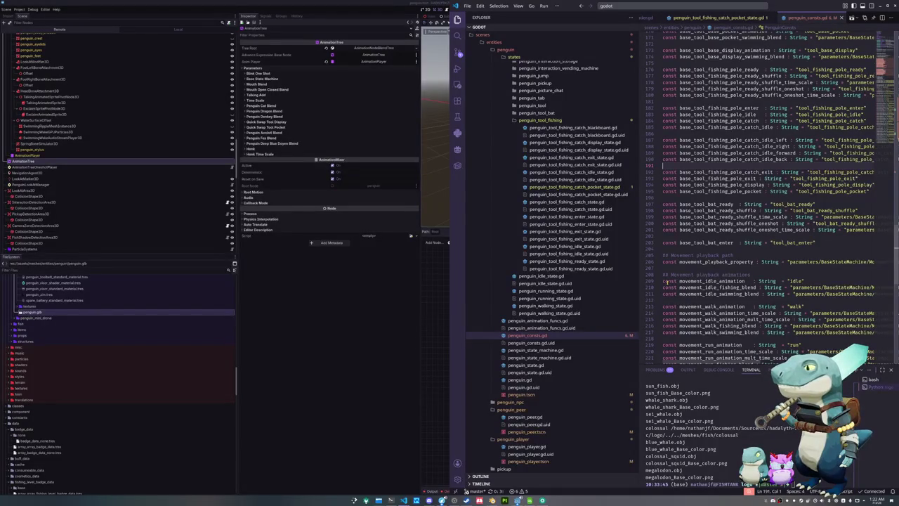
scroll(691, 247, up, 4)
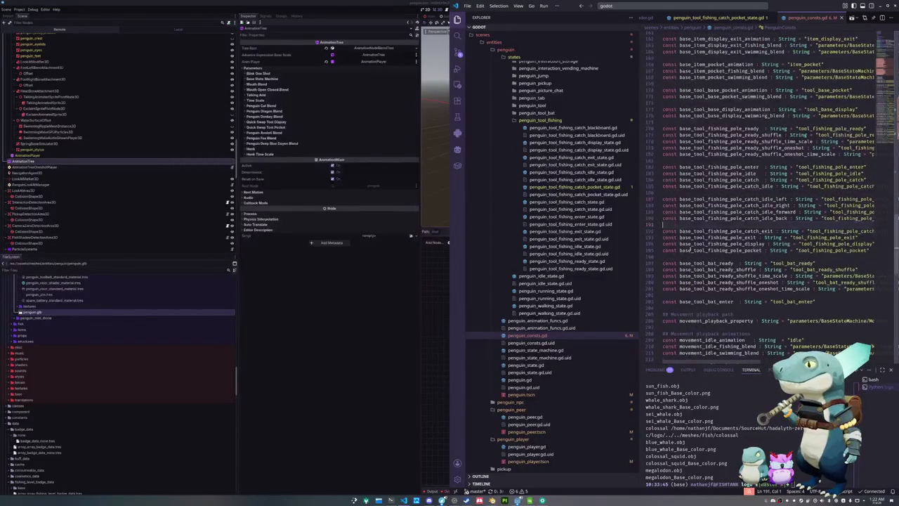
scroll(691, 247, up, 1)
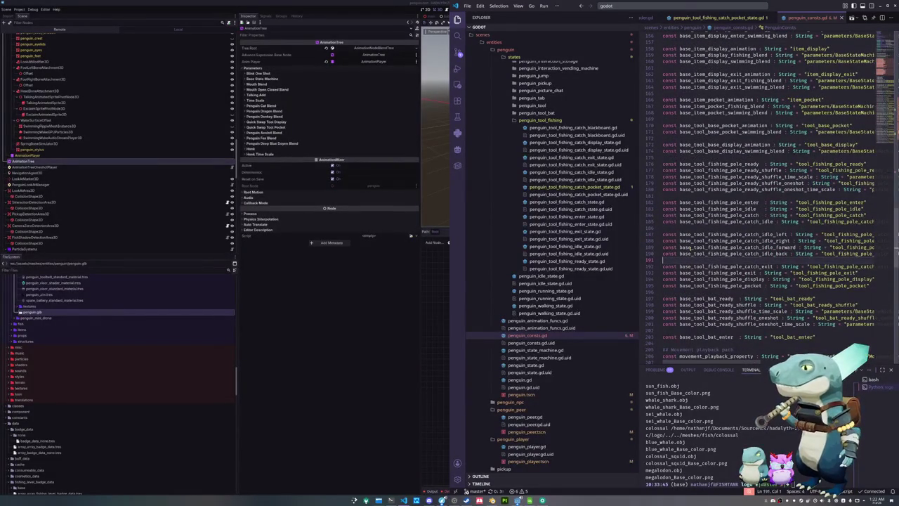
scroll(691, 248, up, 6)
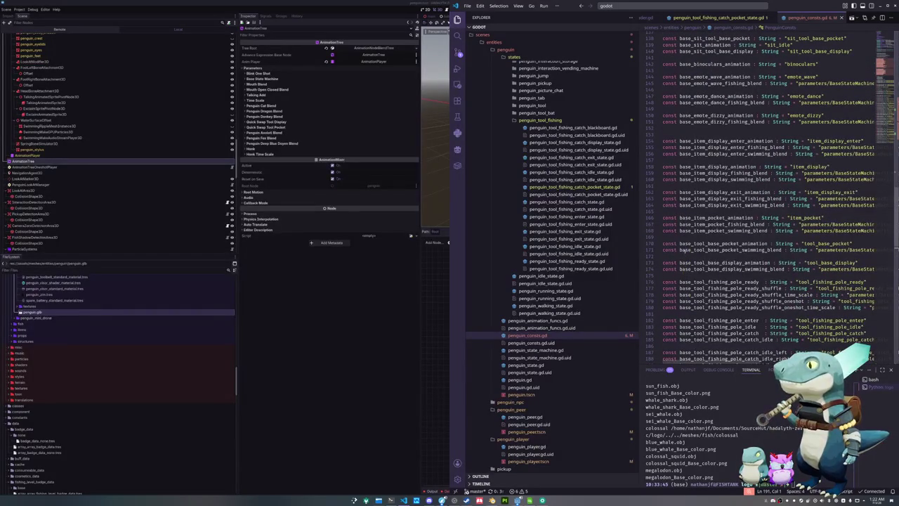
click(685, 237)
Step: Add const base_achievement_enter_animation : String = "achievement_enter" below the item pocket constants
key(Return)
text(const bas)
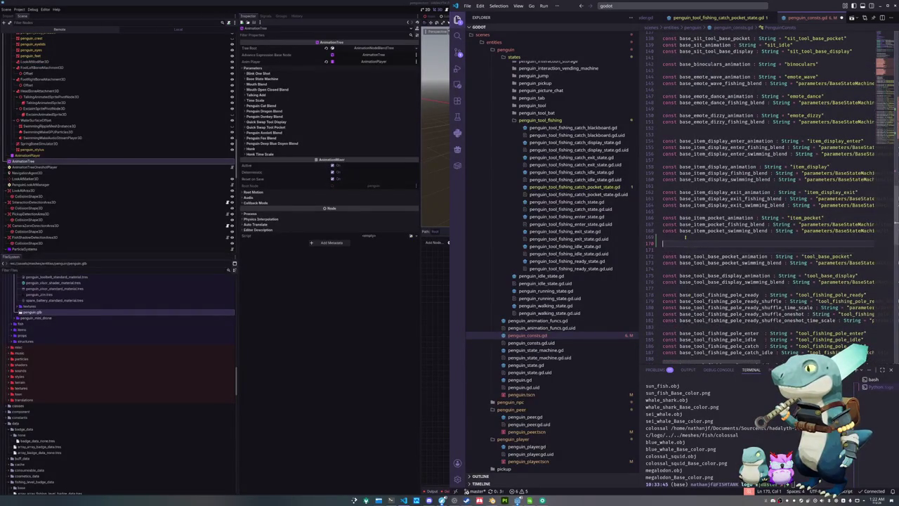
text(e_it)
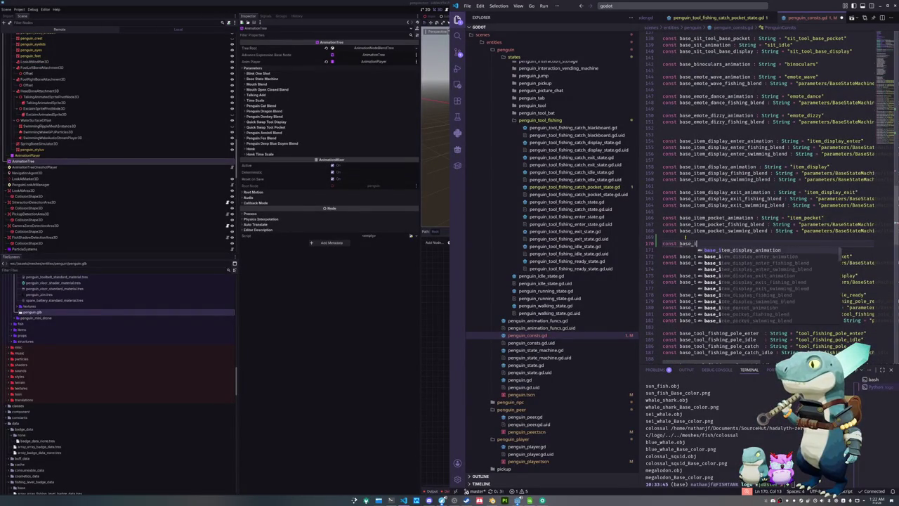
key(BackSpace)
key(BackSpace)
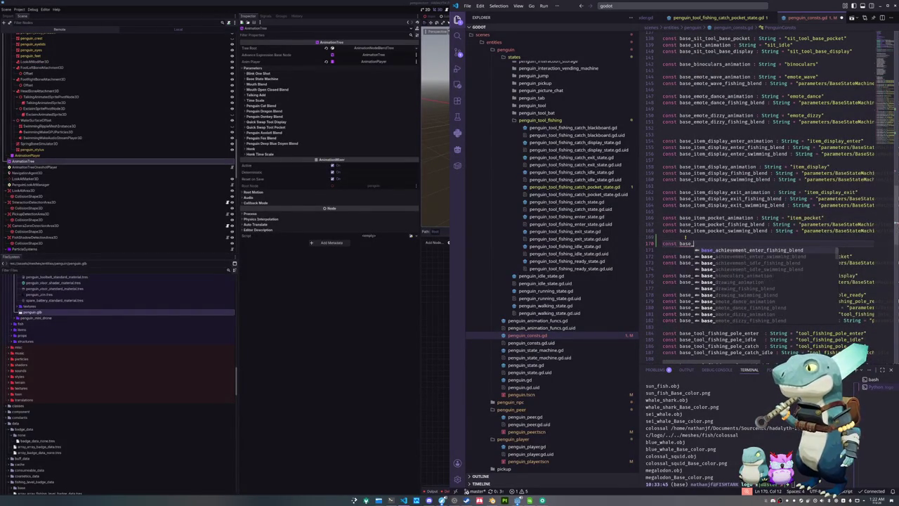
text(achievement_)
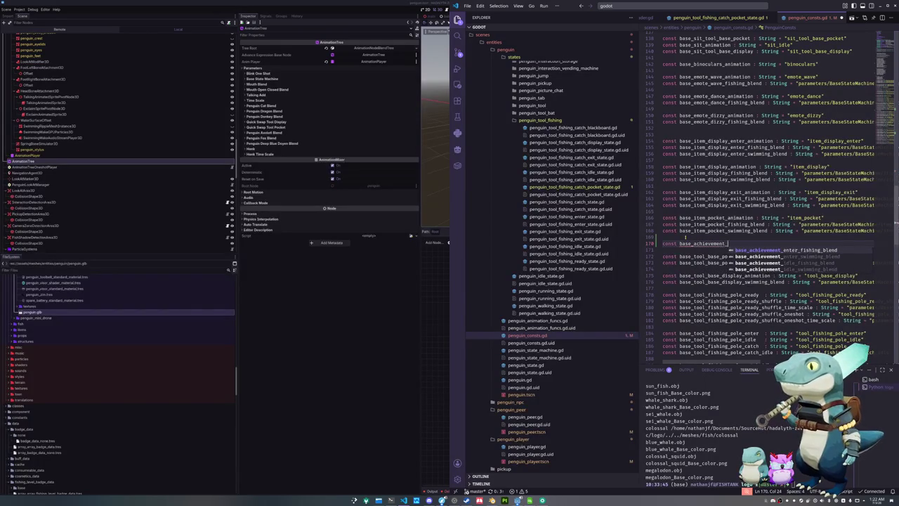
text(enter)
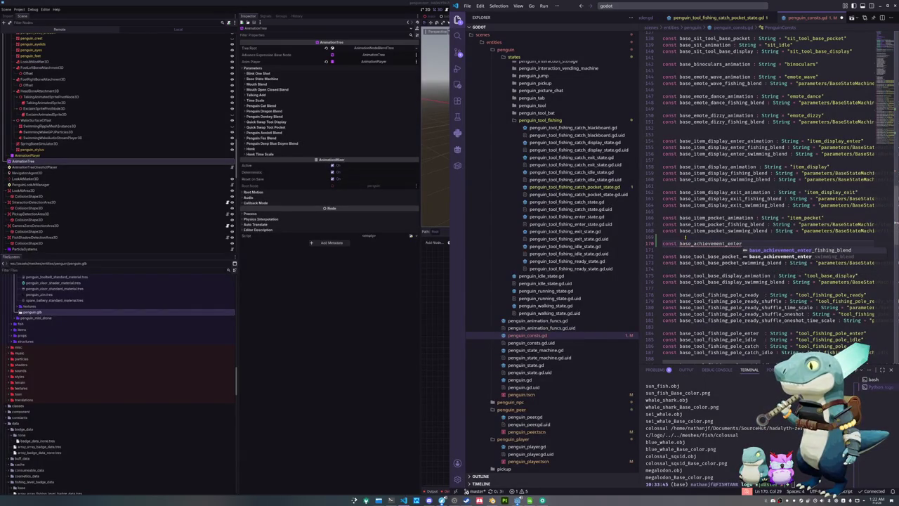
text(_animation : S)
text(tring = "a)
text(chievement_enter)
text(r)
key(shift+Home)
key(ctrl+c)
key(End)
Step: Duplicate that line as base_achievement_idle_animation with the value "achievement_idle"
key(Return)
key(Return)
key(Return)
key(ctrl+v)
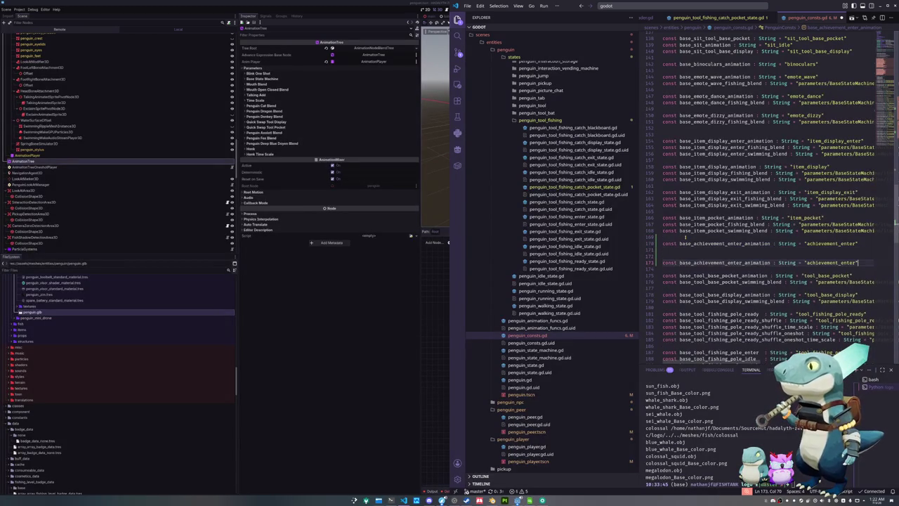
key(ctrl+Left)
key(ctrl+Left)
key(ctrl+Left)
key(ctrl+shift+Left)
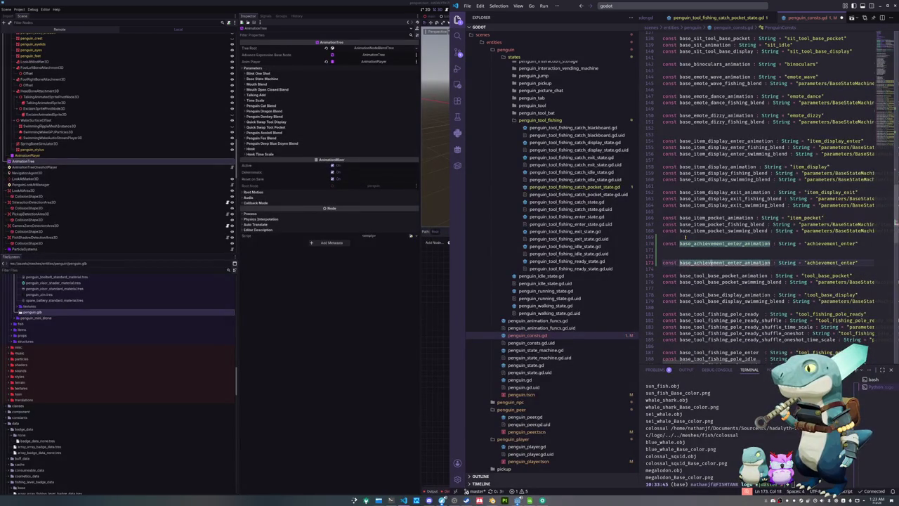
key(Delete)
key(Delete)
key(Delete)
text(idle)
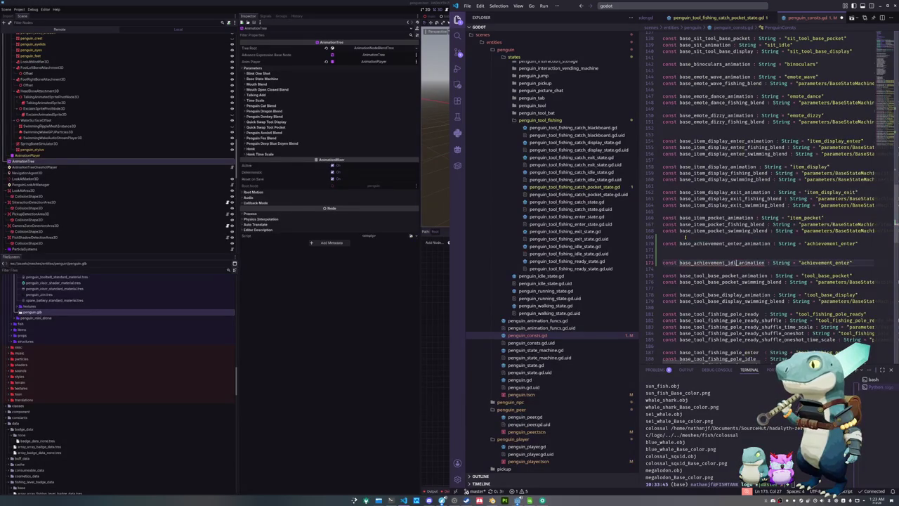
key(End)
key(Left)
key(shift+Left)
key(shift+Left)
key(shift+Left)
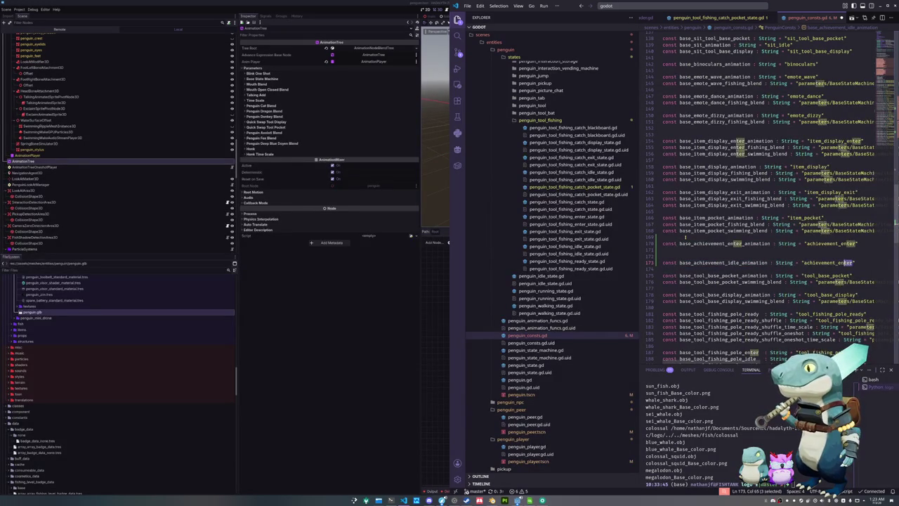
text(idle)
key(End)
key(shift+Up)
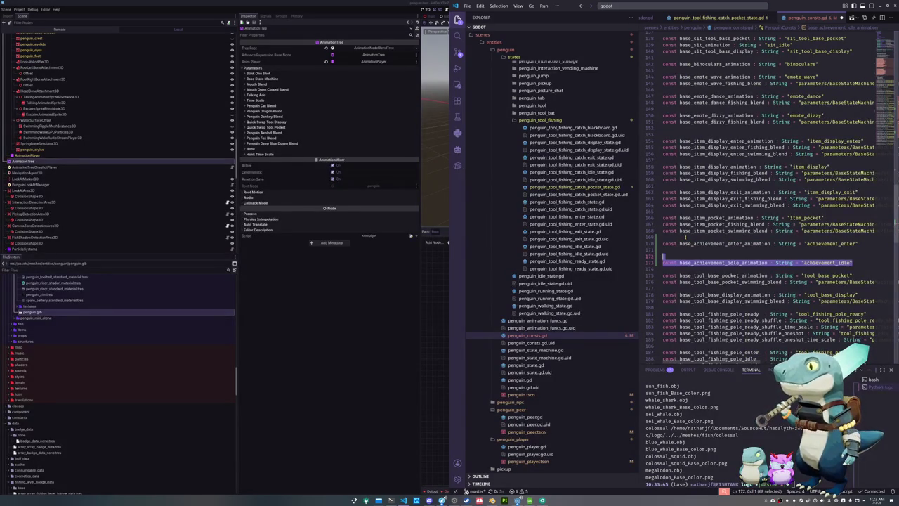
key(ctrl+c)
key(ctrl+v)
key(ctrl+v)
key(ctrl+v)
key(Up)
key(Up)
key(Up)
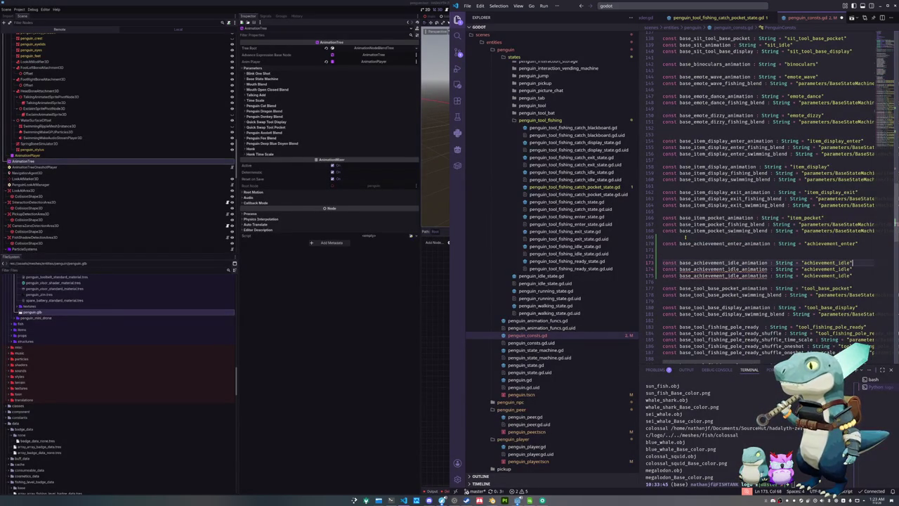
key(ctrl+z)
key(ctrl+z)
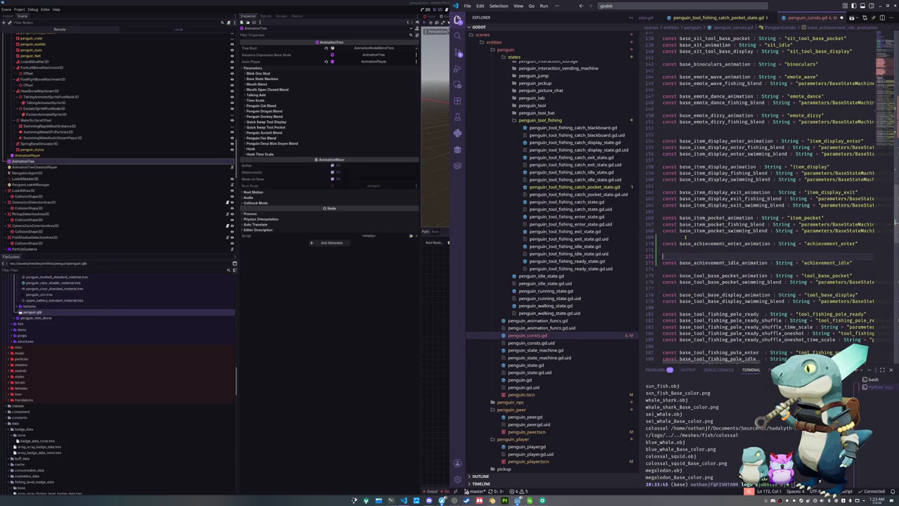
click(768, 250)
Step: Begin const base_achievement_enter_fishing_blend : String = " using the autocomplete suggestion
text(const base_)
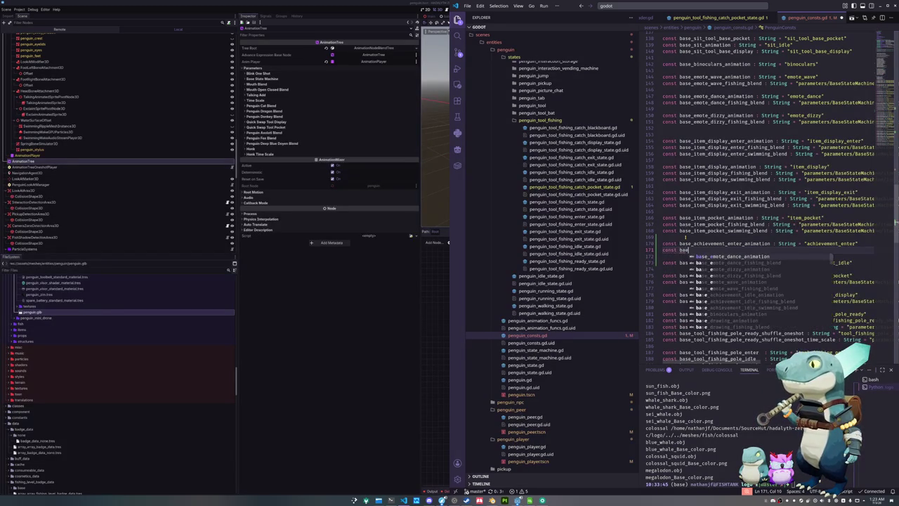
text(achievement)
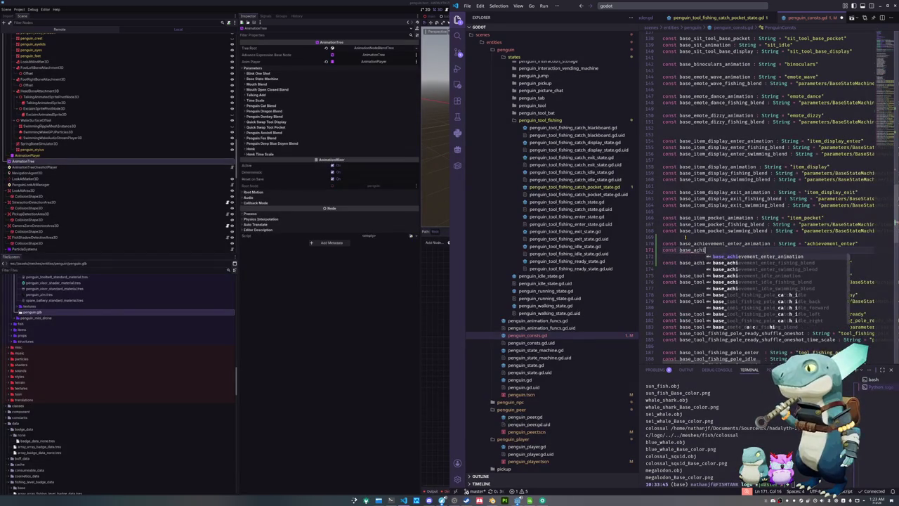
key(Down)
key(Down)
key(Down)
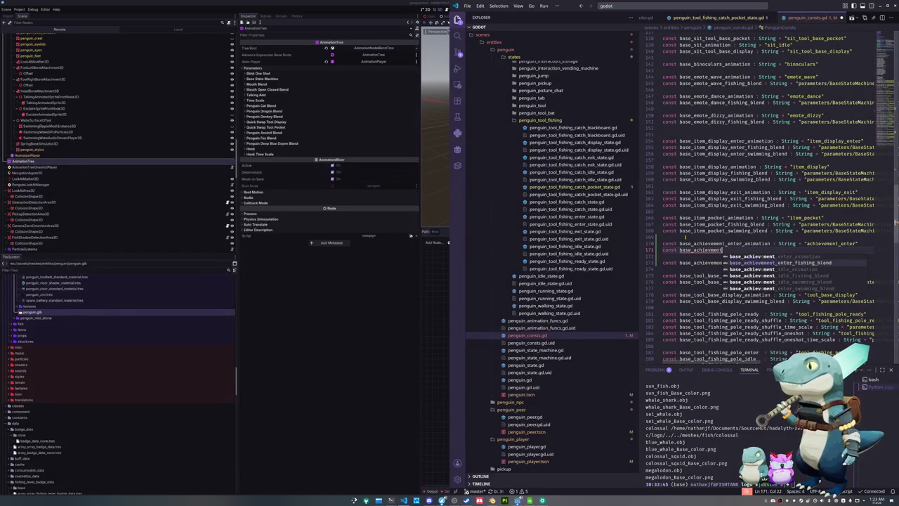
key(Up)
key(Up)
key(Return)
text(: String = ")
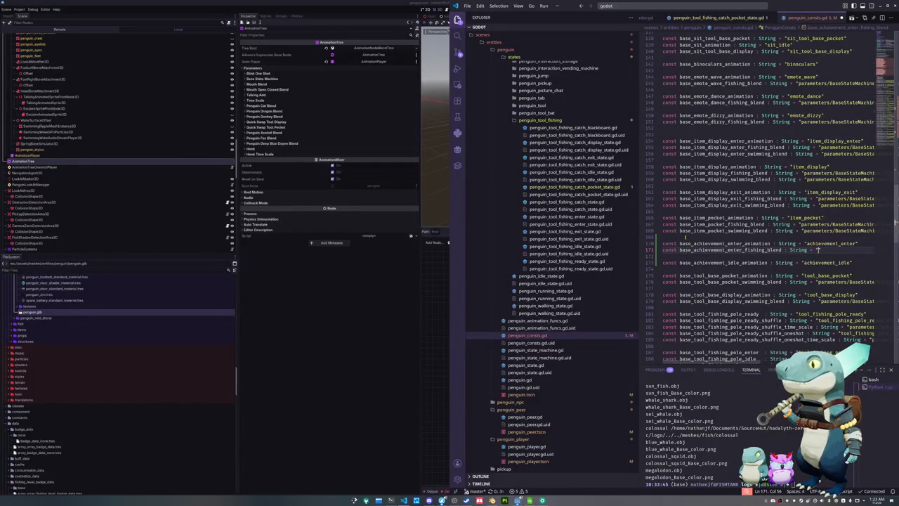
Step: Paste the Achievement Enter > Fishing Blend > Blend Amount property path into the fishing blend constant
click(264, 79)
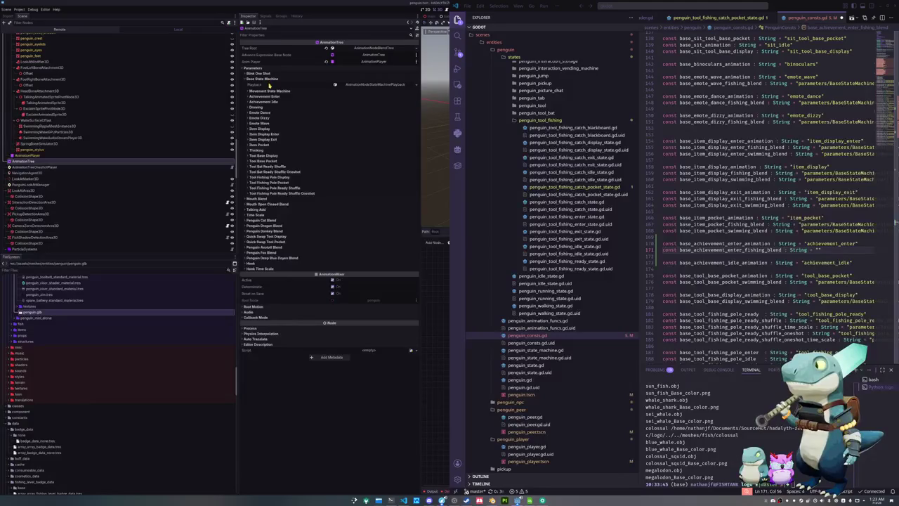
click(264, 96)
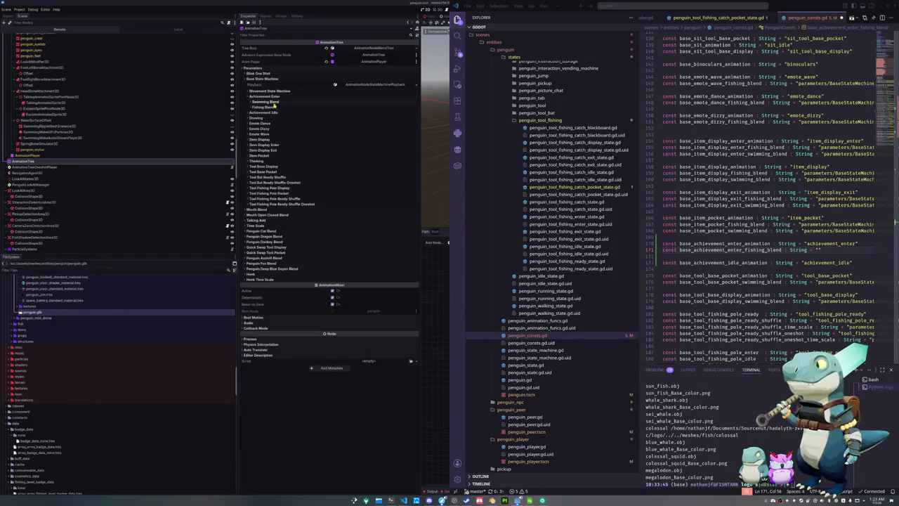
click(274, 106)
right_click(271, 113)
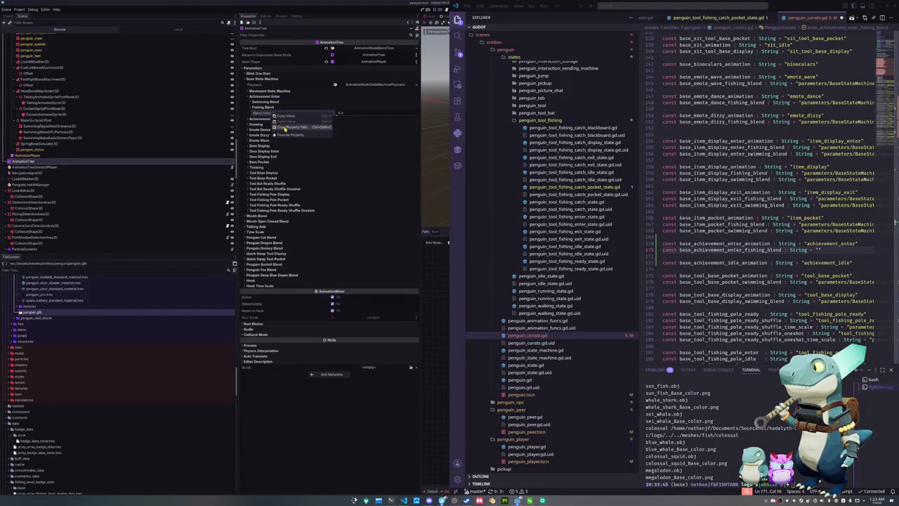
click(285, 127)
click(817, 250)
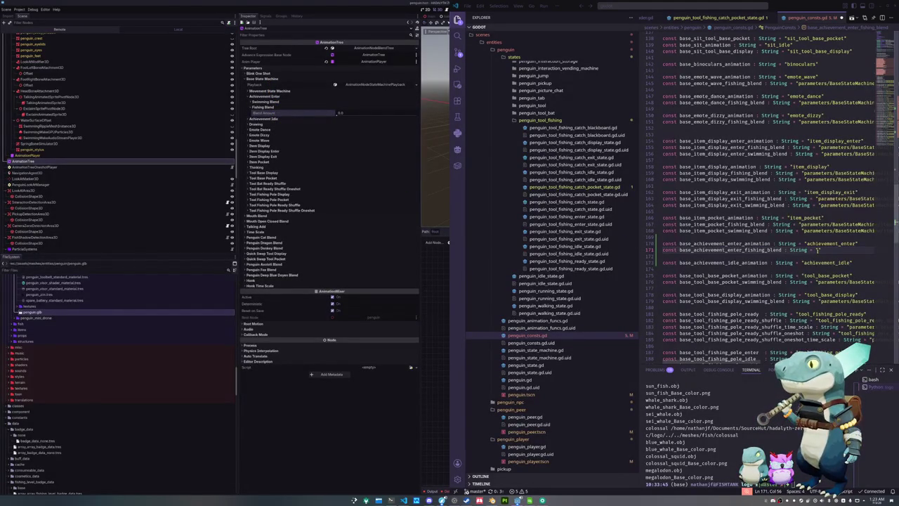
key(ctrl+v)
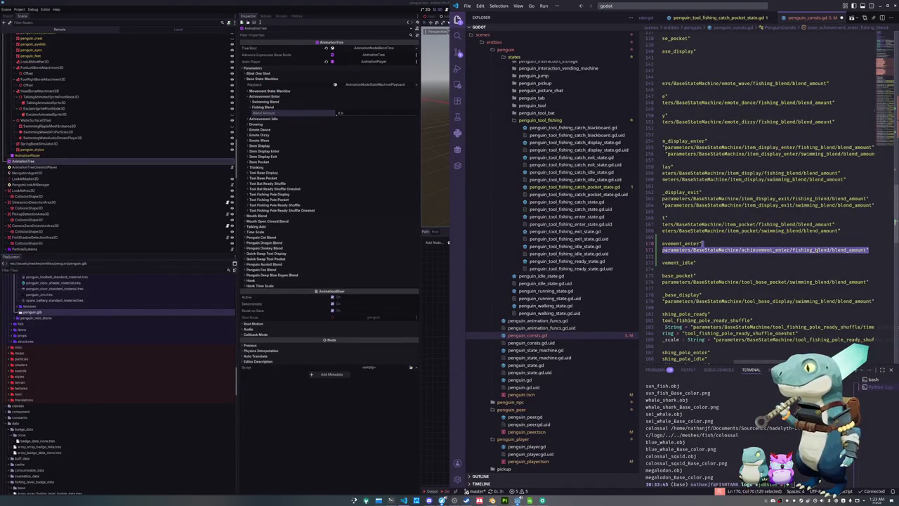
Step: Add a matching base_achievement_enter_swimming_blend constant pointing to the swimming blend path
key(End)
key(Return)
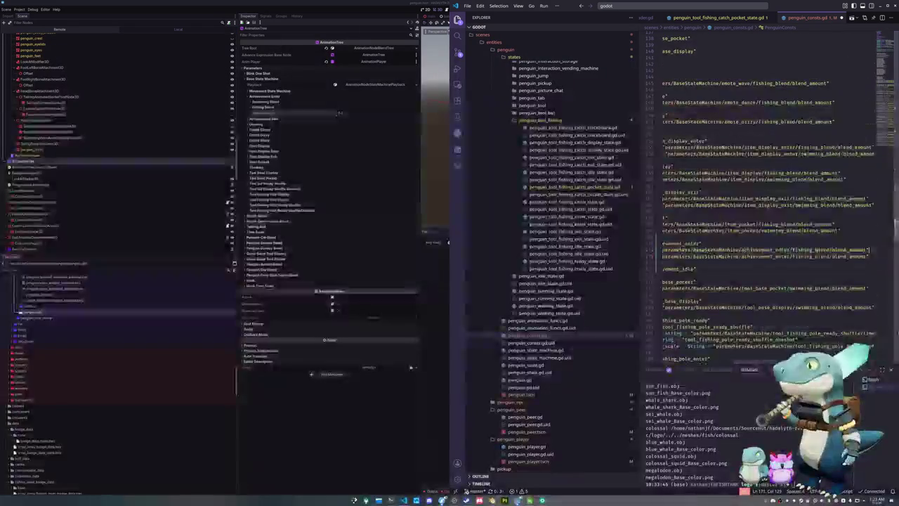
key(ctrl+shift+Right)
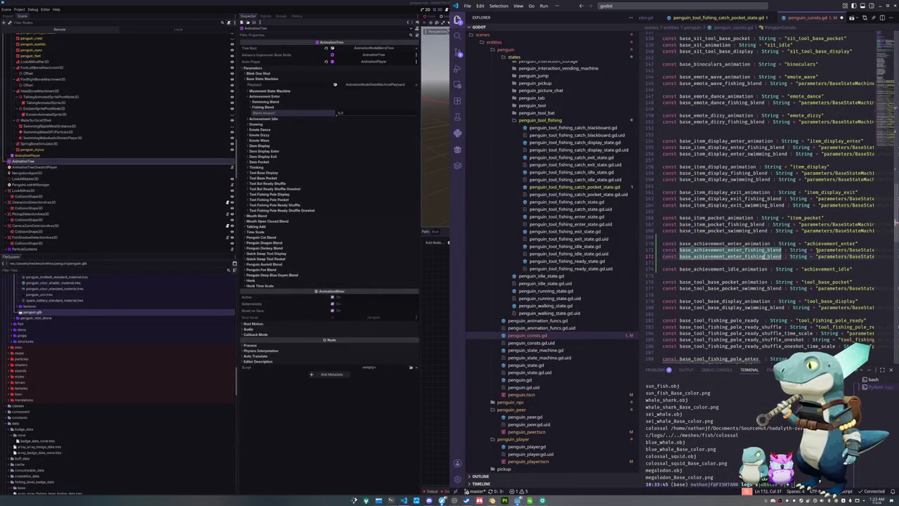
key(Right)
key(Left)
key(Left)
key(Left)
key(BackSpace)
key(BackSpace)
key(BackSpace)
text(swim)
key(End)
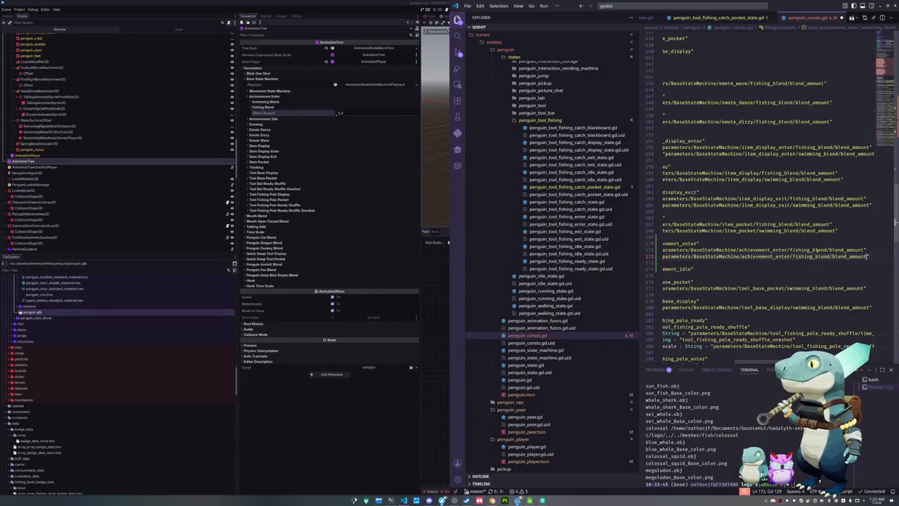
key(shift+Right)
key(shift+Right)
key(shift+Right)
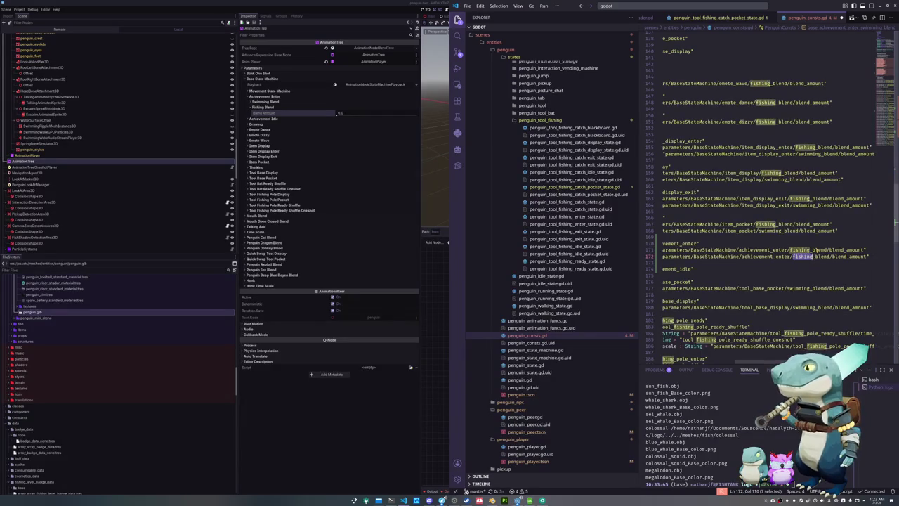
text(swimming)
Step: Copy both enter blend constants below achievement_idle and change 'enter' to 'idle' throughout
key(End)
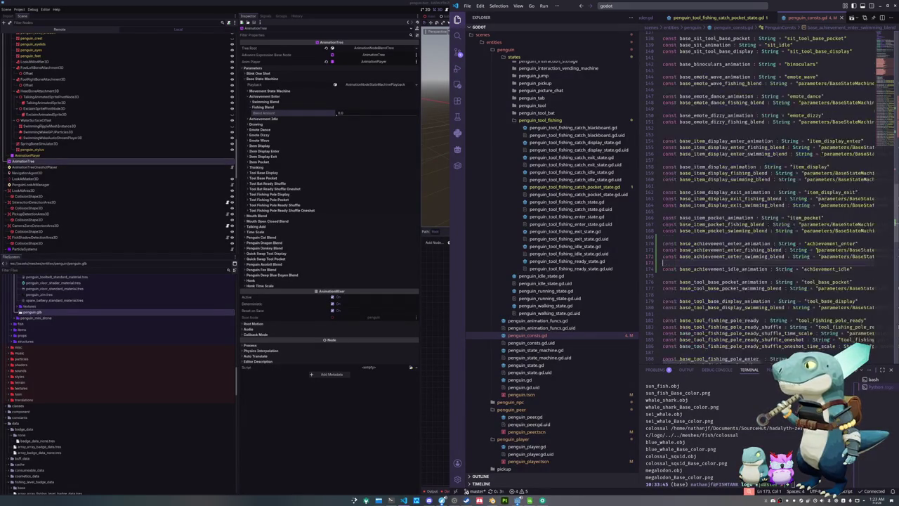
key(shift+Up)
key(shift+Up)
key(ctrl+c)
key(Down)
key(Down)
key(Down)
key(End)
key(ctrl+v)
key(Return)
key(Up)
key(Up)
key(Up)
key(Delete)
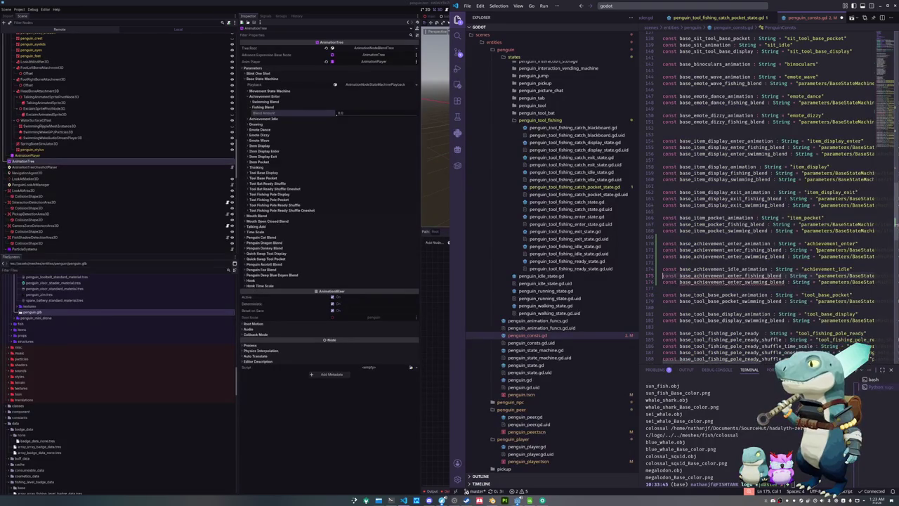
key(ctrl+shift+Right)
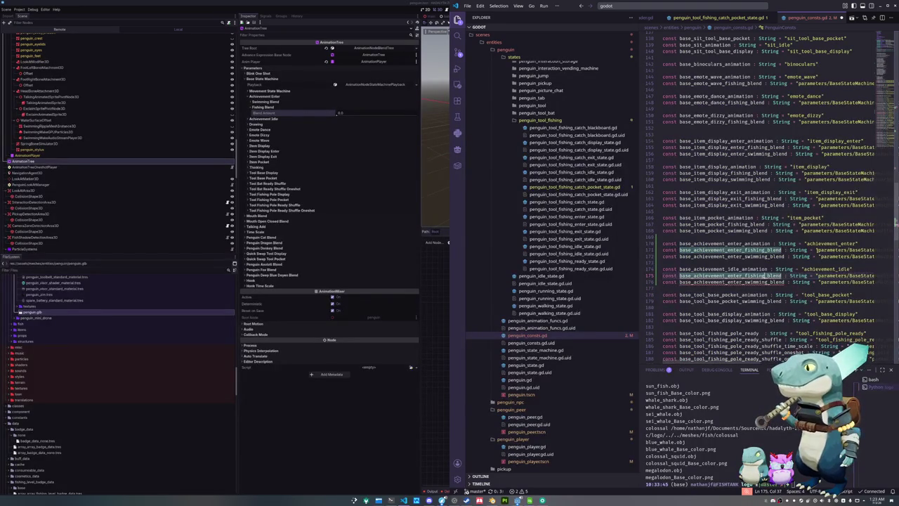
key(shift+Left)
key(shift+Left)
key(shift+Left)
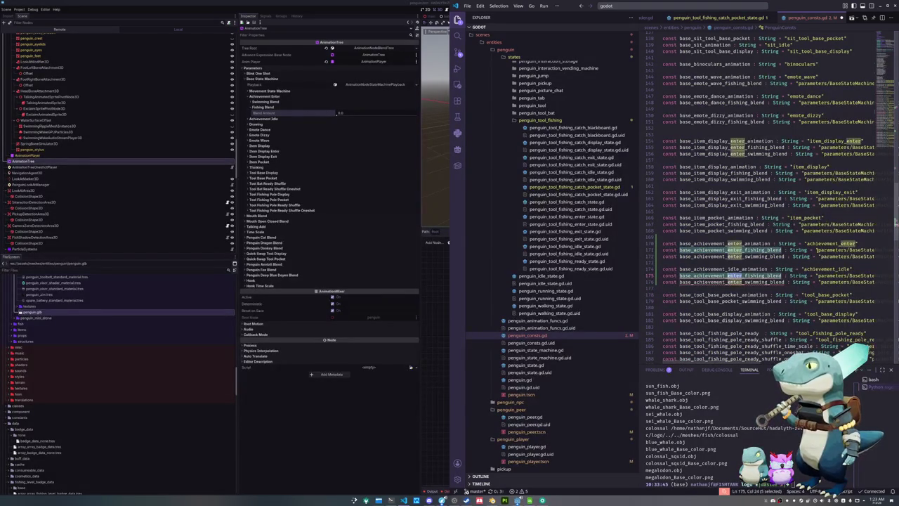
key(ctrl+d)
key(ctrl+d)
key(ctrl+d)
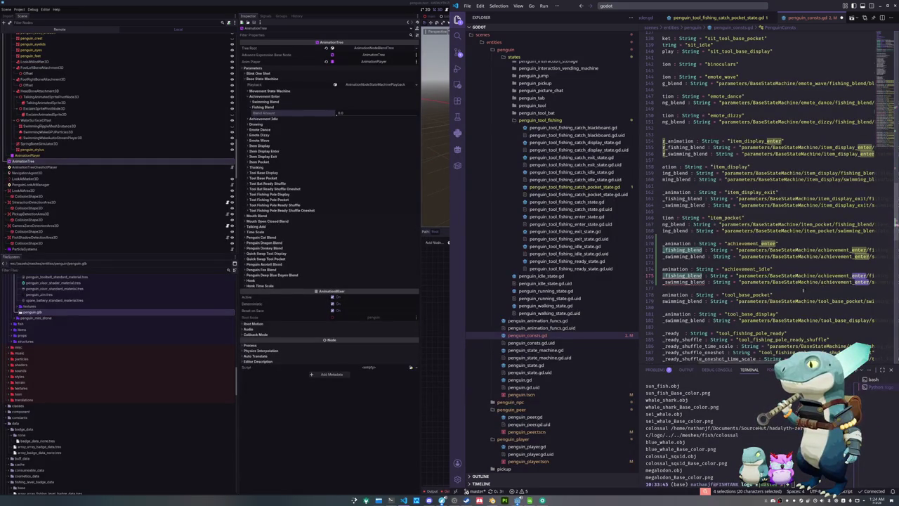
key(ctrl+Left)
key(ctrl+Left)
key(Home)
text(idle)
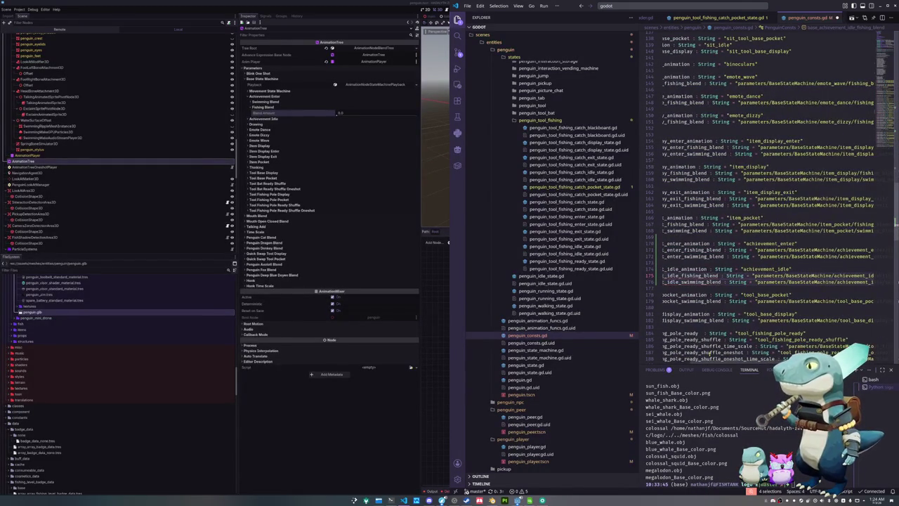
click(698, 287)
scroll(698, 287, down, 15)
scroll(679, 309, up, 15)
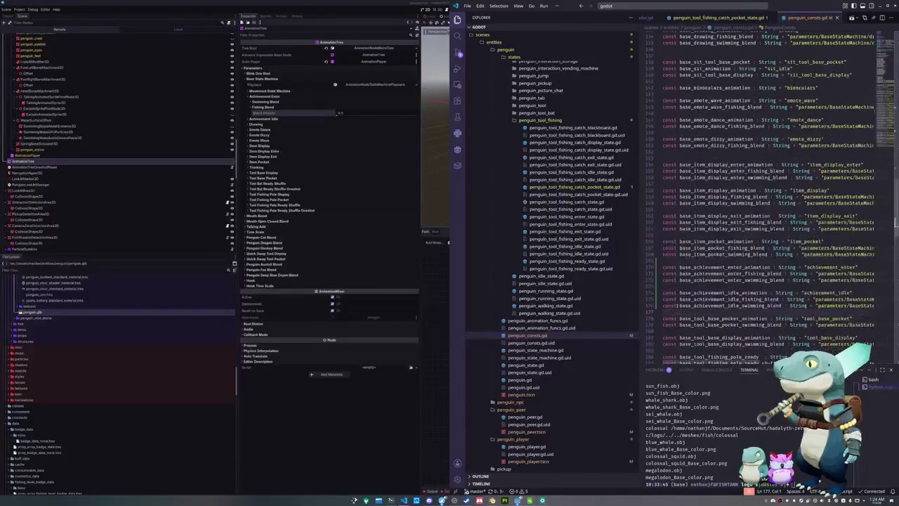
scroll(675, 276, up, 15)
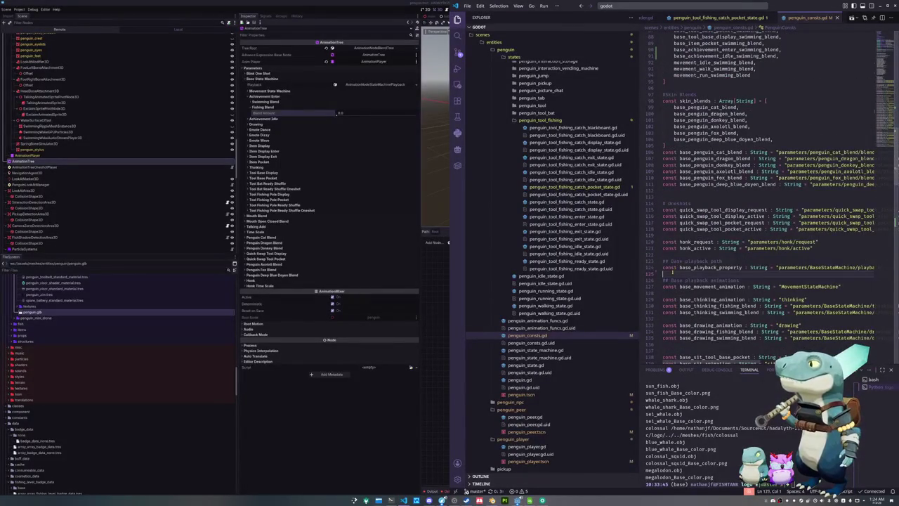
scroll(657, 269, up, 15)
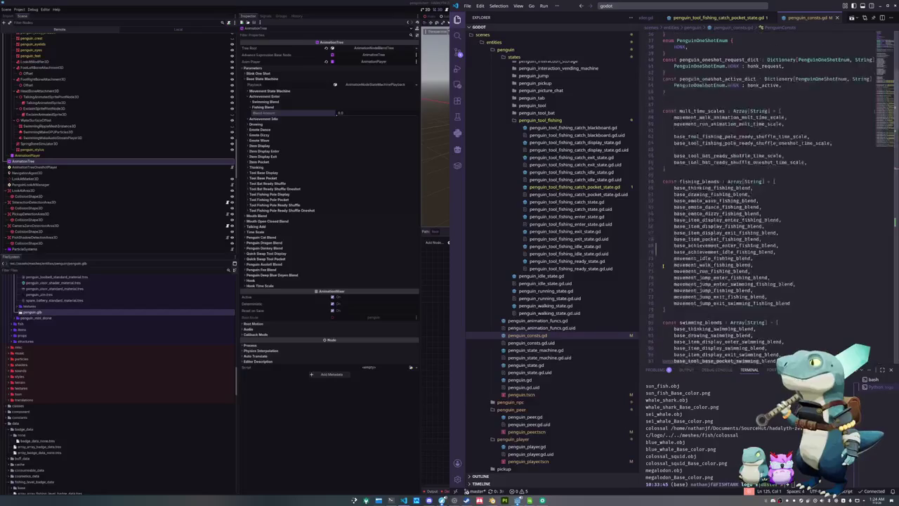
scroll(664, 265, up, 5)
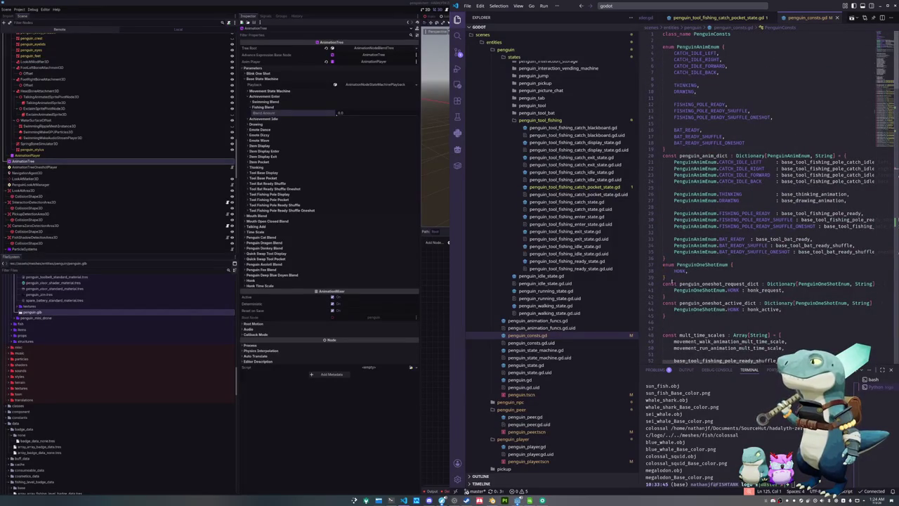
scroll(671, 291, down, 3)
click(672, 266)
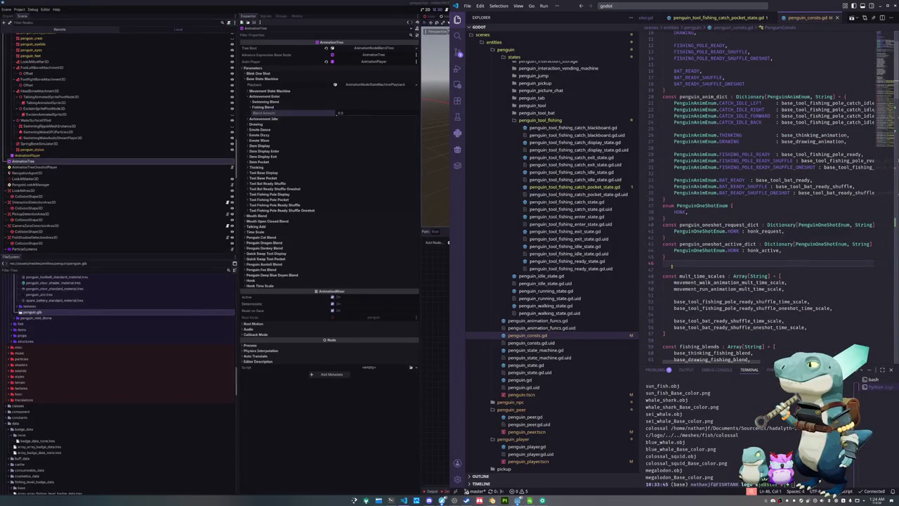
scroll(672, 266, down, 20)
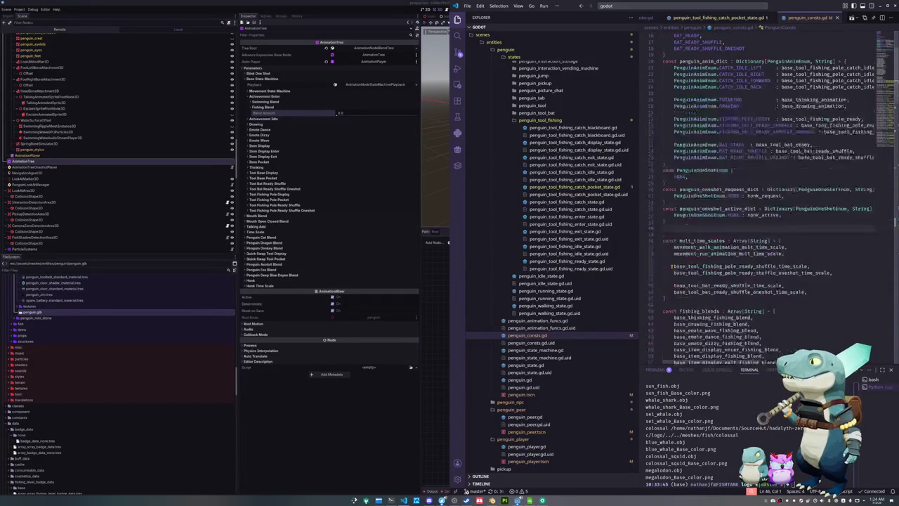
scroll(672, 266, down, 20)
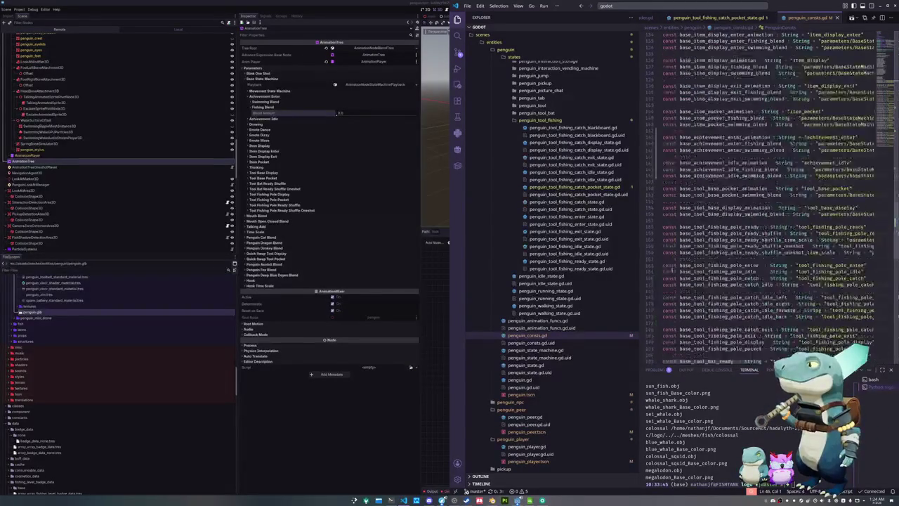
click(365, 451)
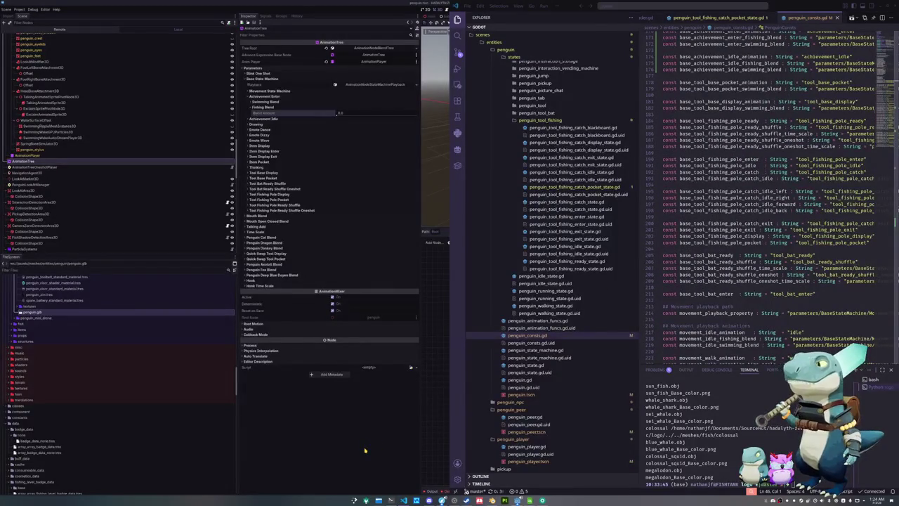
scroll(541, 267, up, 3)
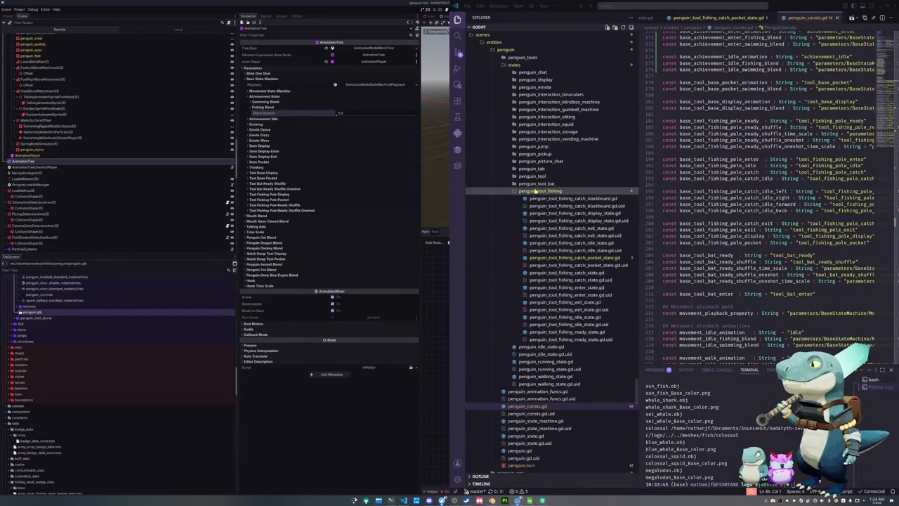
Step: Create penguin_tool_fishing_level_up_state.gd in the penguin_tool_fishing folder
right_click(537, 191)
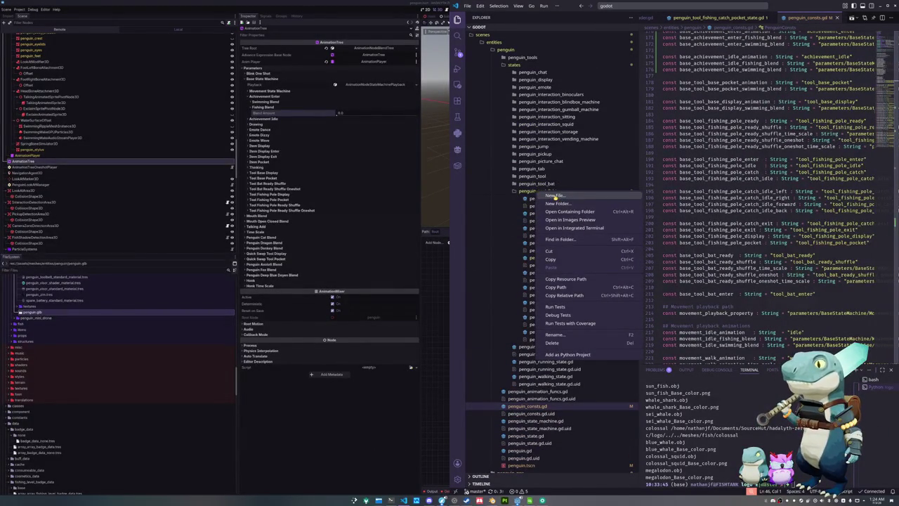
click(555, 196)
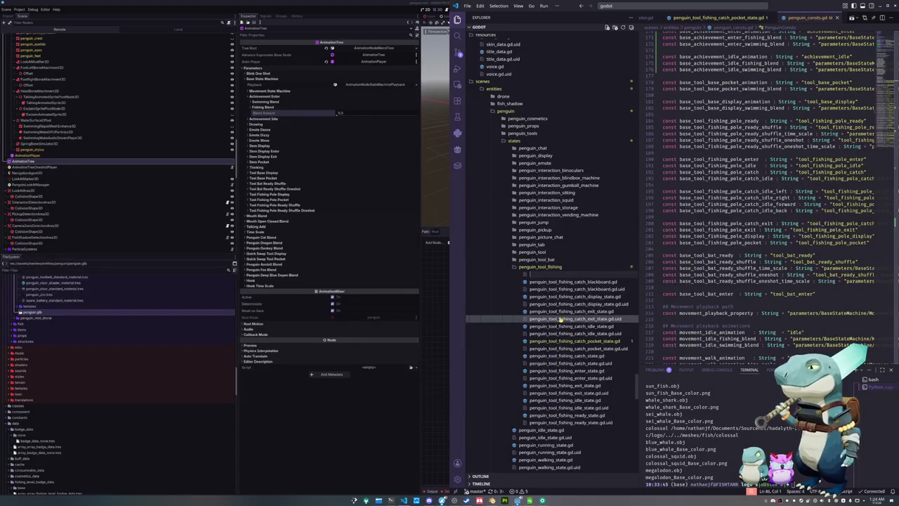
text(penguin_tool_fishing_level_up_)
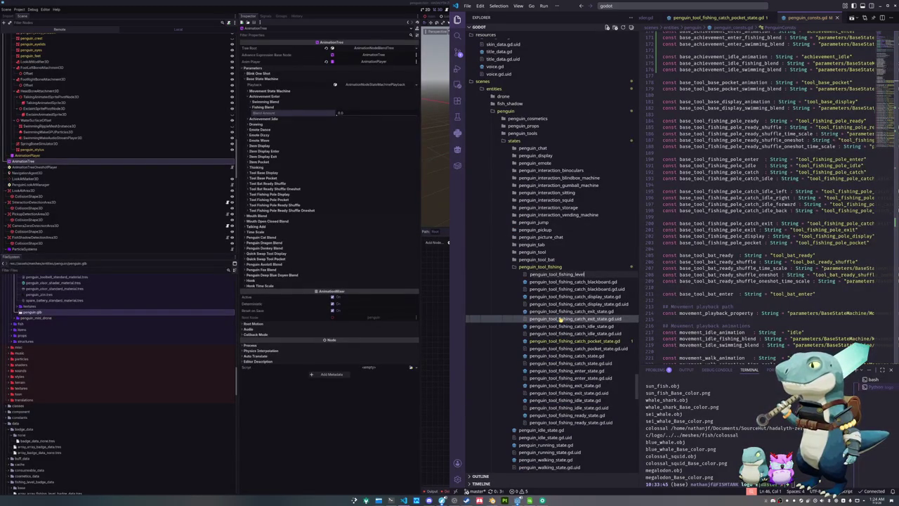
text(state.gd)
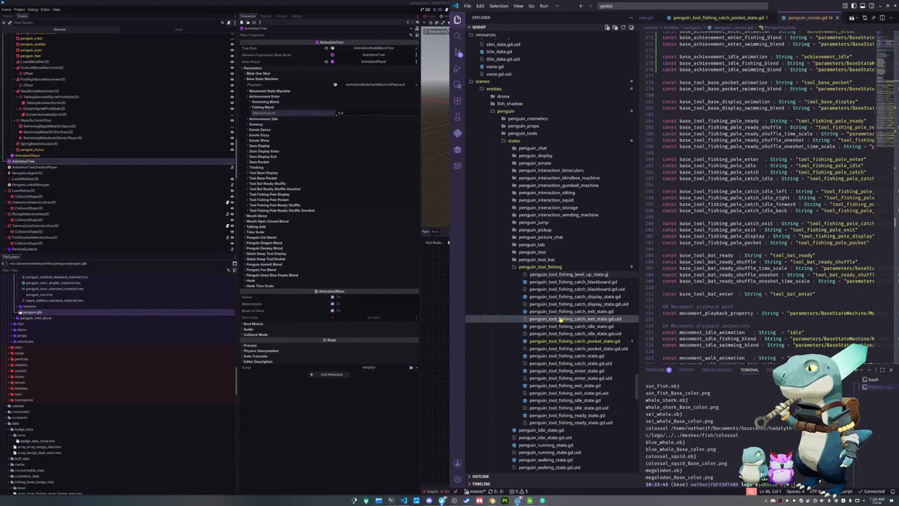
key(Return)
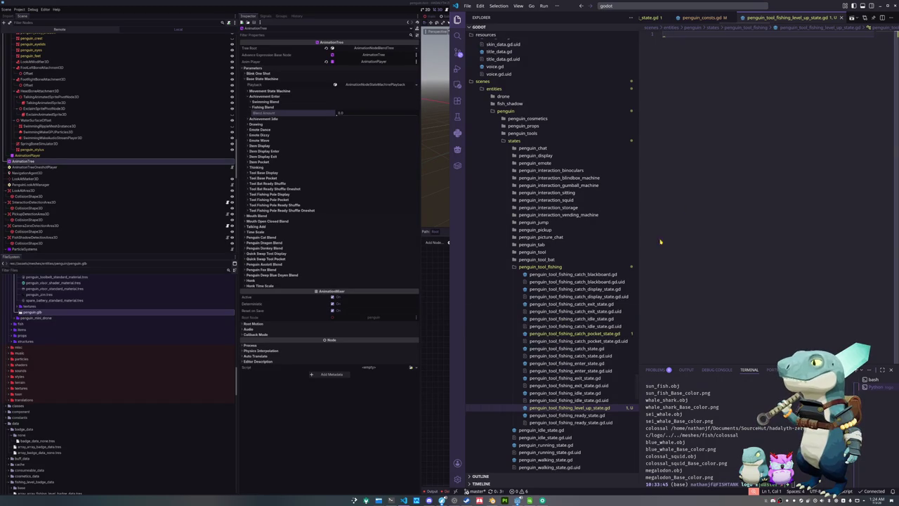
Step: Copy all of the catch-pocket state script's code into the new level-up state file
click(605, 335)
key(ctrl+a)
key(ctrl+c)
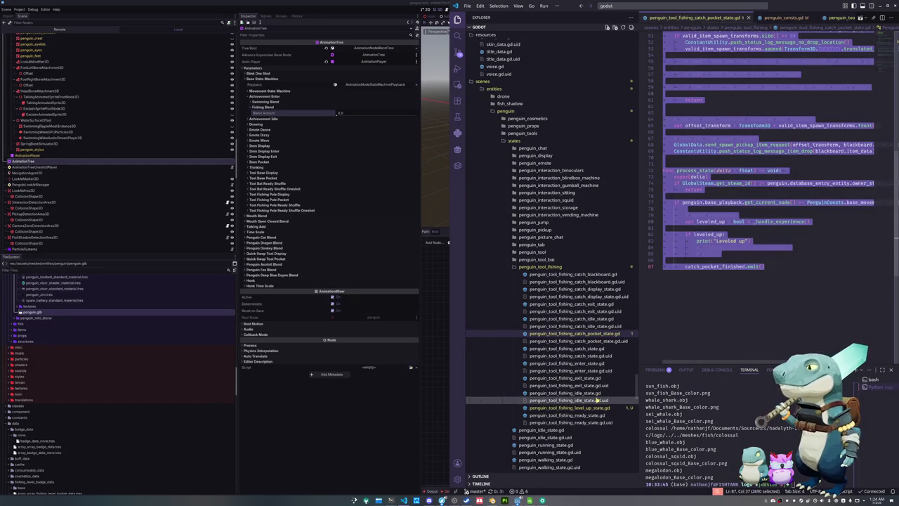
click(576, 408)
key(ctrl+v)
scroll(717, 310, up, 14)
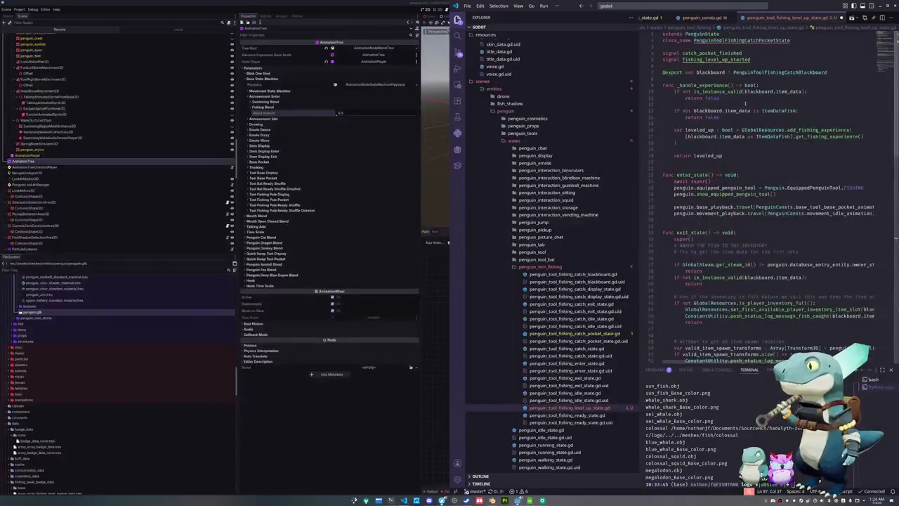
Step: Rename the script's class to PenguinToolFishingCatchLevelUpState
double_click(725, 40)
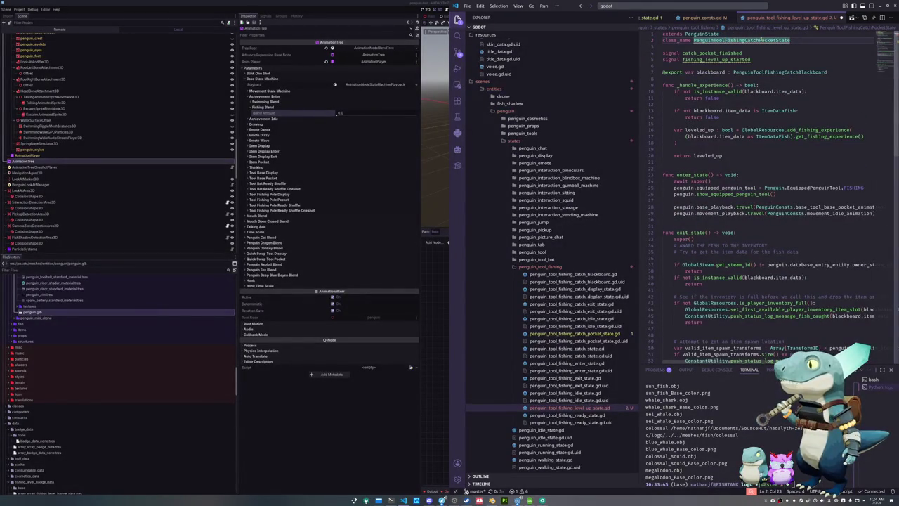
mouse_move(773, 40)
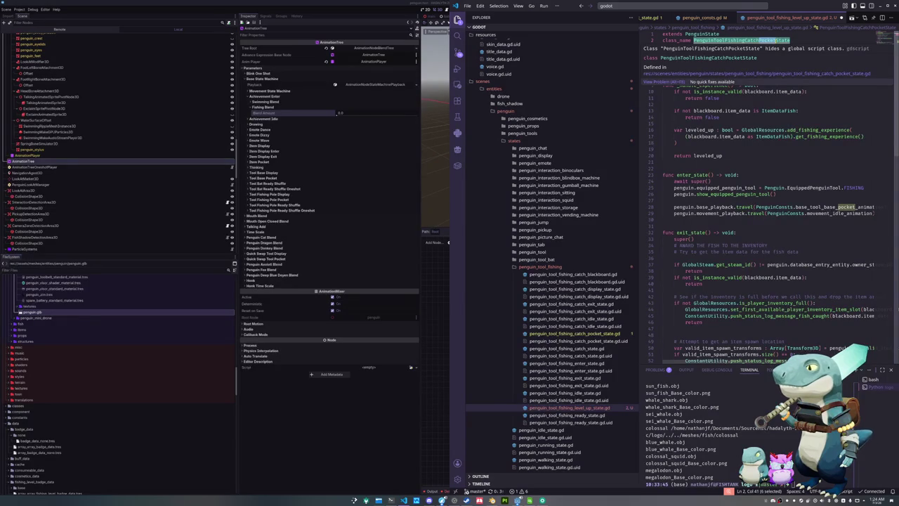
text(LevelUp)
Step: Rename the signal to fishing_level_up_finished and delete the catch_pocket_finished signal line
key(Down)
key(Down)
key(Down)
key(Home)
key(Up)
key(End)
key(ctrl+shift+Left)
text(fishing_level_up_fi)
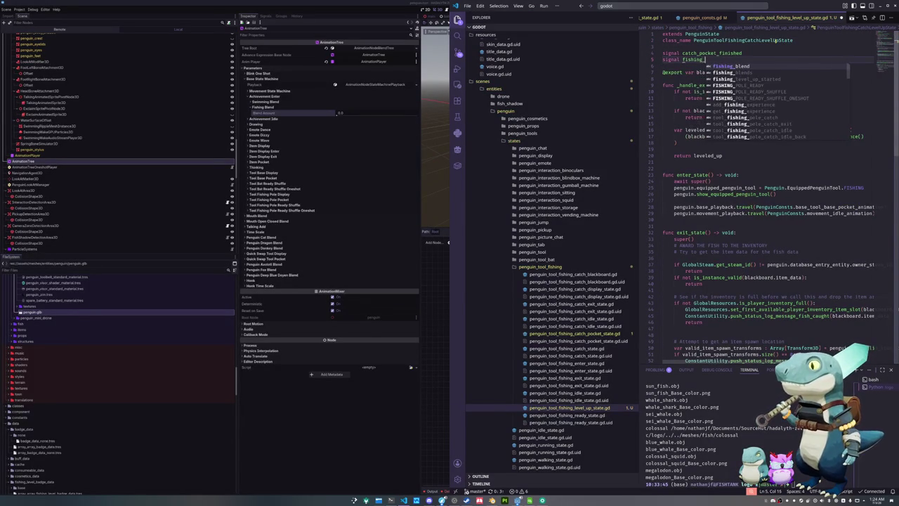
text(nished)
key(Up)
key(ctrl+shift+k)
key(Down)
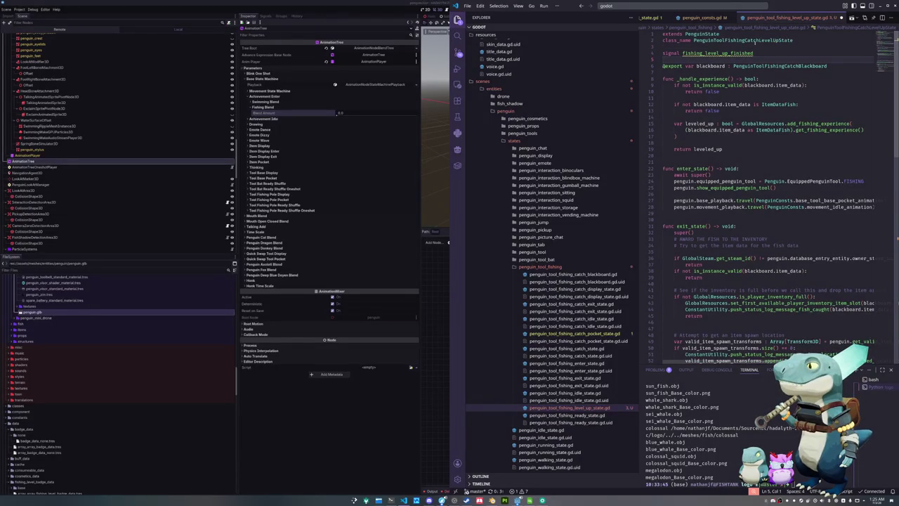
Step: Uncomment the fishing_level_up_started.emit() and return lines in catch_pocket_state.gd's leveled-up branch
click(574, 335)
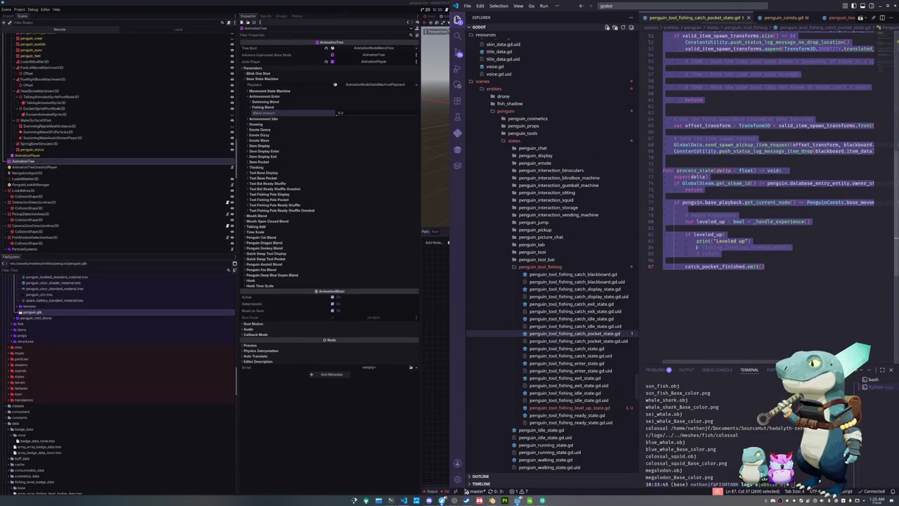
click(697, 248)
key(ctrl+slash)
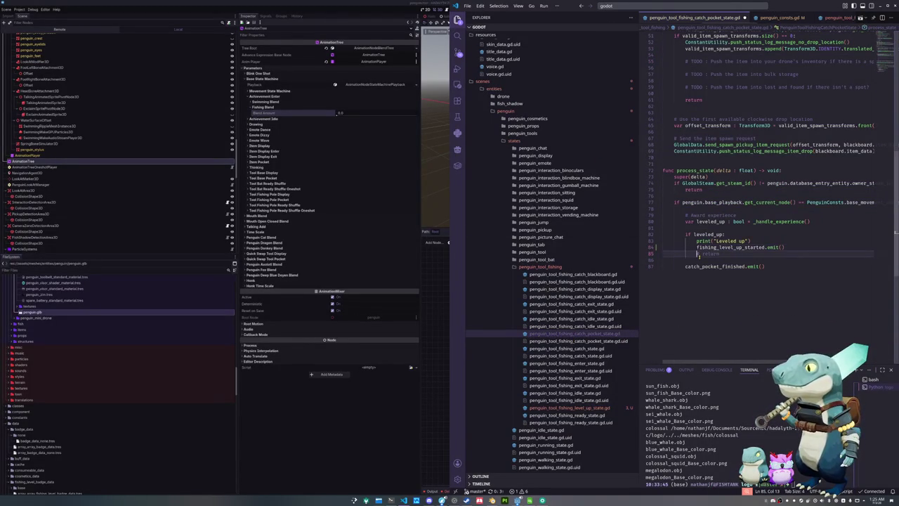
key(Down)
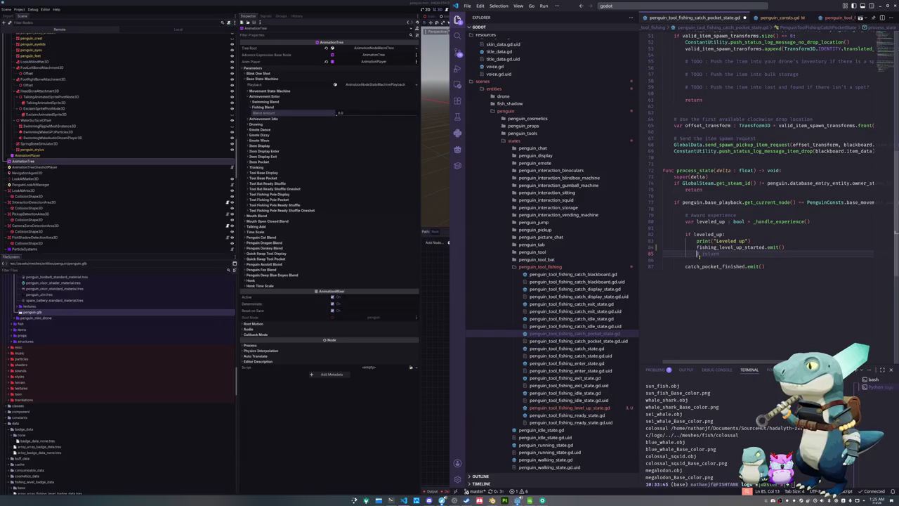
key(ctrl+slash)
key(Up)
scroll(699, 257, up, 10)
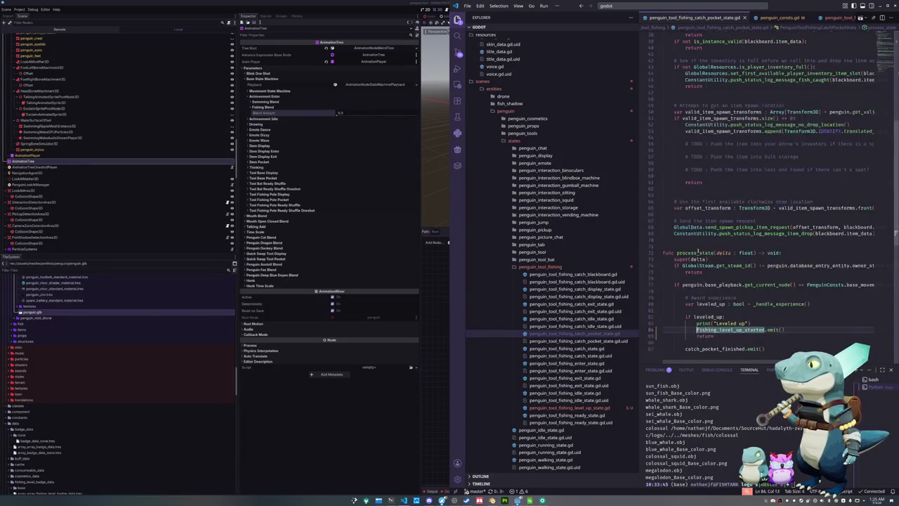
click(570, 408)
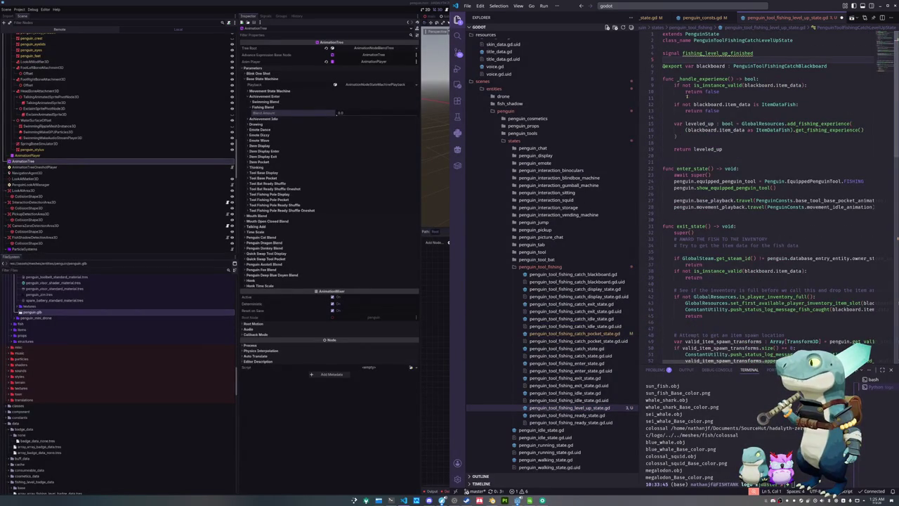
Step: Delete _handle_experience and switch enter_state's pocket animation to base_achievement_enter_animation
drag(681, 157, 664, 76)
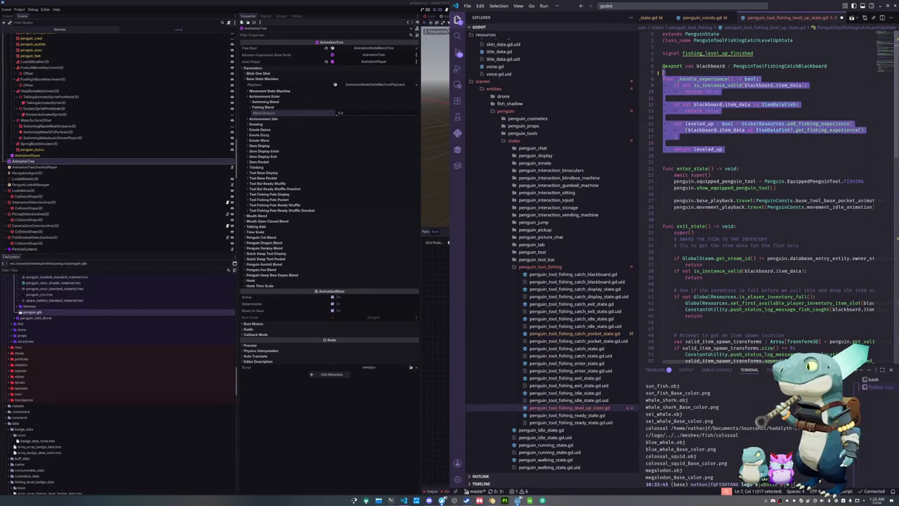
key(BackSpace)
key(BackSpace)
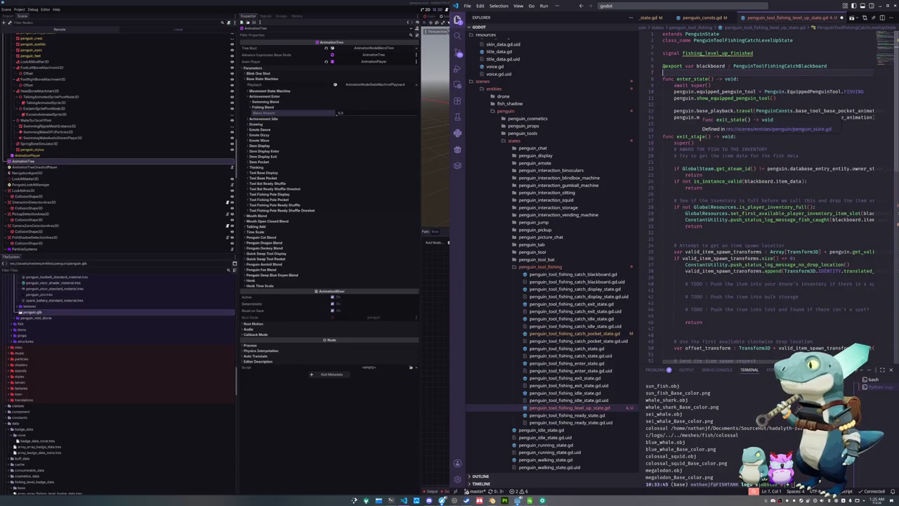
key(Return)
key(Down)
key(Down)
key(Down)
key(Down)
key(Down)
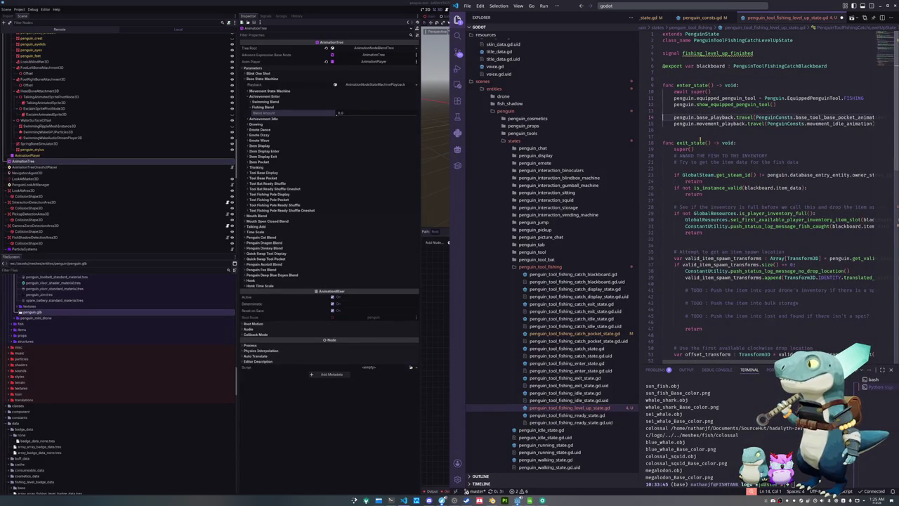
key(End)
key(Left)
key(ctrl+shift+Left)
key(ctrl+shift+Left)
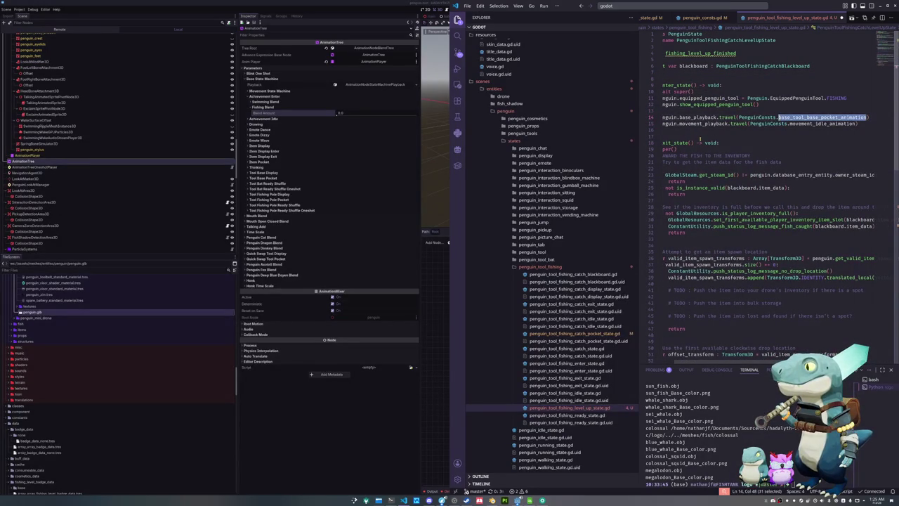
text(base_)
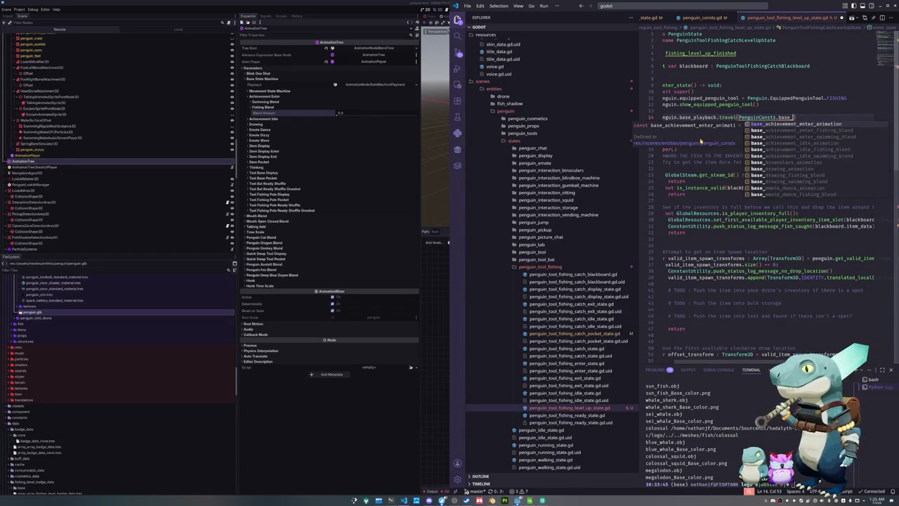
text(achievement)
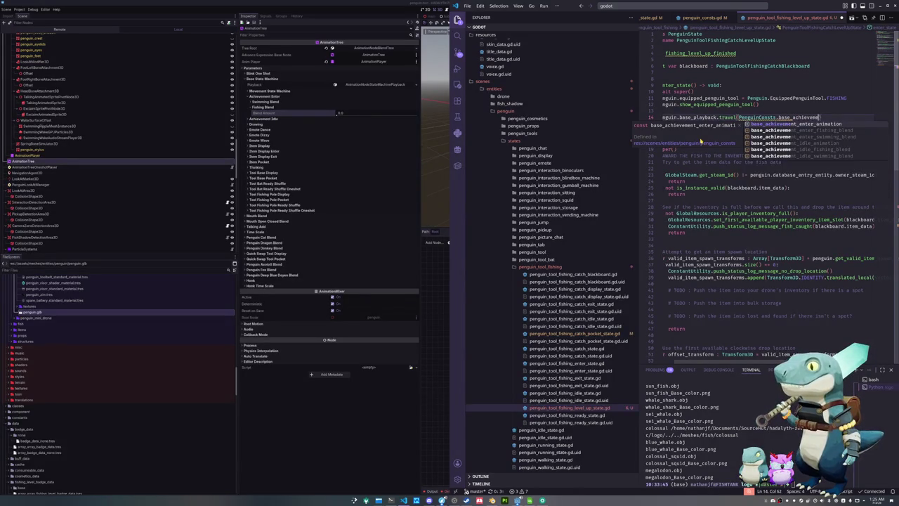
key(Return)
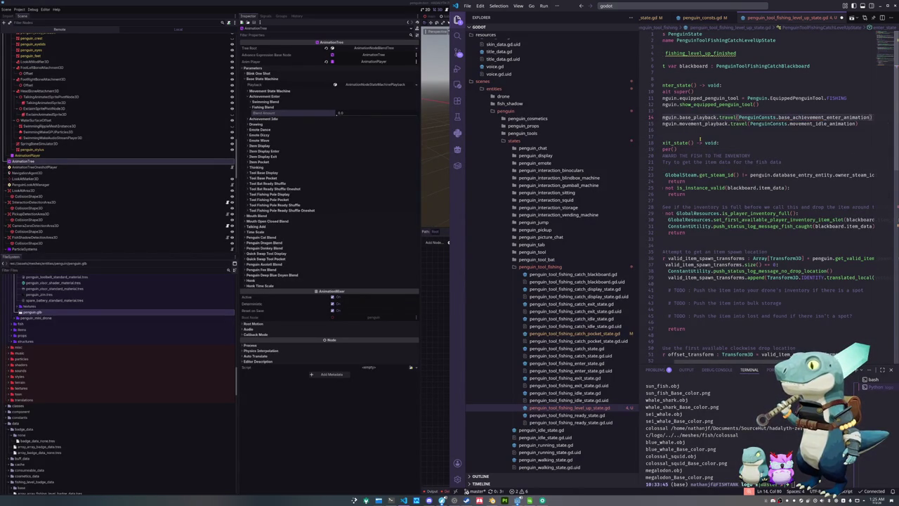
Step: Add the comment '# TODO : Display a ui state' after enter_state's travel calls
key(Down)
key(Down)
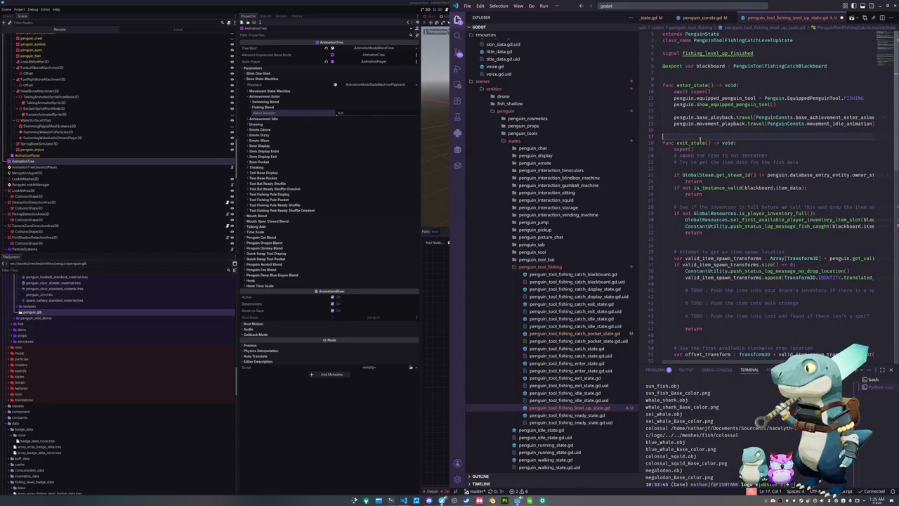
key(Return)
text(aw)
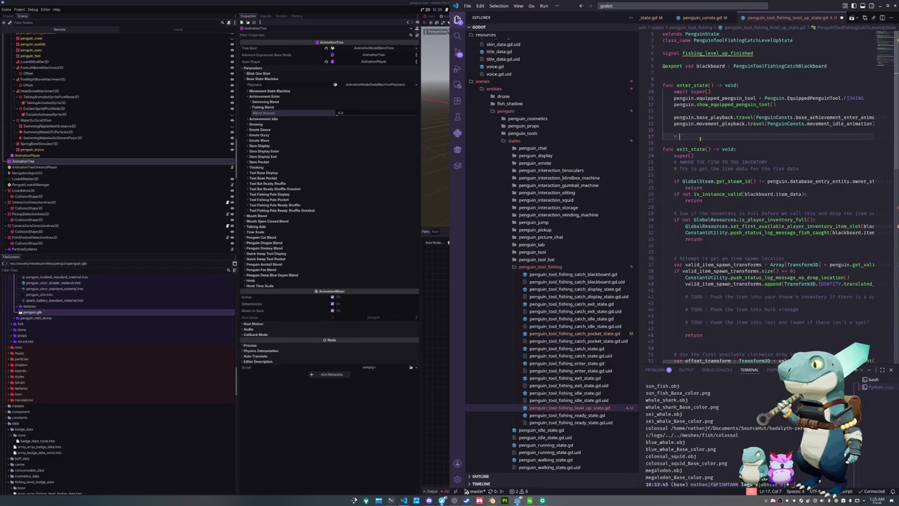
text(play)
key(BackSpace)
key(BackSpace)
key(BackSpace)
text(TODO : Display a ui st)
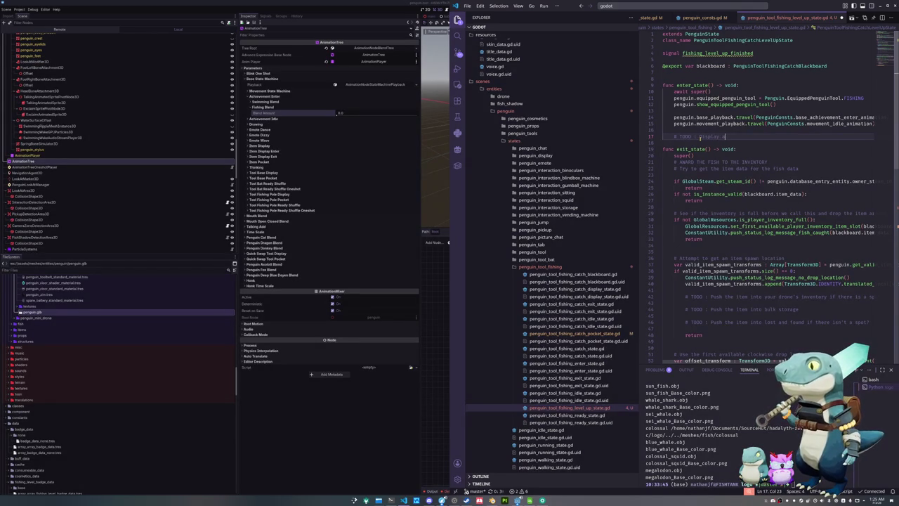
text(ate)
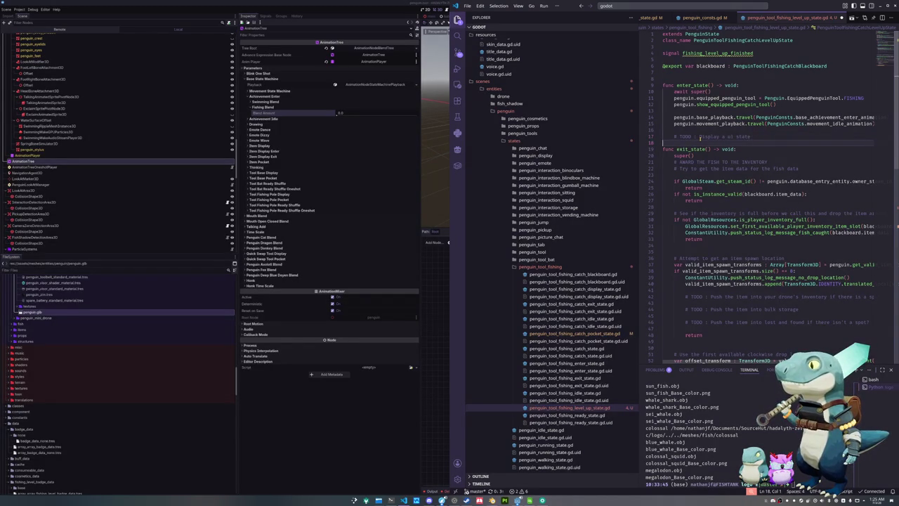
key(Return)
key(Down)
key(Down)
key(Down)
key(Down)
key(Down)
key(Down)
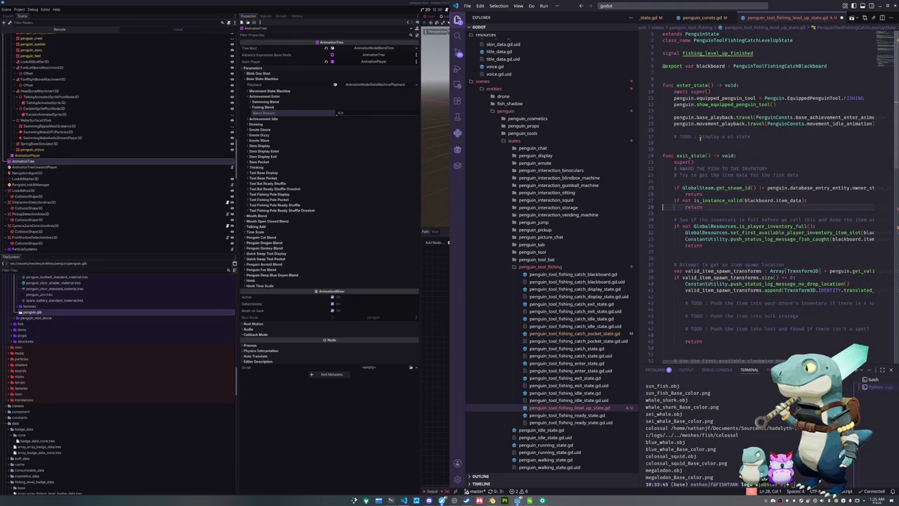
key(Down)
key(Down)
key(Down)
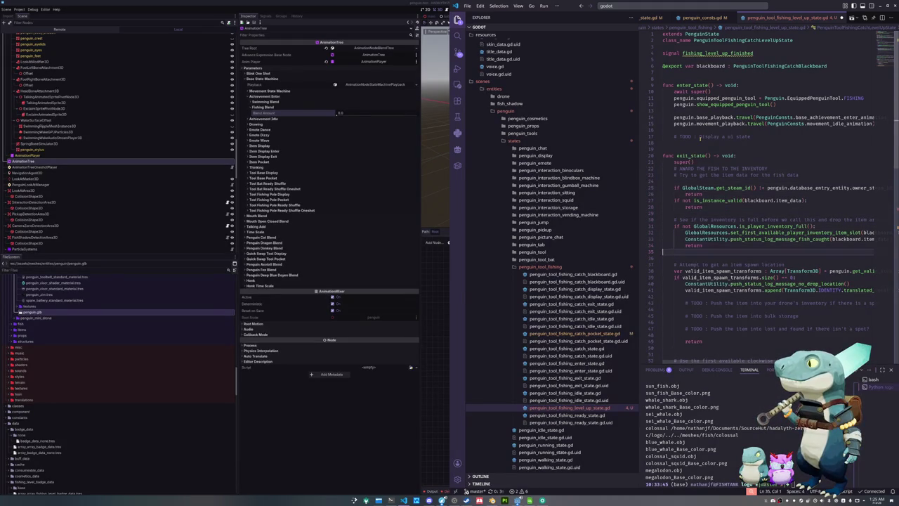
Step: Delete the inventory check and item-spawn block from exit_state
scroll(699, 140, down, 6)
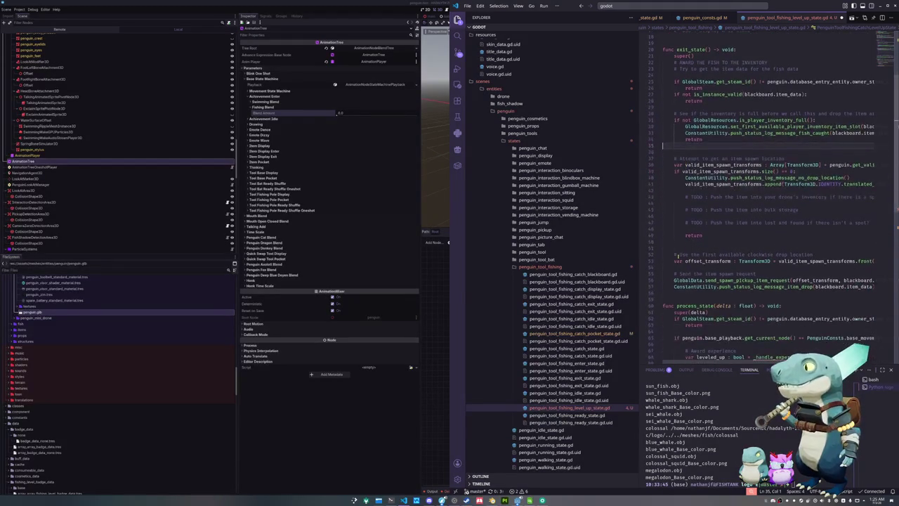
scroll(713, 251, down, 3)
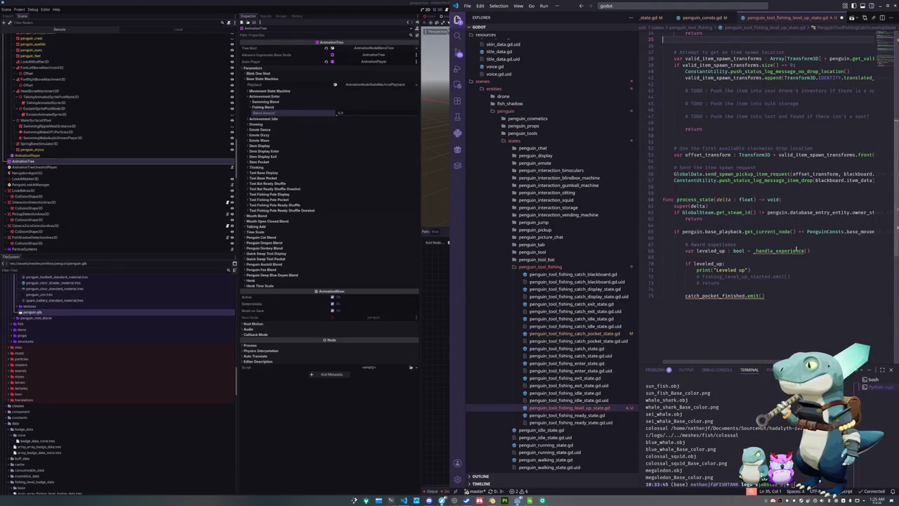
scroll(681, 211, up, 8)
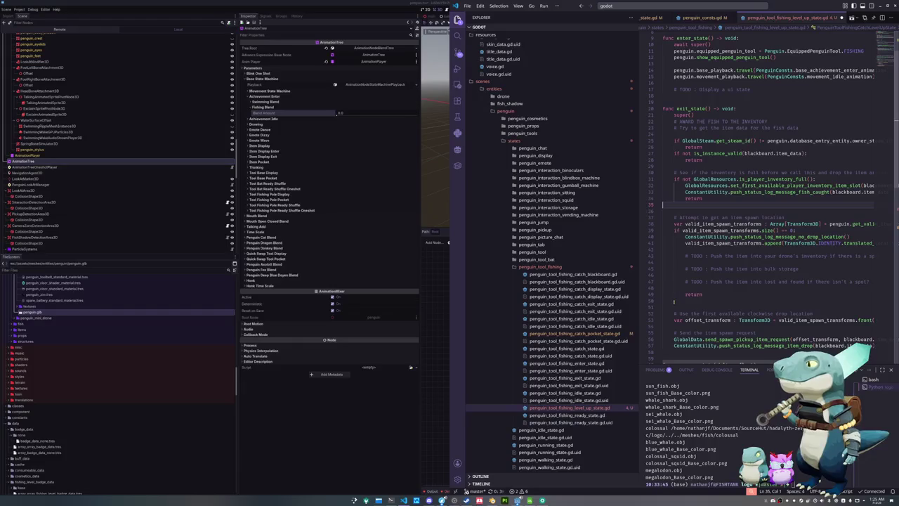
scroll(676, 306, down, 2)
click(680, 317)
mouse_move(679, 316)
mouse_down()
mouse_move(655, 303)
mouse_move(650, 220)
mouse_up()
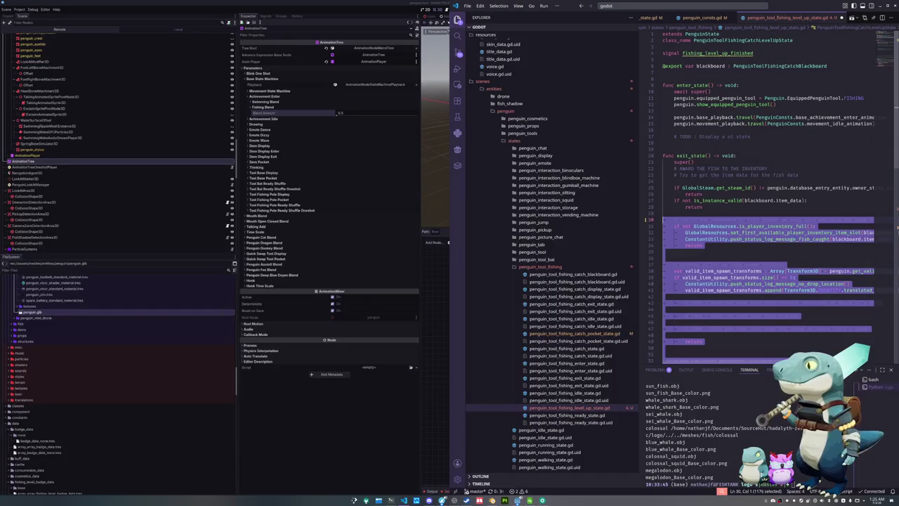
key(BackSpace)
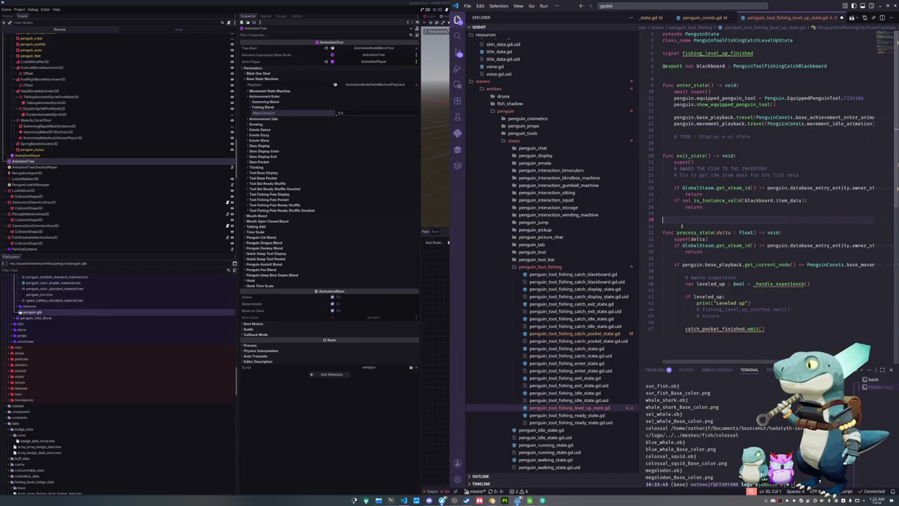
Step: Copy the GlobalSteam steam-id owner guard from exit_state into enter_state
click(686, 142)
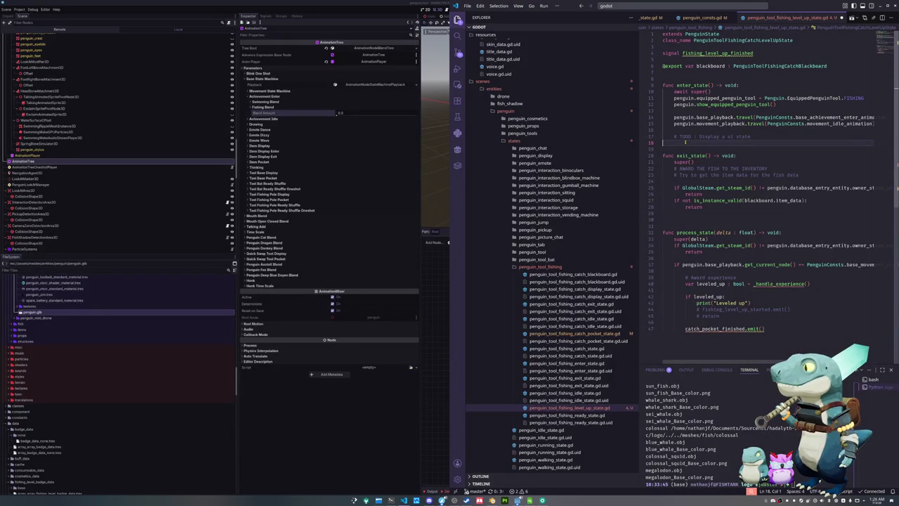
key(alt+Up)
key(ctrl+shift+Return)
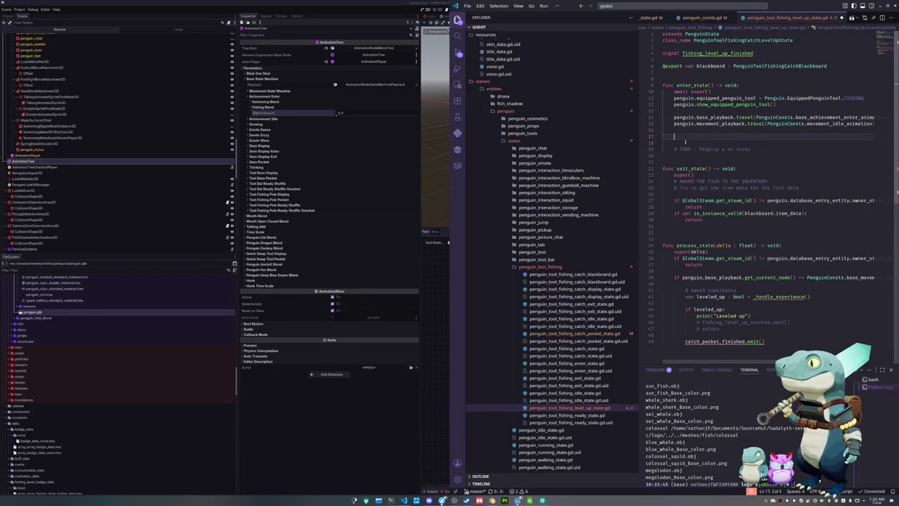
key(Down)
key(Down)
key(Down)
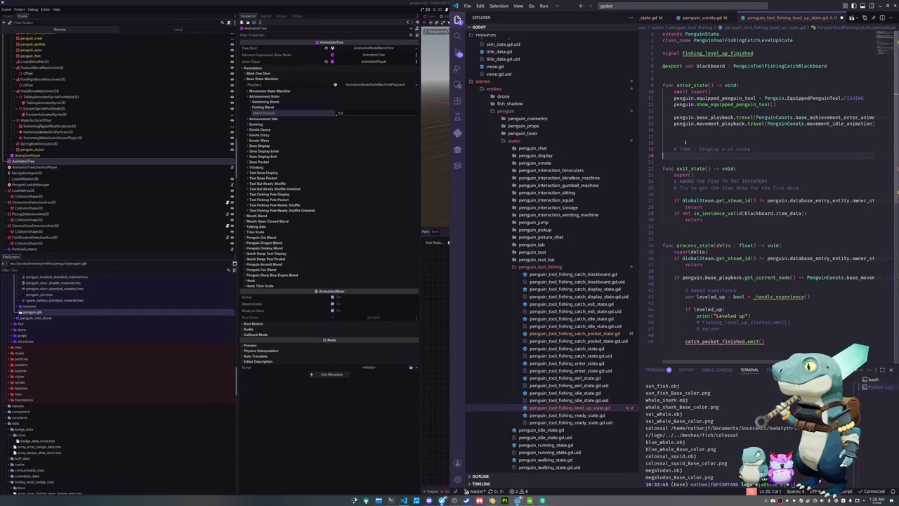
key(shift+Up)
key(shift+Up)
key(ctrl+c)
key(Up)
key(Up)
key(Up)
key(ctrl+v)
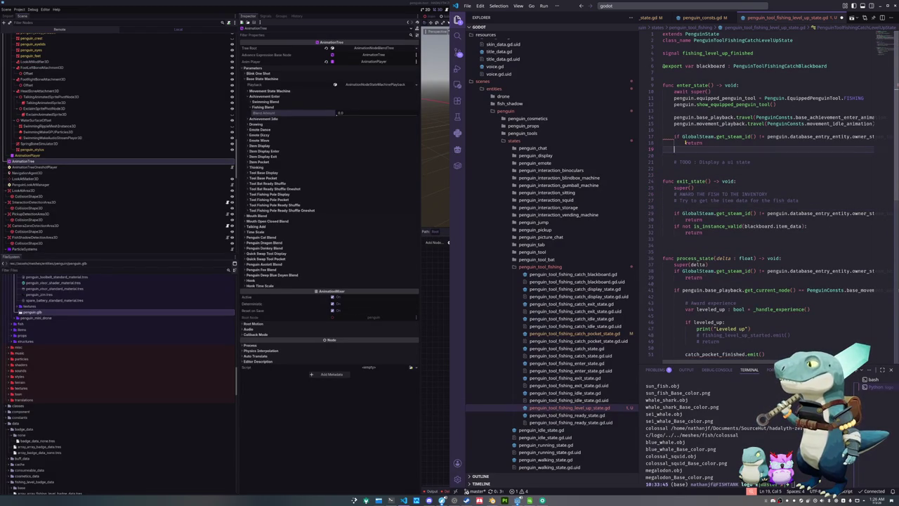
key(ctrl+shift+p)
key(Escape)
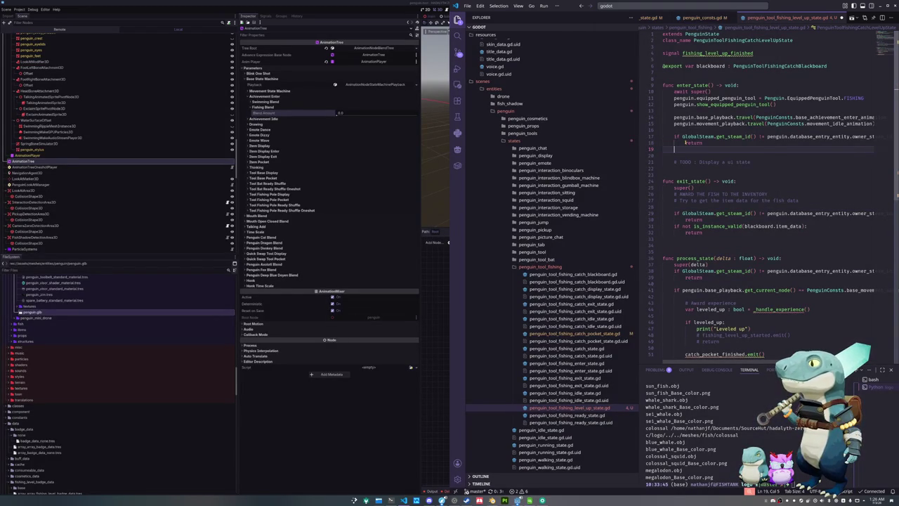
scroll(716, 261, down, 3)
drag(721, 288, 663, 242)
Step: Remove the Award experience block and emit fishing_level_up_finished directly under the animation check
key(BackSpace)
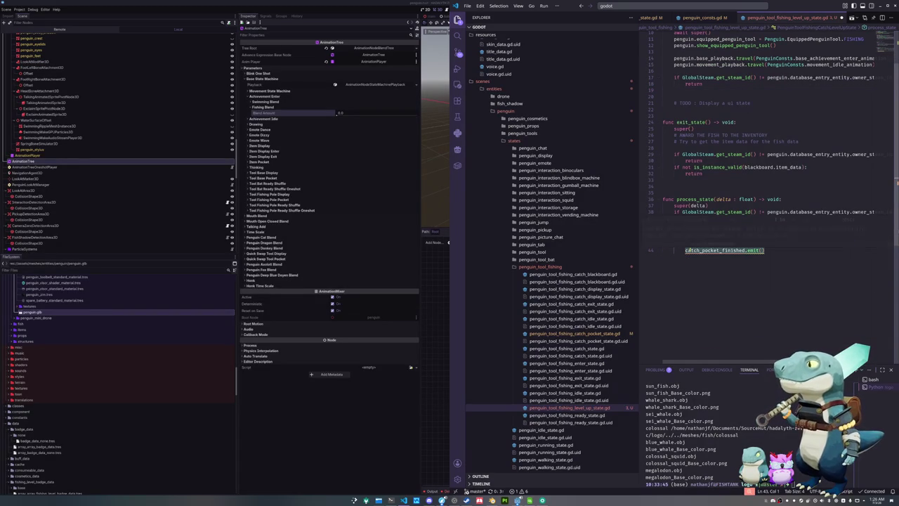
double_click(690, 251)
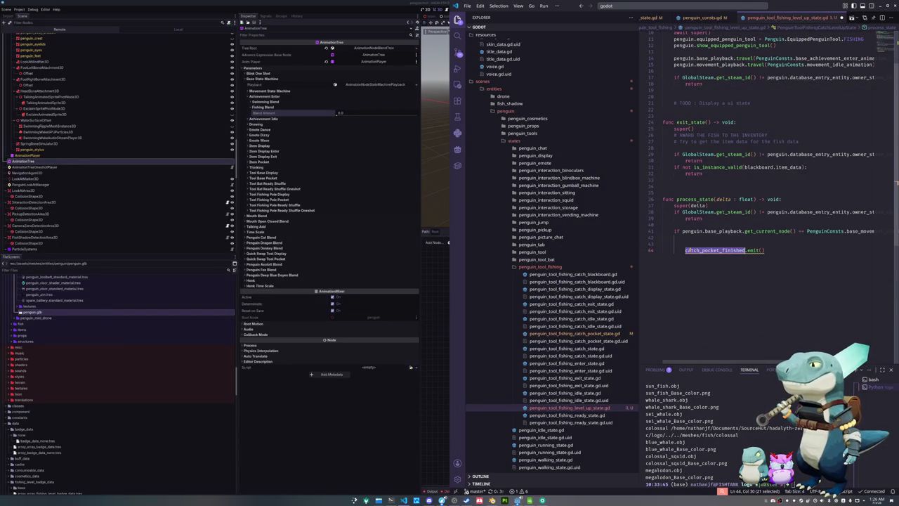
text(fishing)
key(Return)
key(Up)
key(BackSpace)
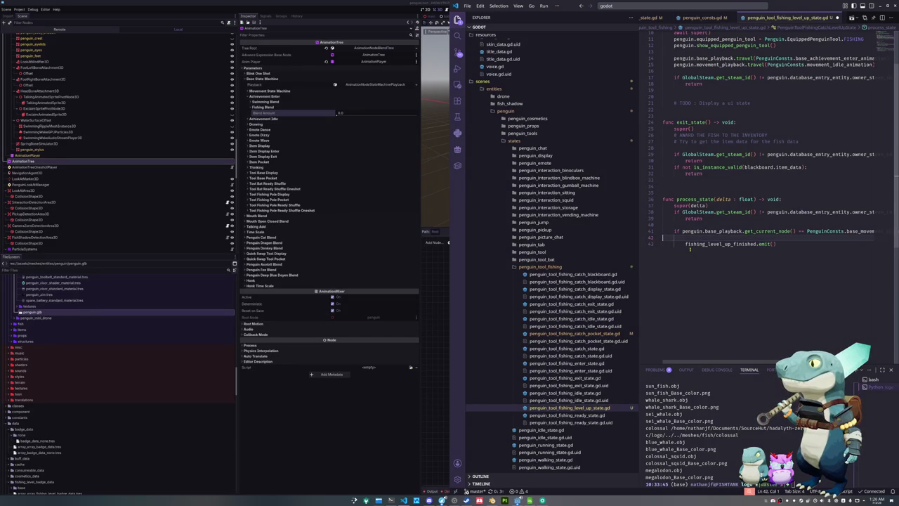
key(BackSpace)
key(ctrl+shift+Left)
key(ctrl+shift+Left)
key(ctrl+shift+Left)
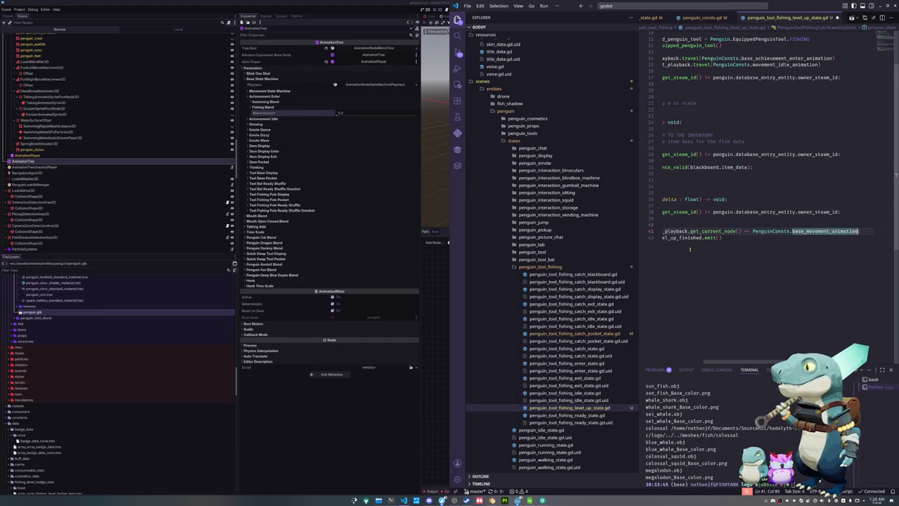
key(shift+Left)
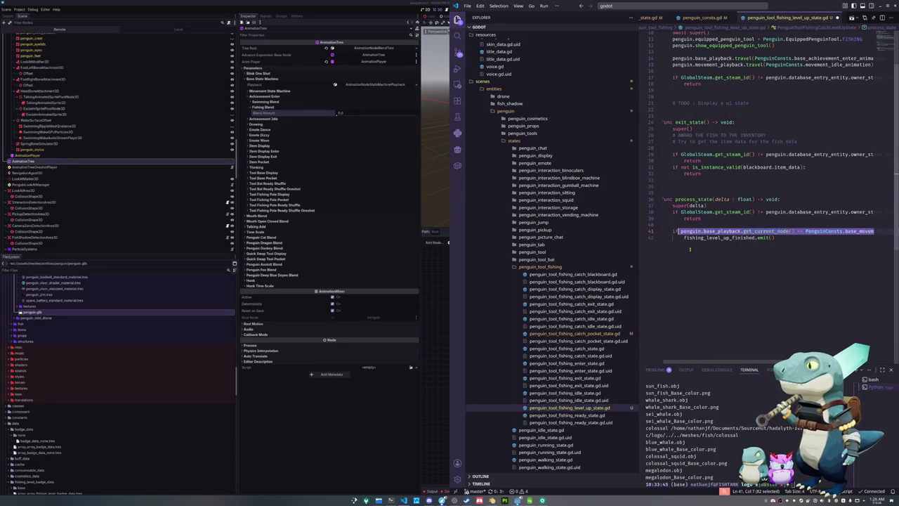
click(684, 273)
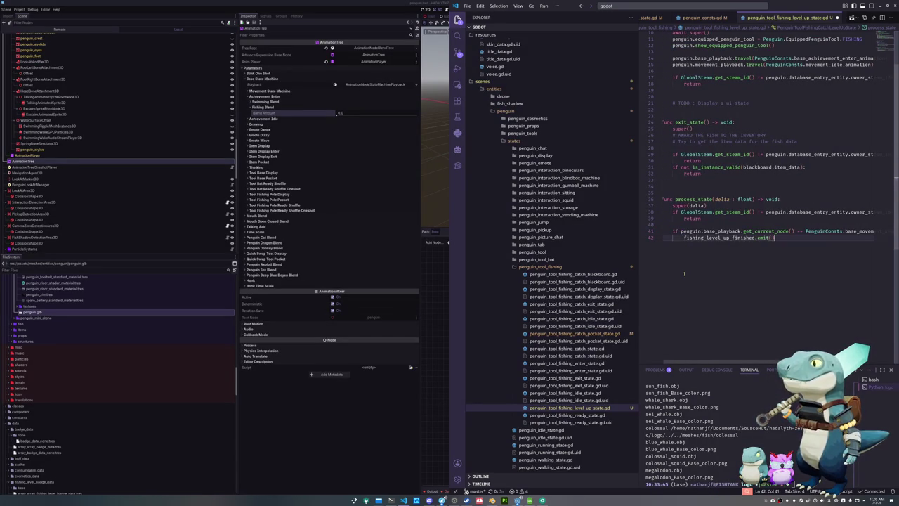
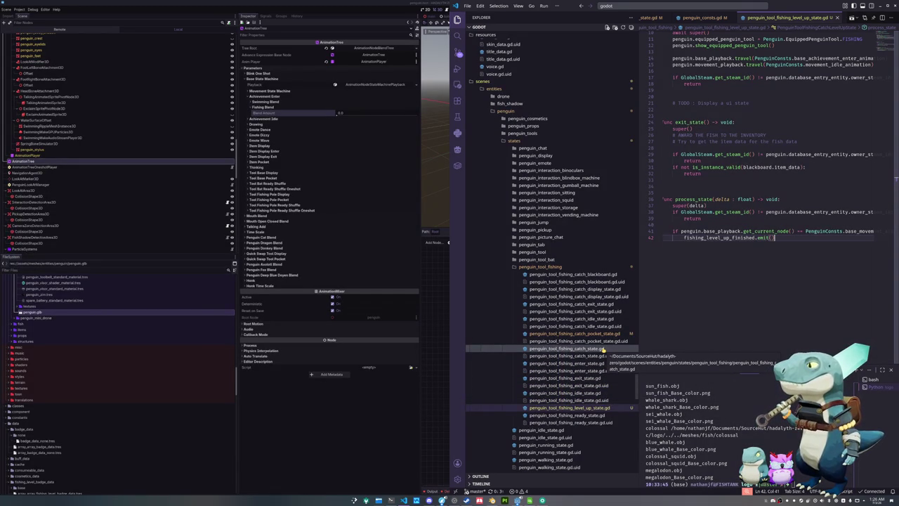
Step: In catch_display_state.gd, select the four input-check blocks on lines 110–121
click(591, 289)
scroll(652, 199, down, 15)
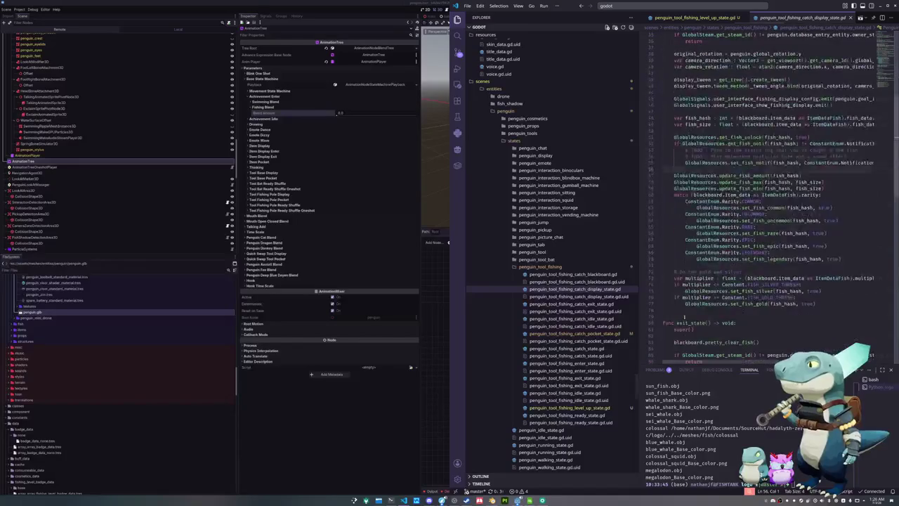
scroll(652, 199, down, 10)
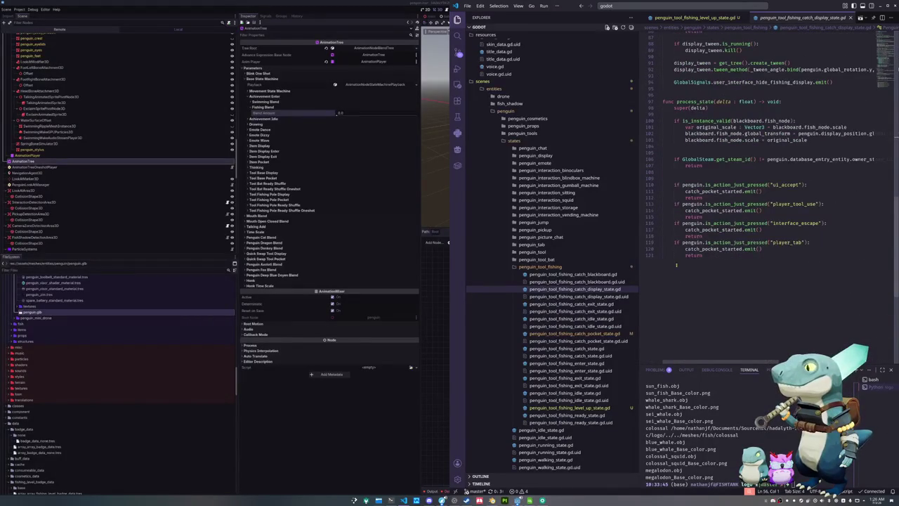
mouse_move(673, 179)
mouse_down()
mouse_move(744, 184)
mouse_move(704, 197)
mouse_move(826, 204)
mouse_move(774, 216)
mouse_move(827, 224)
mouse_move(775, 242)
mouse_move(808, 243)
mouse_move(772, 259)
mouse_up()
click(708, 304)
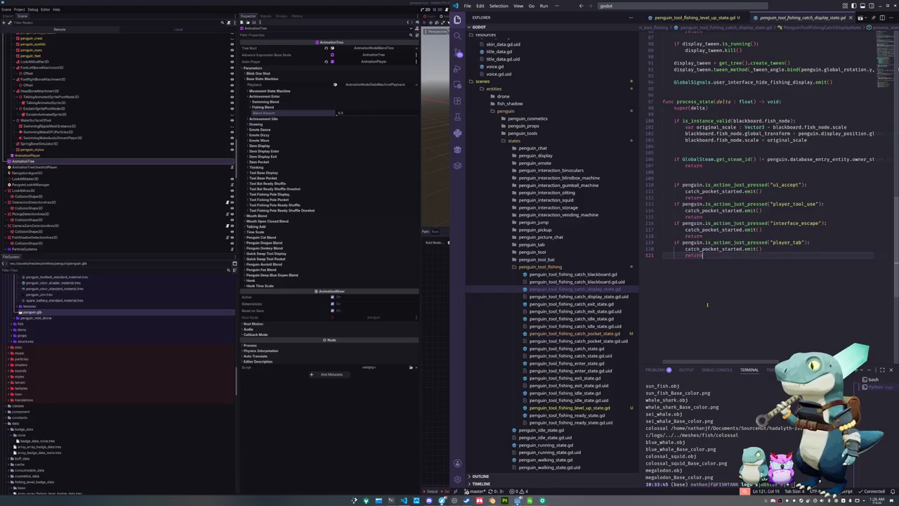
drag(707, 257, 663, 184)
key(ctrl+c)
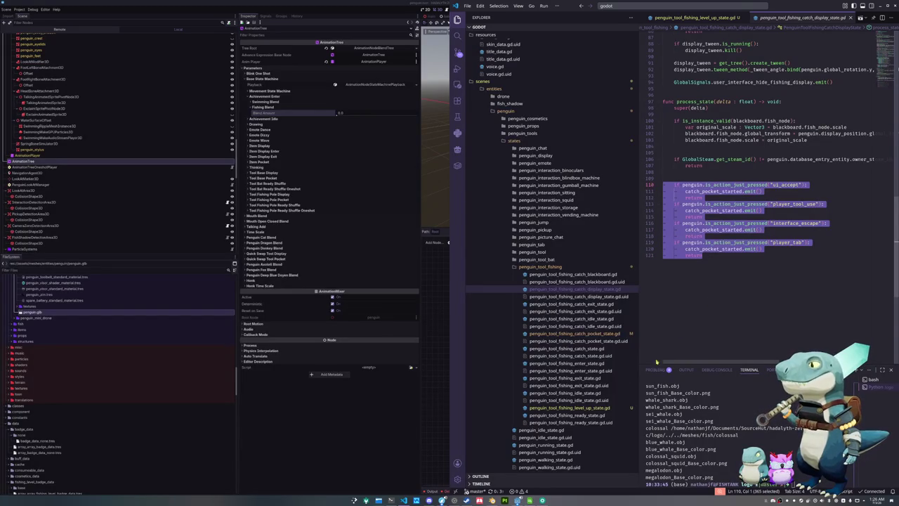
Step: Paste the four input-check blocks over lines 41–42 of the level-up state script
key(ctrl+Tab)
scroll(685, 283, up, 2)
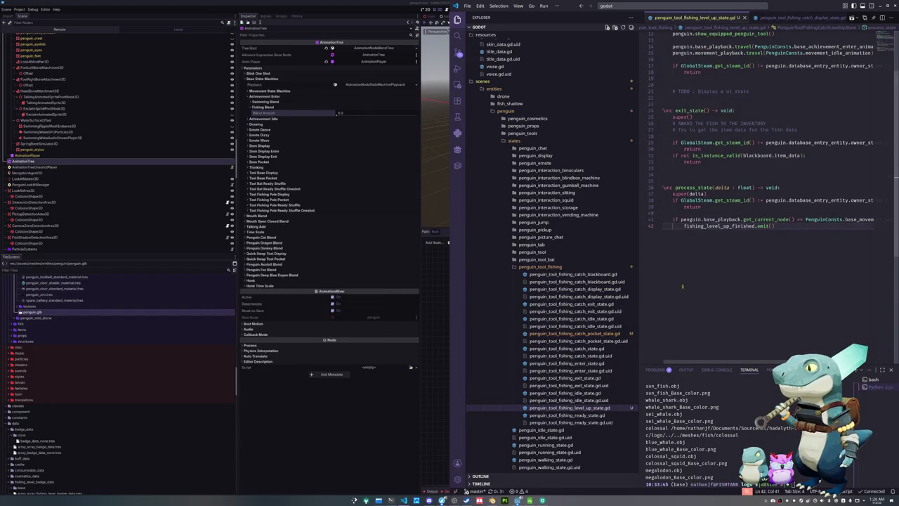
click(588, 334)
click(579, 407)
click(698, 303)
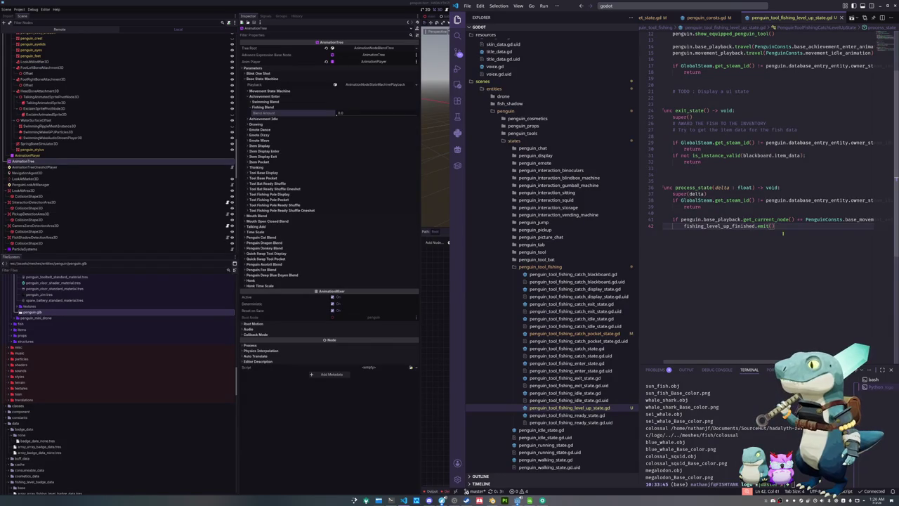
key(shift+Up)
key(shift+Home)
key(ctrl+v)
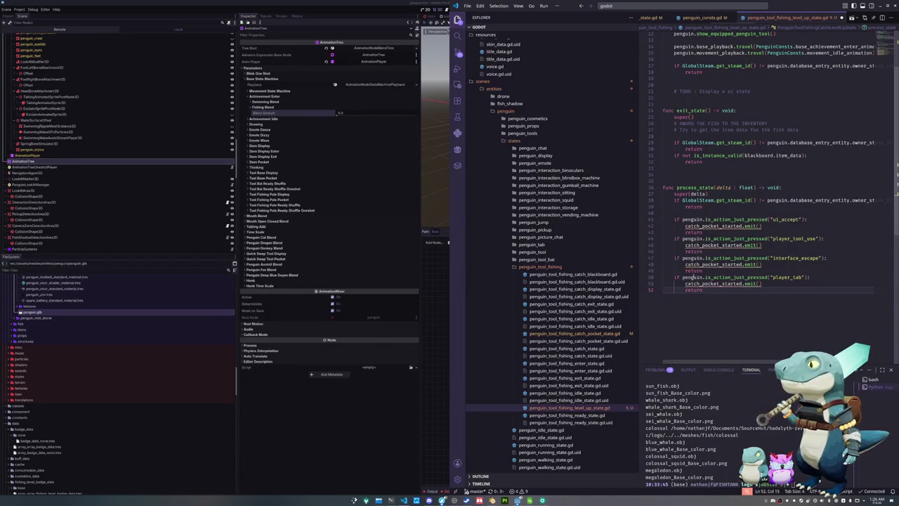
Step: Rename every catch_pocket_started occurrence to fishing_level_up_finished using multi-cursor
double_click(704, 226)
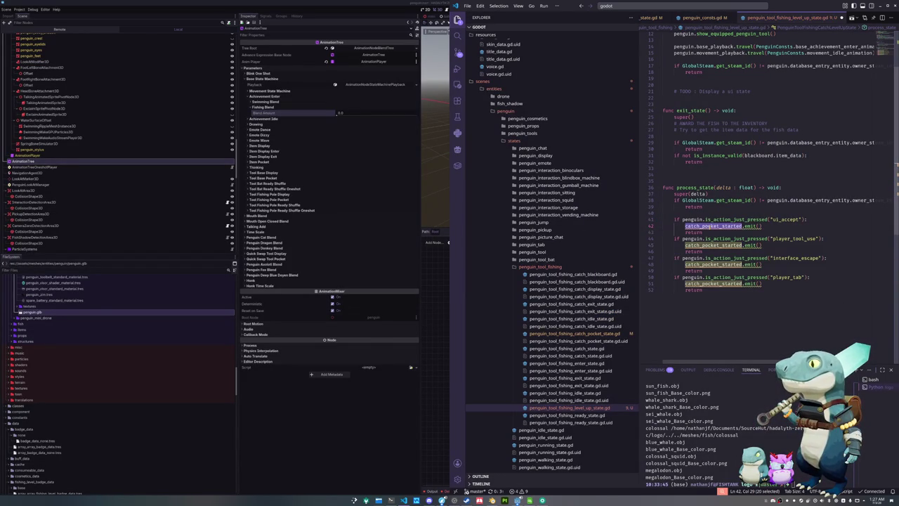
key(ctrl+shift+l)
text(fishing_level_up_finished)
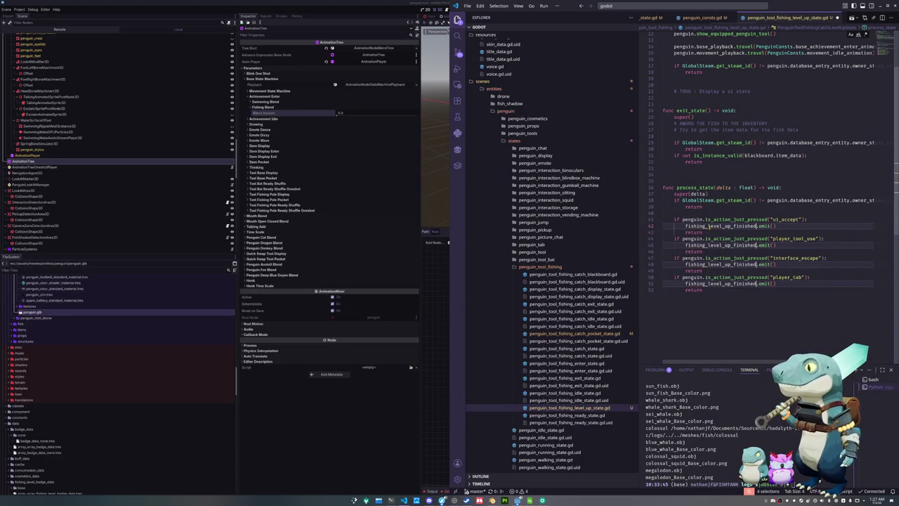
key(Escape)
Step: Delete the extra blank line before process_state
key(Up)
key(Up)
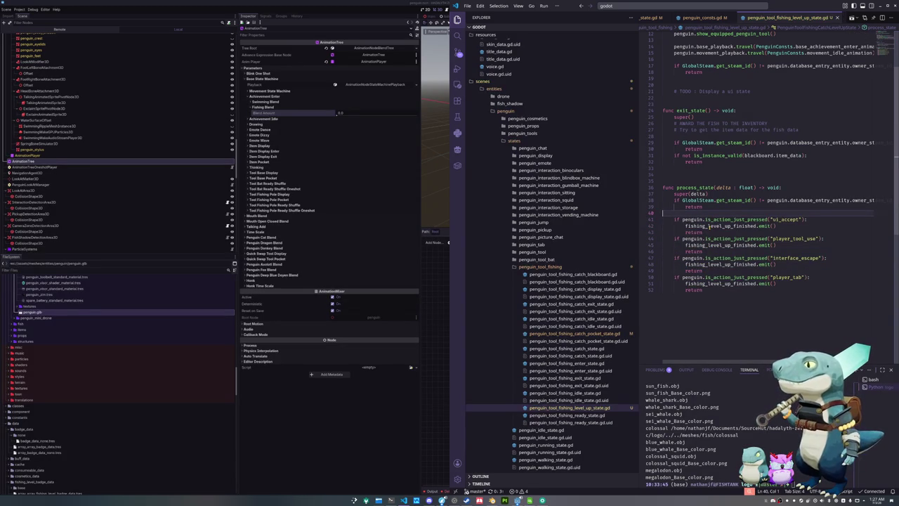
scroll(709, 227, up, 4)
click(676, 251)
key(Delete)
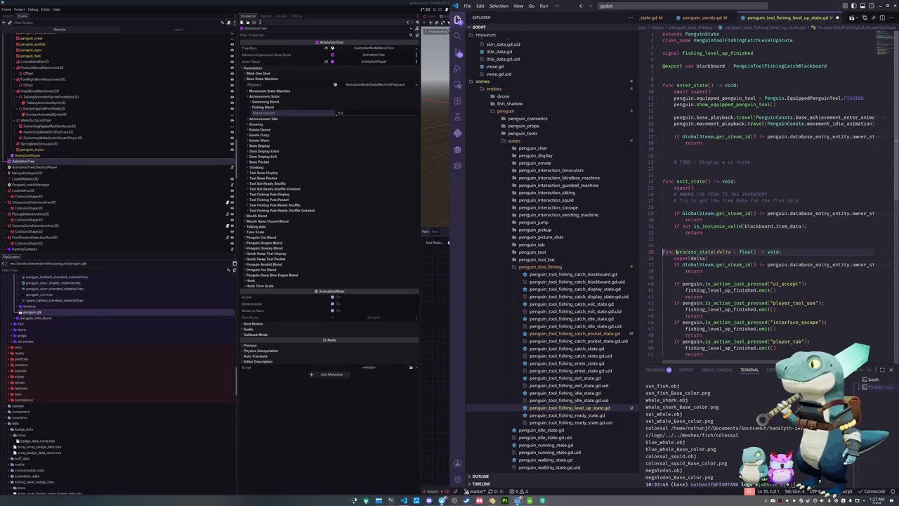
Step: Open a new line below line 20 in enter_state for the rotate-towards-camera TODO
click(685, 155)
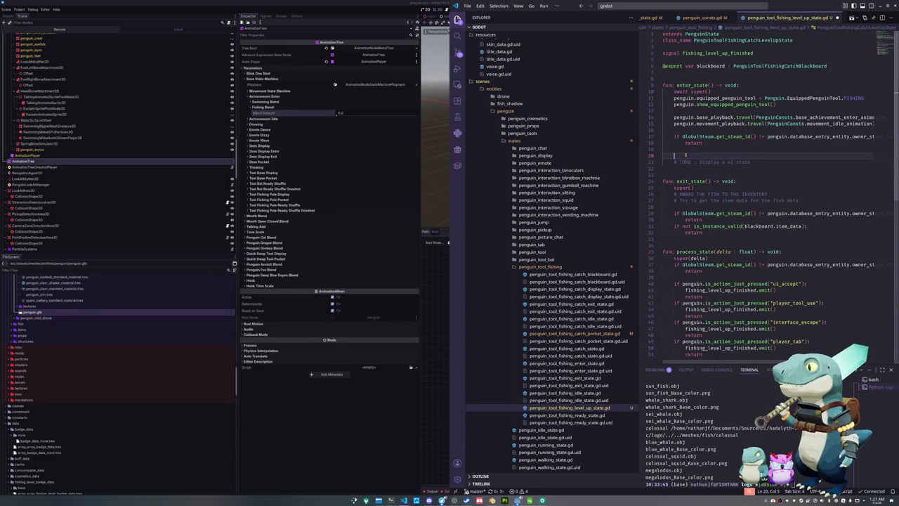
key(Return)
key(Up)
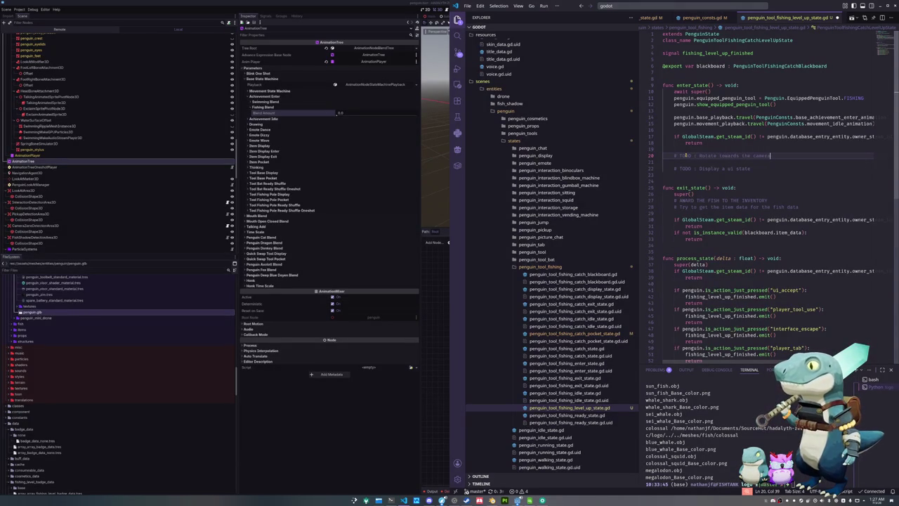
Step: In catch_display_state.gd, cut _tween_angle and select the original_rotation and camera-direction lines
click(575, 289)
scroll(673, 281, up, 15)
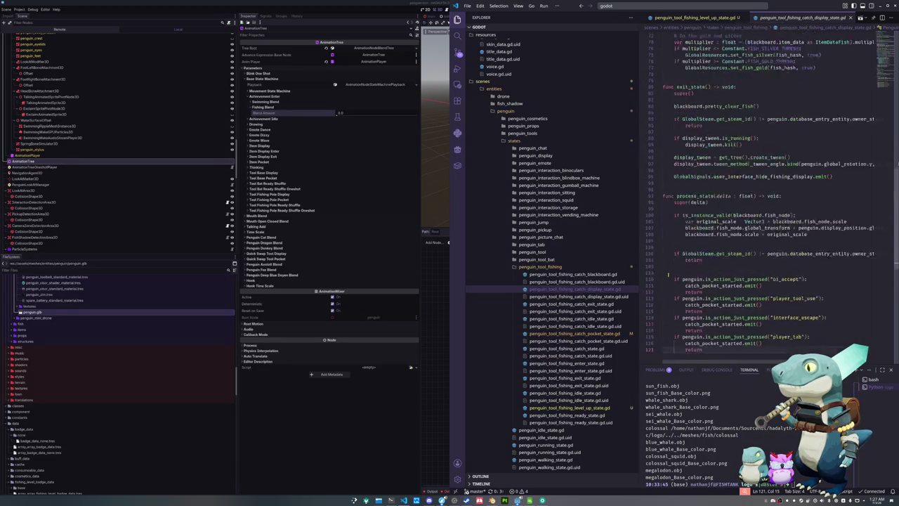
scroll(667, 277, up, 10)
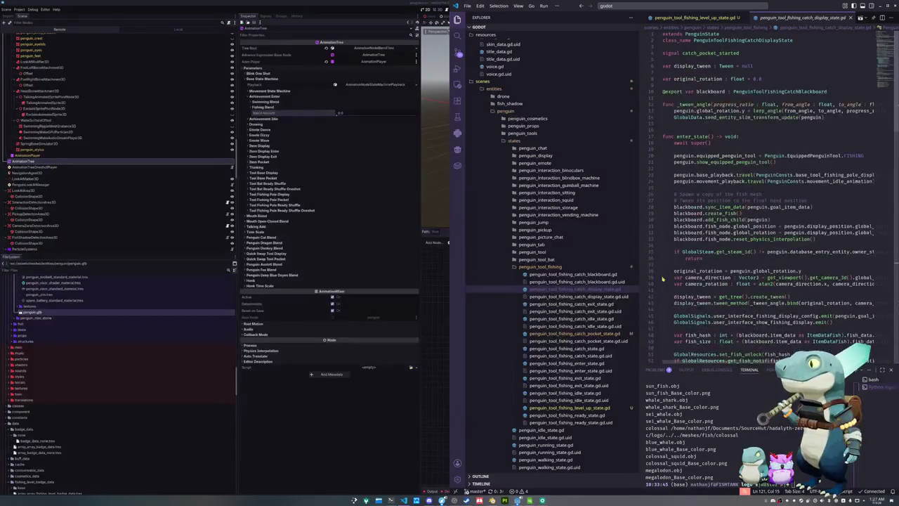
drag(664, 124, 664, 99)
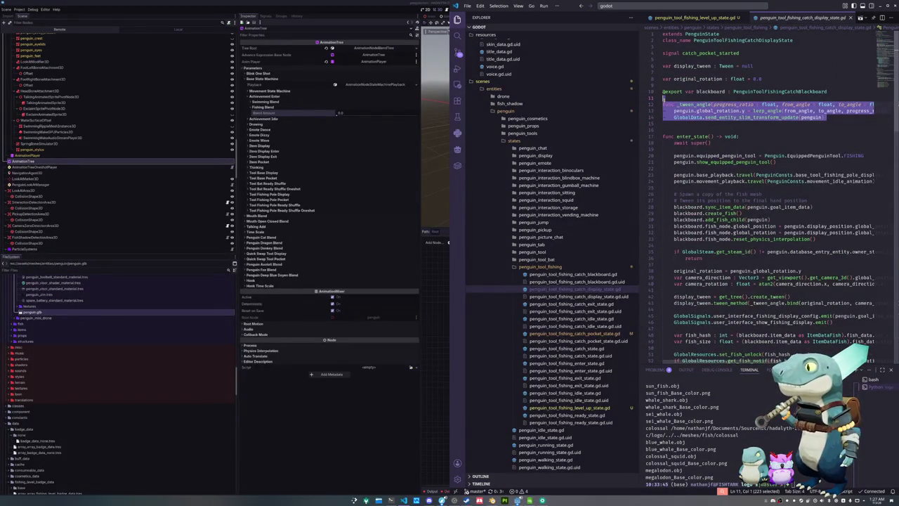
key(ctrl+x)
scroll(671, 155, down, 6)
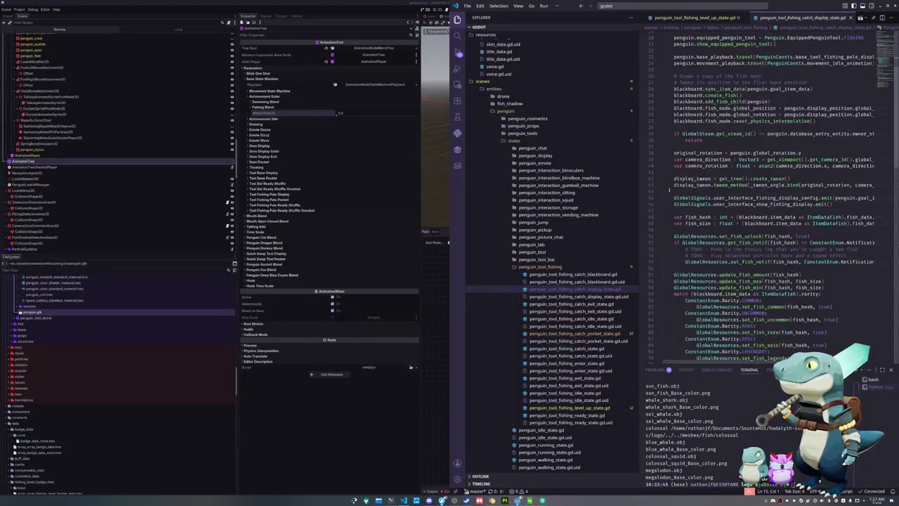
mouse_move(674, 153)
mouse_down()
mouse_move(763, 153)
mouse_move(745, 168)
mouse_move(796, 186)
mouse_up()
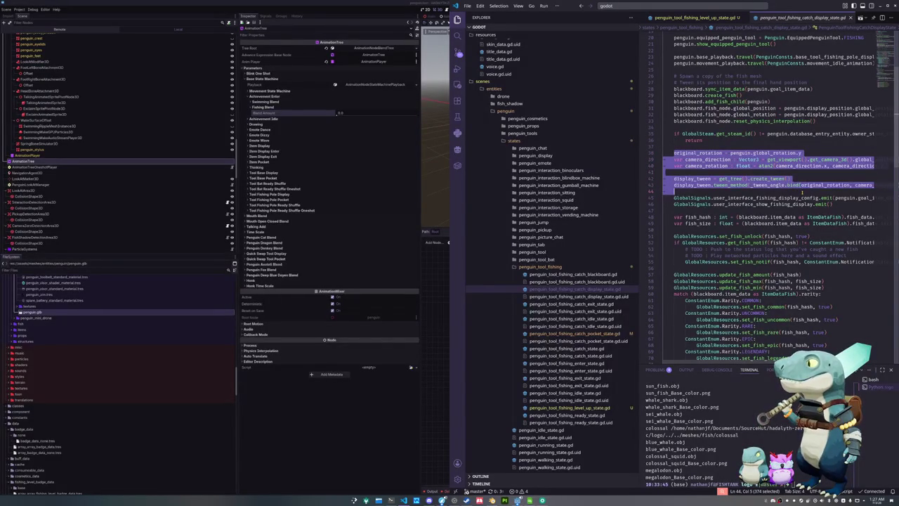
Step: Paste the rotation and tween code under the TODO in enter_state and indent it
click(571, 409)
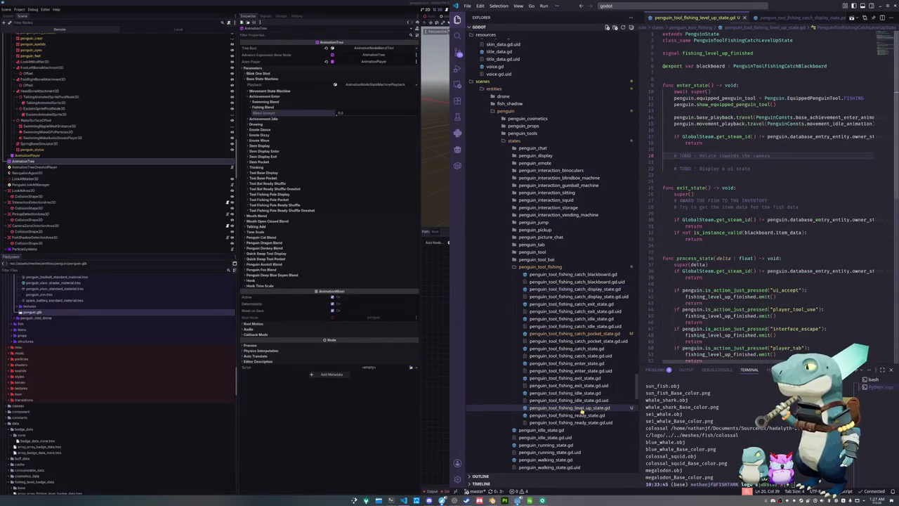
click(680, 161)
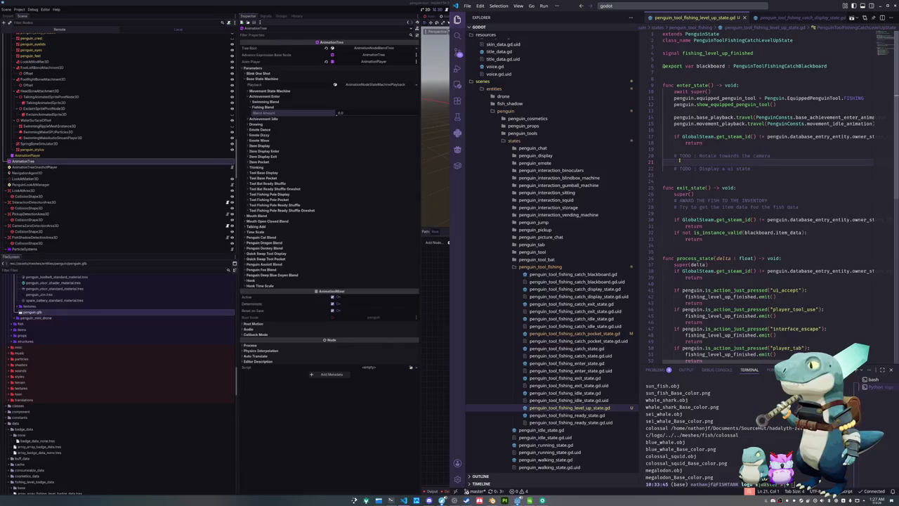
key(ctrl+v)
key(Tab)
click(675, 156)
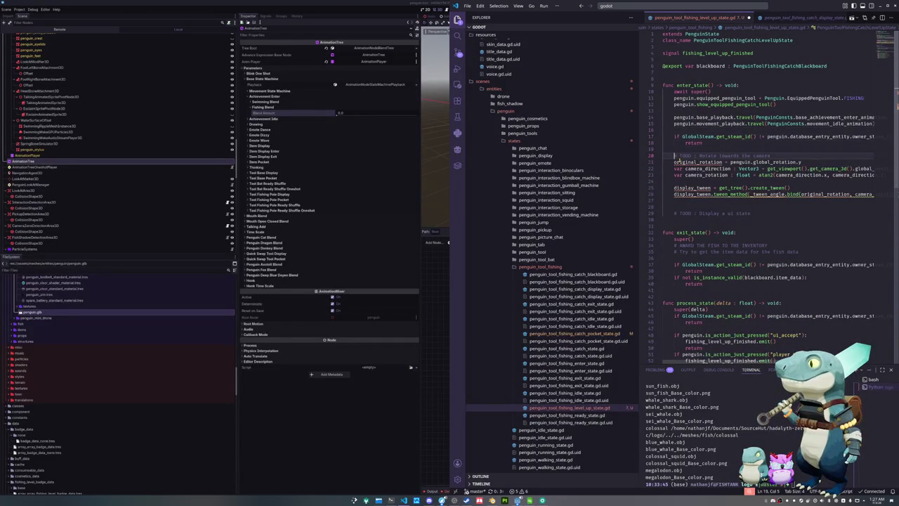
Step: Declare the member variable original_rotation : float = 0.0 near the top of the script
double_click(692, 162)
key(Escape)
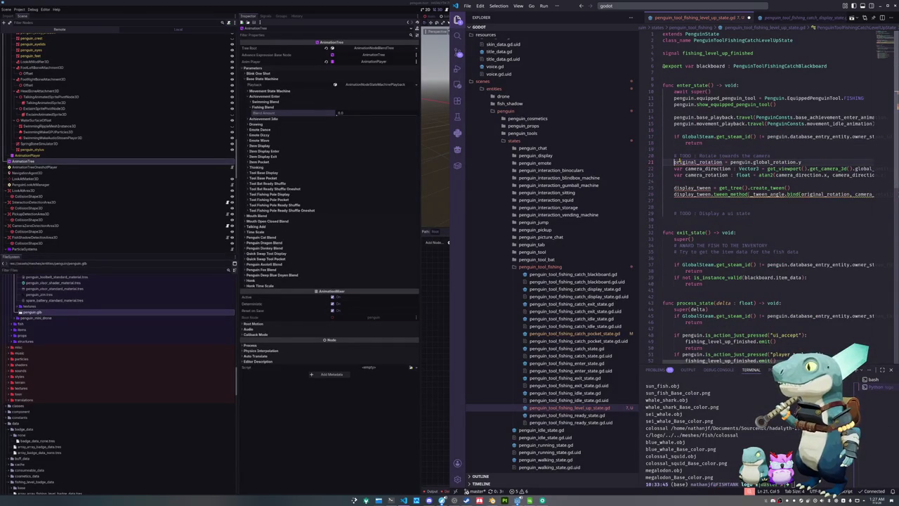
key(ctrl+alt+minus)
key(Return)
text(var original)
key(Tab)
text(: float = 0.0)
Step: Add the member declaration var display_tween : Tween = null below original_rotation
key(Down)
key(Down)
key(Down)
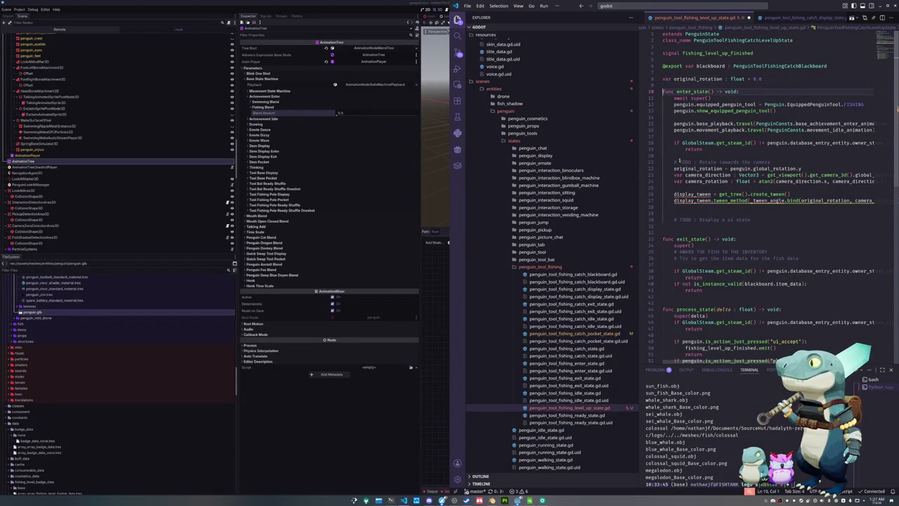
key(Up)
key(Up)
key(Up)
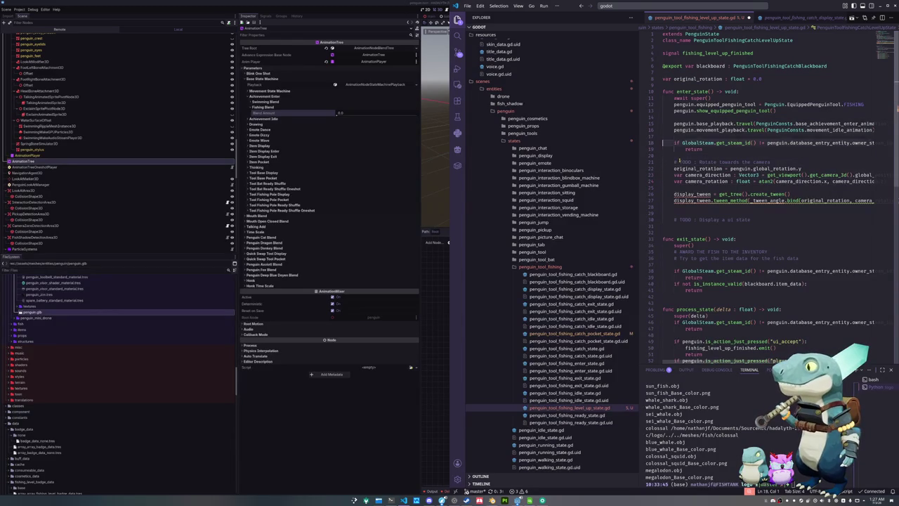
key(Return)
text(var )
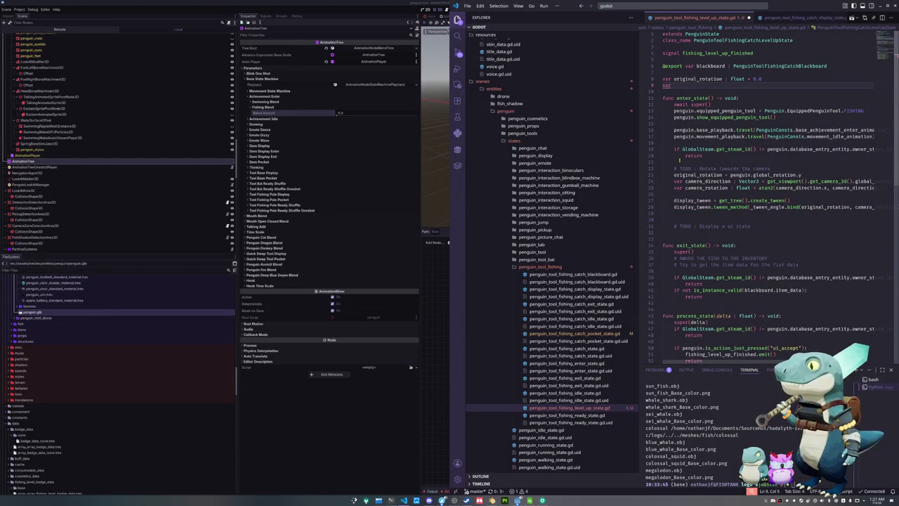
text(display_tween : Tween = null)
key(Down)
key(Down)
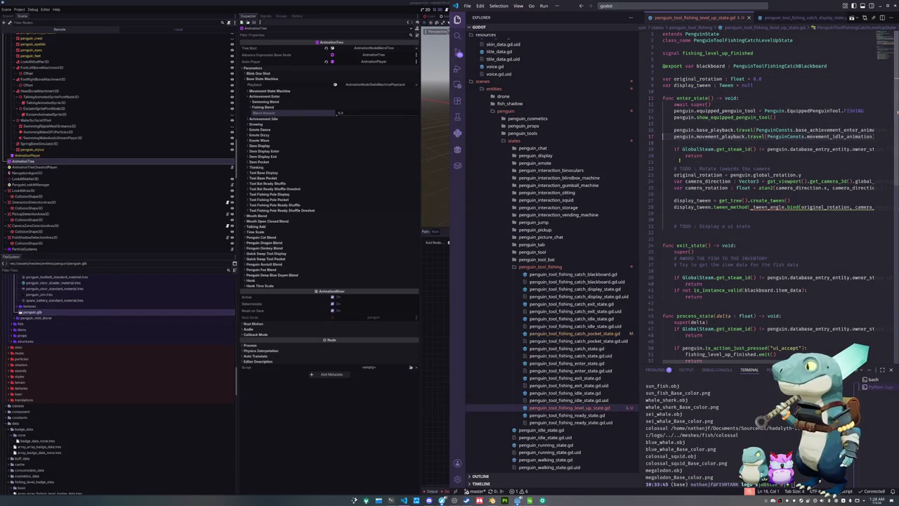
Step: Insert two blank lines above enter_state
key(Return)
key(Return)
key(Up)
key(Up)
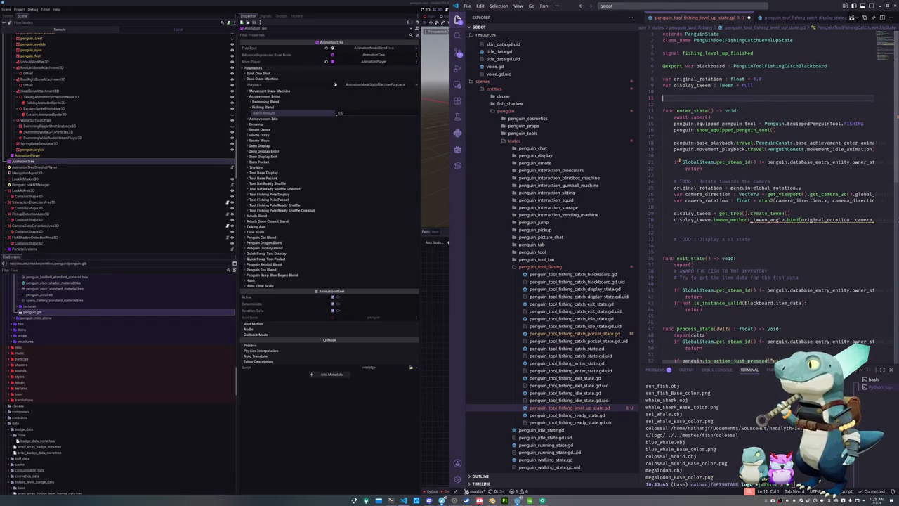
click(596, 289)
Step: Copy _tween_angle from the catch display script and paste it above enter_state
scroll(773, 295, up, 3)
scroll(773, 211, up, 2)
drag(829, 117, 663, 103)
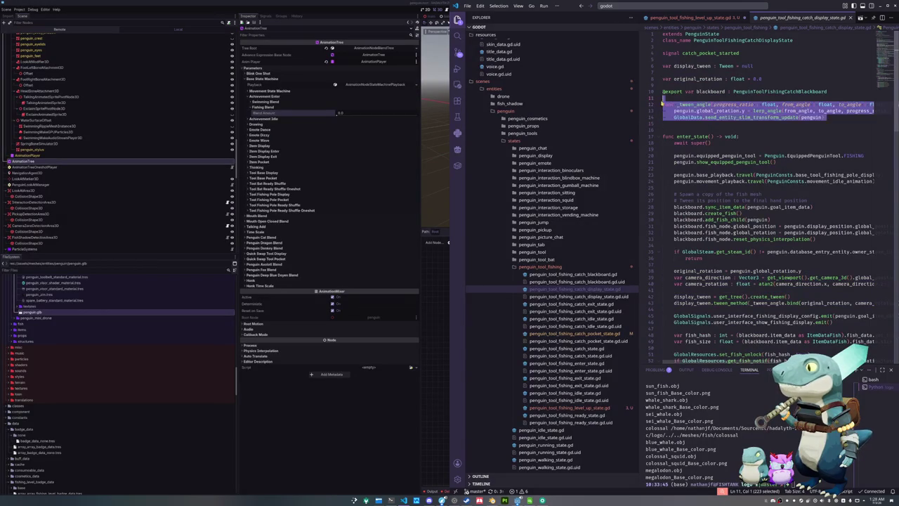
key(ctrl+c)
click(569, 408)
click(679, 104)
key(ctrl+v)
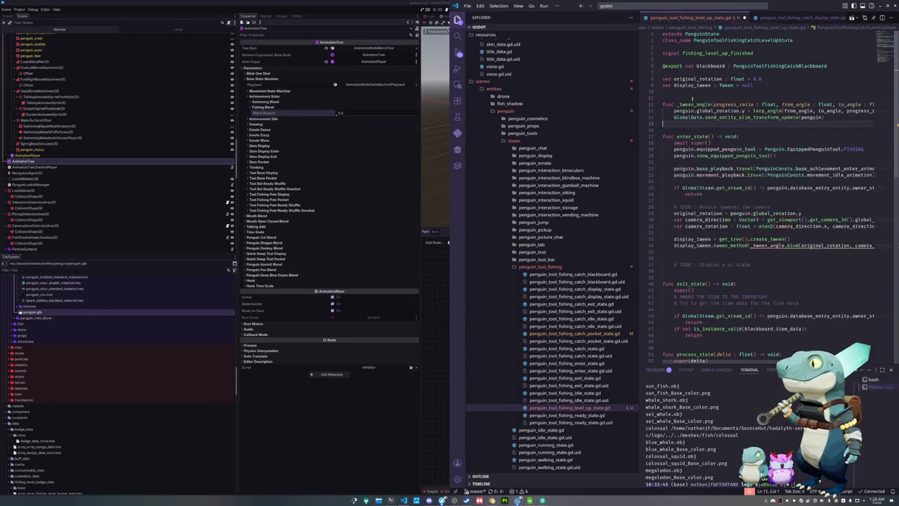
click(663, 98)
Step: Append ', 0.0, 1.0, 0.25' to the display tween's tween_method call
scroll(672, 125, down, 2)
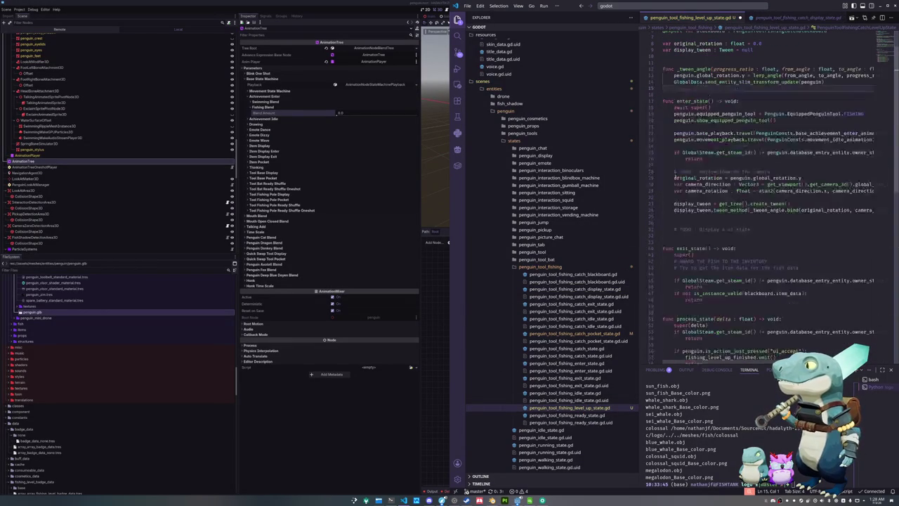
click(672, 197)
key(Down)
key(Down)
key(End)
text(, 0.0, 1.0, 0.25)
Step: Remove the 'TODO' prefix from the rotate-towards-camera comment and start a new comment line
key(Up)
key(Up)
key(Up)
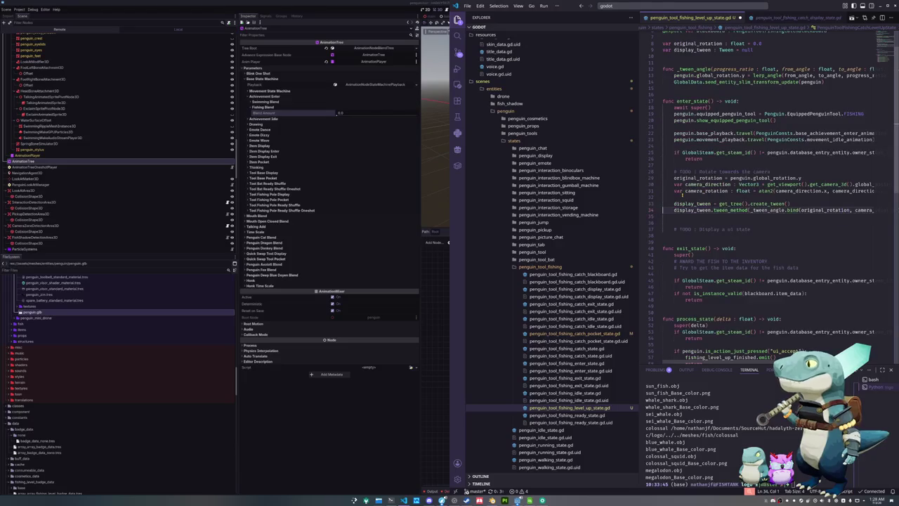
key(Up)
key(ctrl+shift+Right)
key(ctrl+shift+Right)
key(Delete)
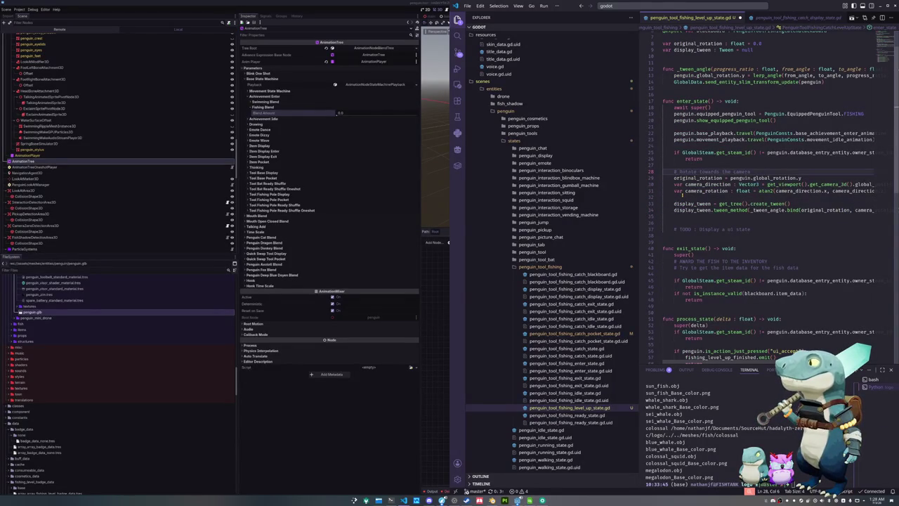
key(Up)
key(Up)
key(Up)
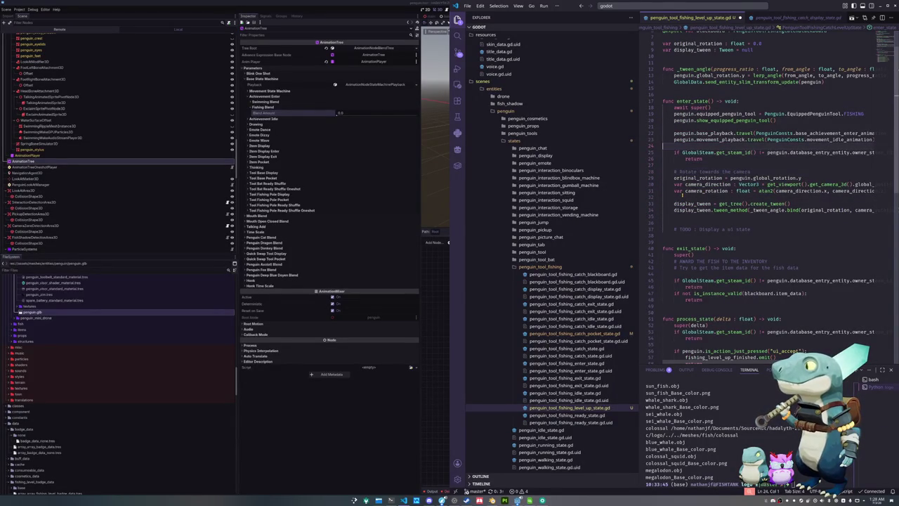
key(Return)
text(# Play a pa)
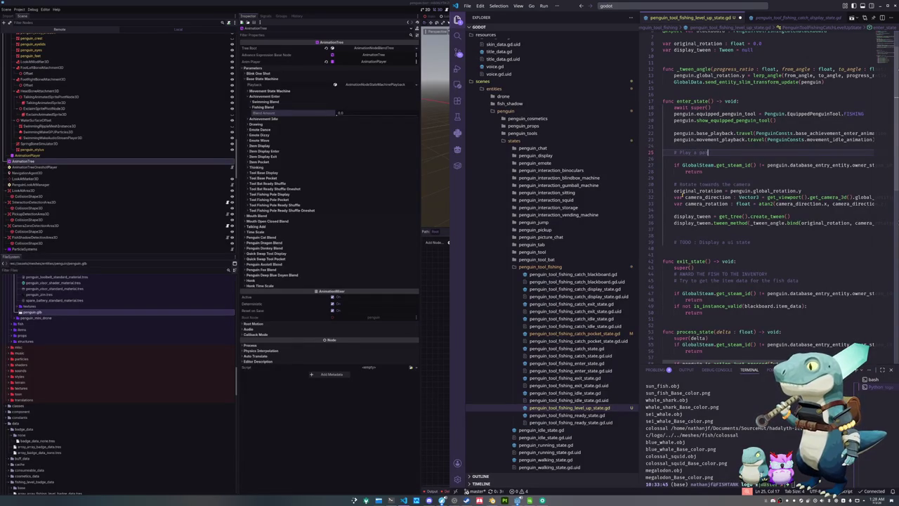
Step: Delete the particle comment and add a blank line after the camera comment
text(ticle system)
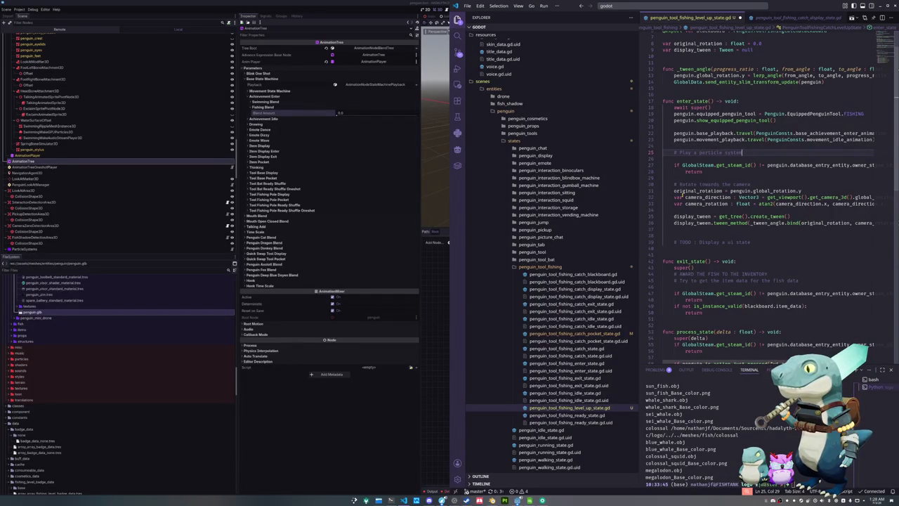
key(shift+Up)
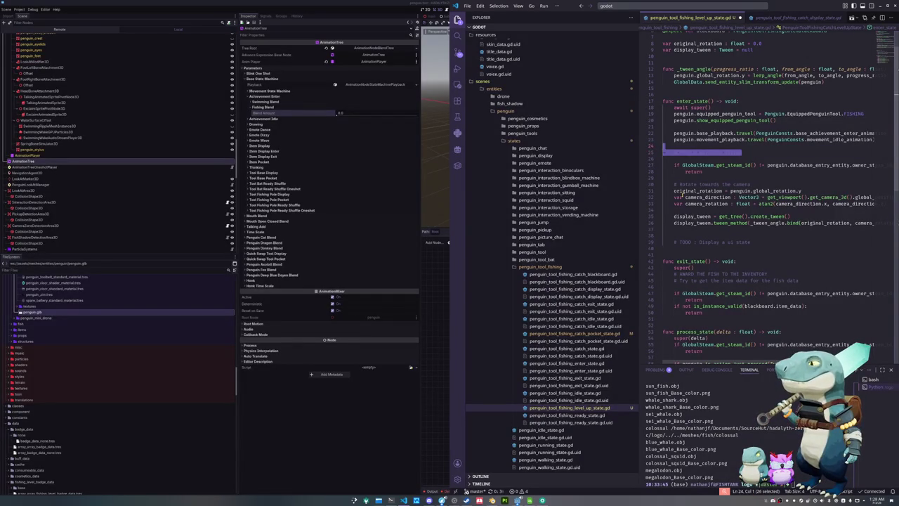
key(BackSpace)
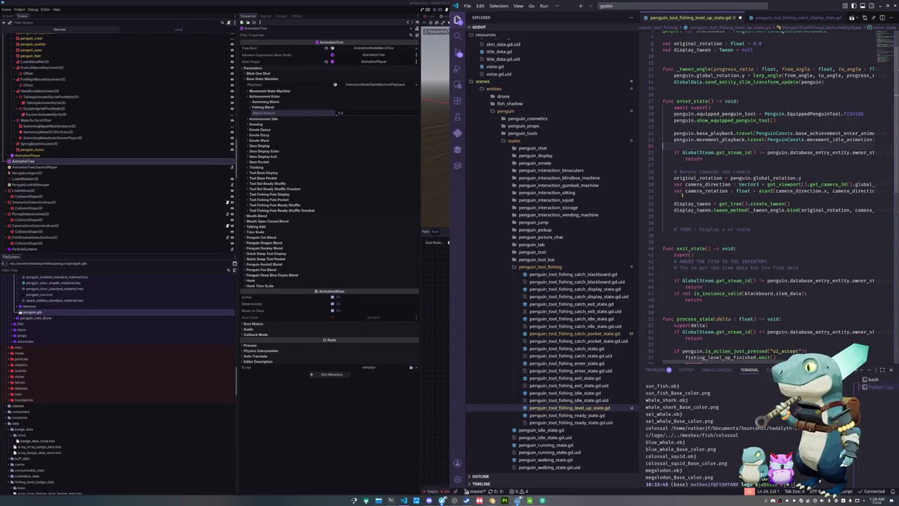
key(Down)
key(Down)
key(Down)
key(Return)
key(Down)
key(Down)
key(Down)
key(Down)
key(Down)
key(Down)
key(Down)
key(Down)
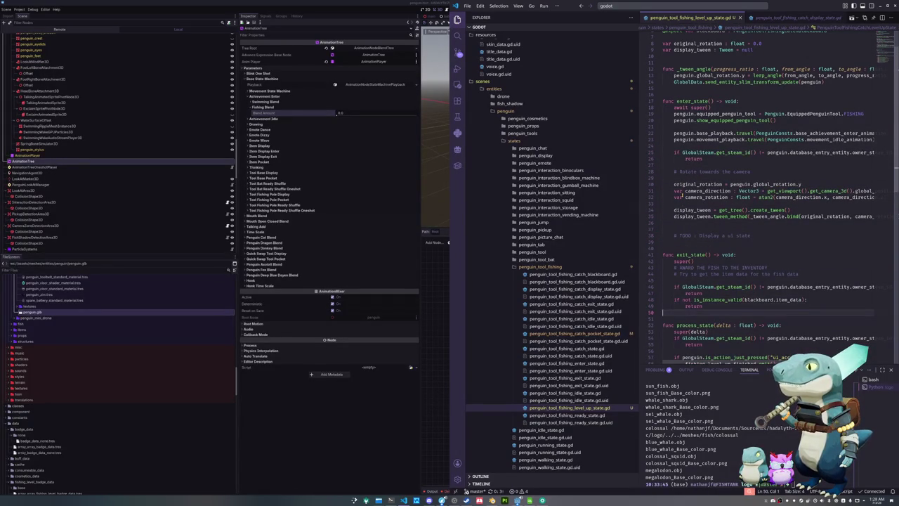
Step: Replace the item-data validity check in exit_state with a '# TODO : Hide a ui state' comment
shift+click(691, 300)
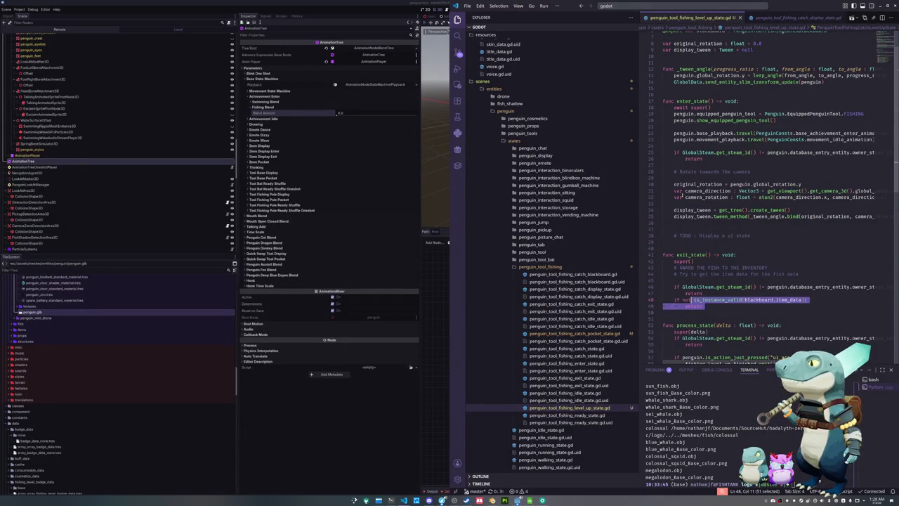
key(ctrl+shift+Left)
key(ctrl+shift+Left)
key(BackSpace)
key(Return)
text(kTODO : H)
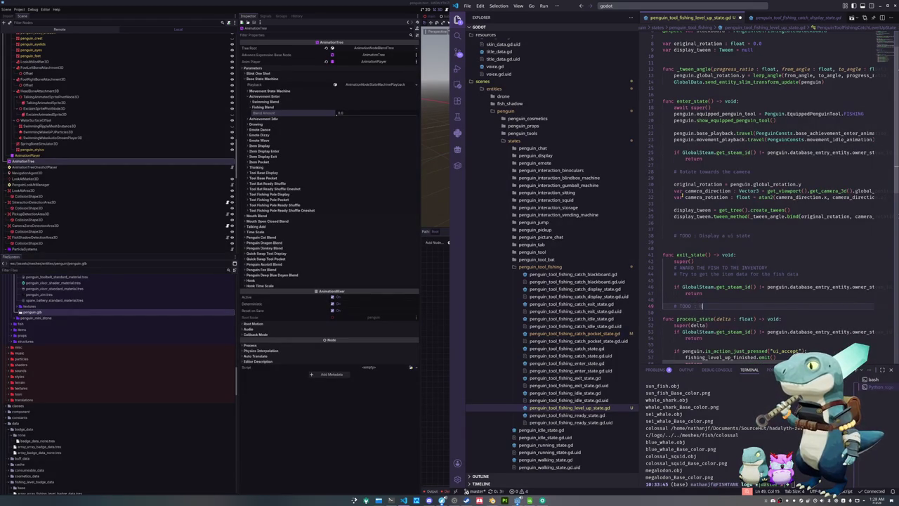
text(e a ui stat)
key(Down)
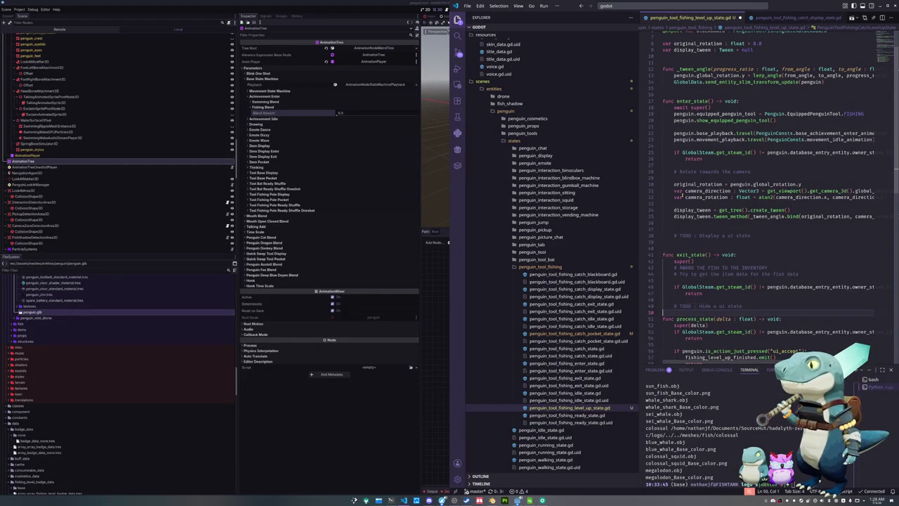
key(Return)
Step: Delete the AWARD fish and Try comments from exit_state
key(Up)
key(Up)
key(Up)
key(shift+Up)
key(shift+Up)
key(BackSpace)
Step: Remove the extra blank line above the display TODO and tidy blank lines in enter_state
scroll(713, 265, down, 5)
scroll(691, 254, up, 7)
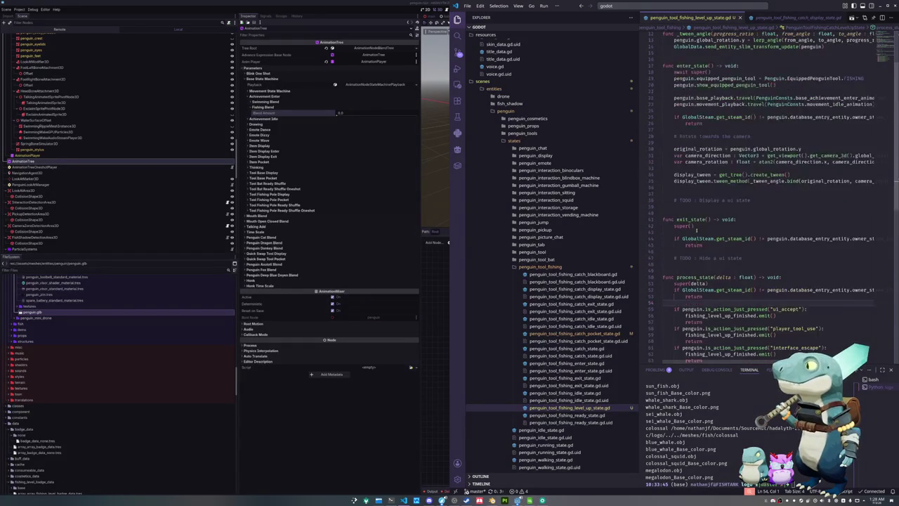
click(691, 254)
key(Delete)
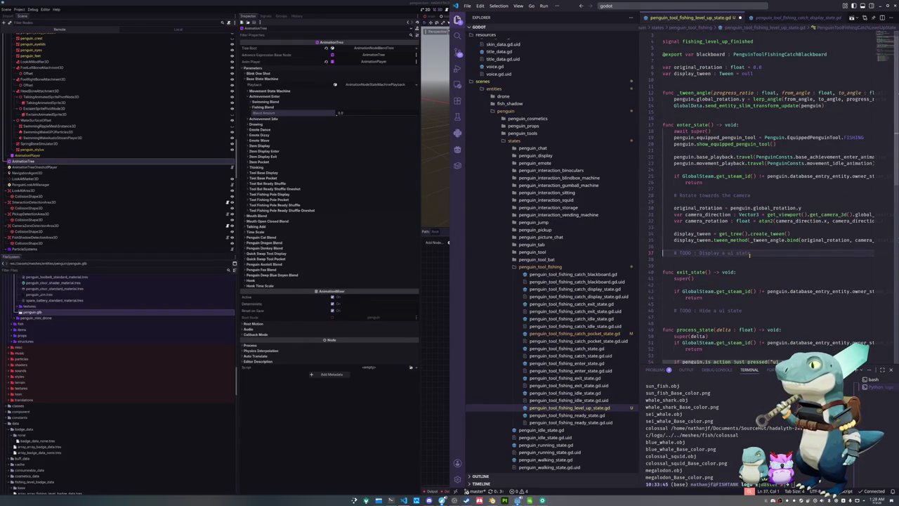
scroll(750, 255, up, 1)
click(697, 243)
click(693, 214)
click(715, 202)
click(575, 333)
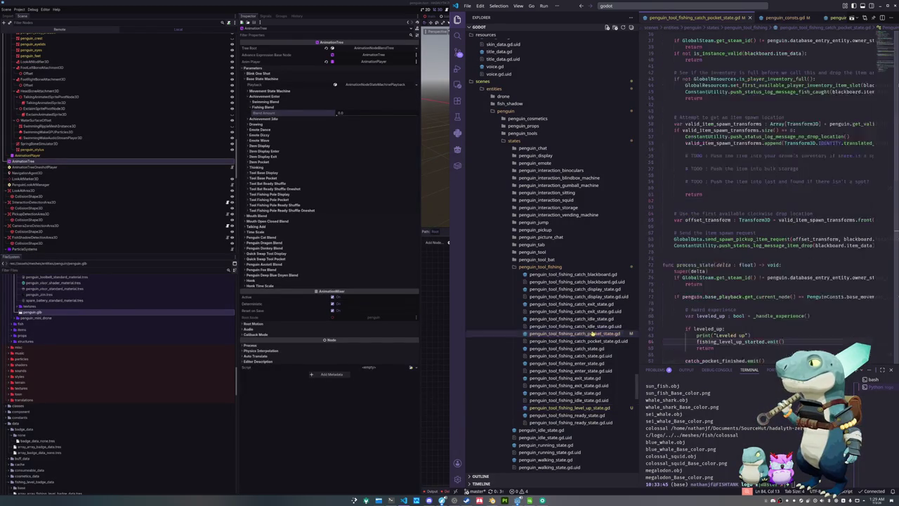
scroll(576, 337, down, 3)
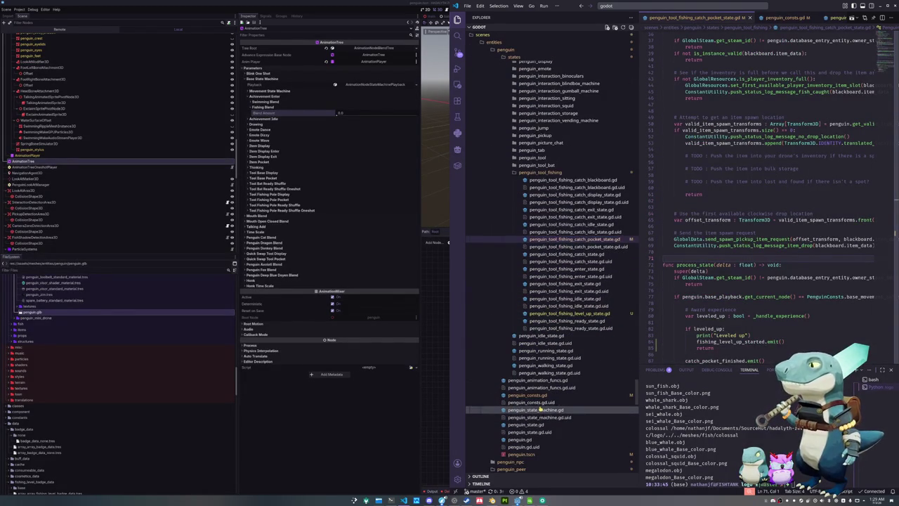
click(536, 409)
scroll(694, 163, down, 5)
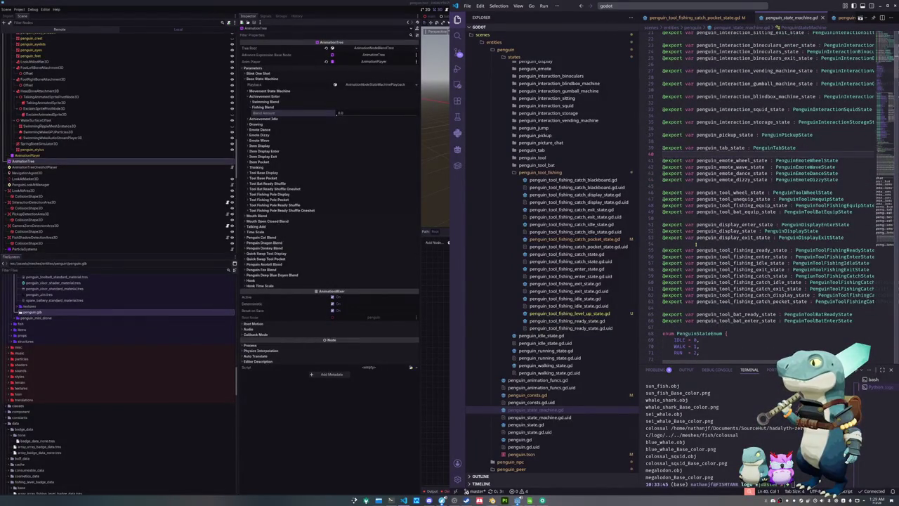
scroll(696, 244, down, 2)
click(691, 272)
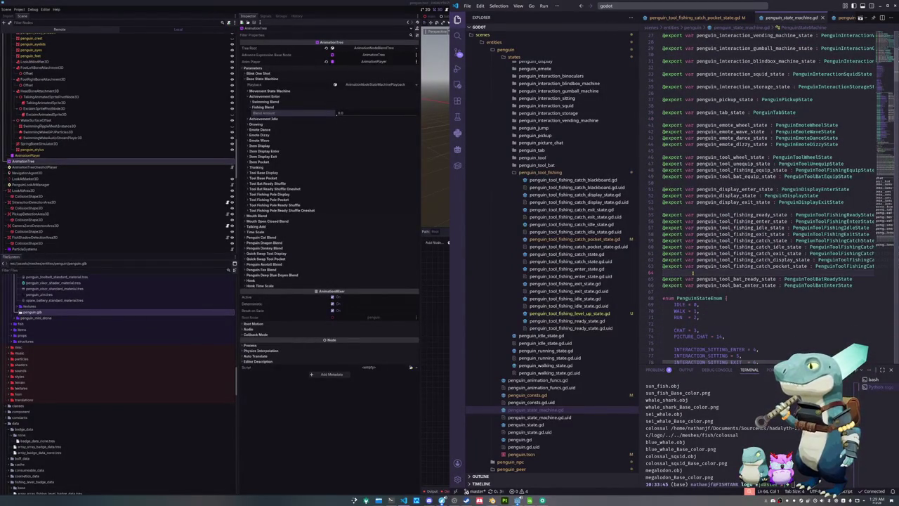
text(@export var p)
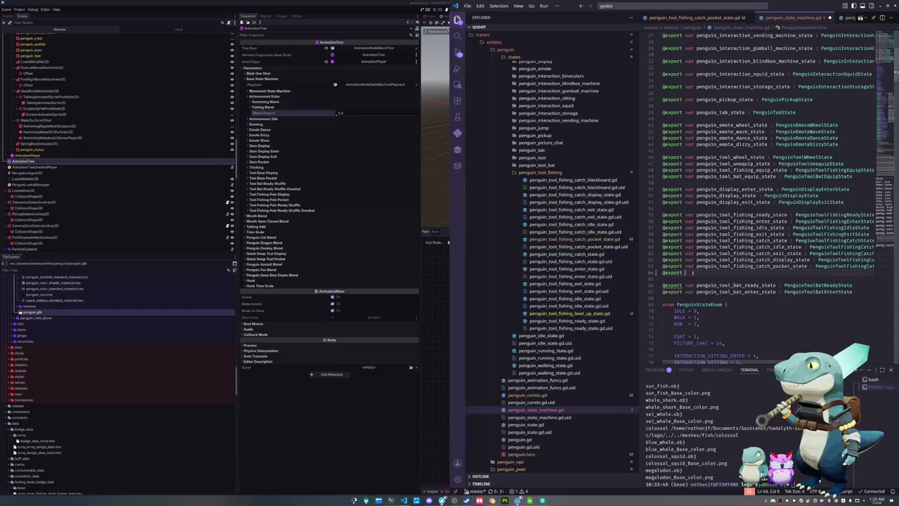
text(enguin_tool_fishi)
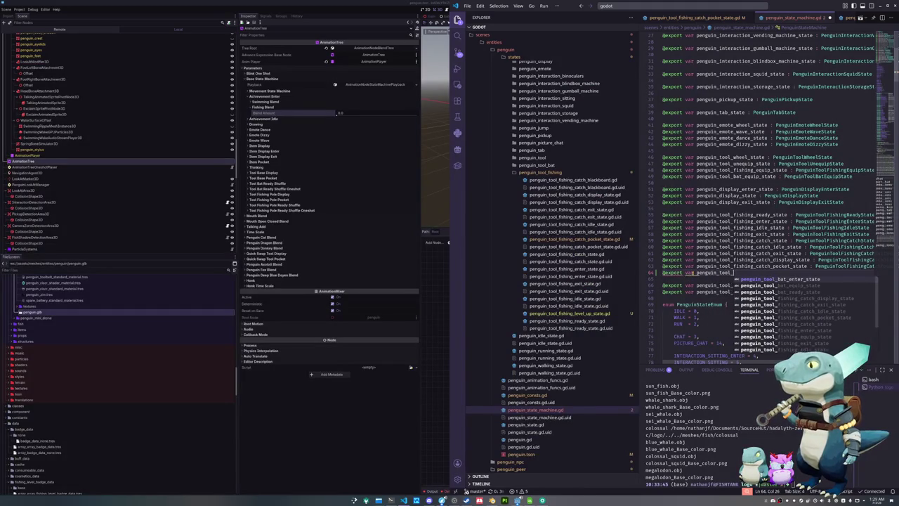
text(ng_)
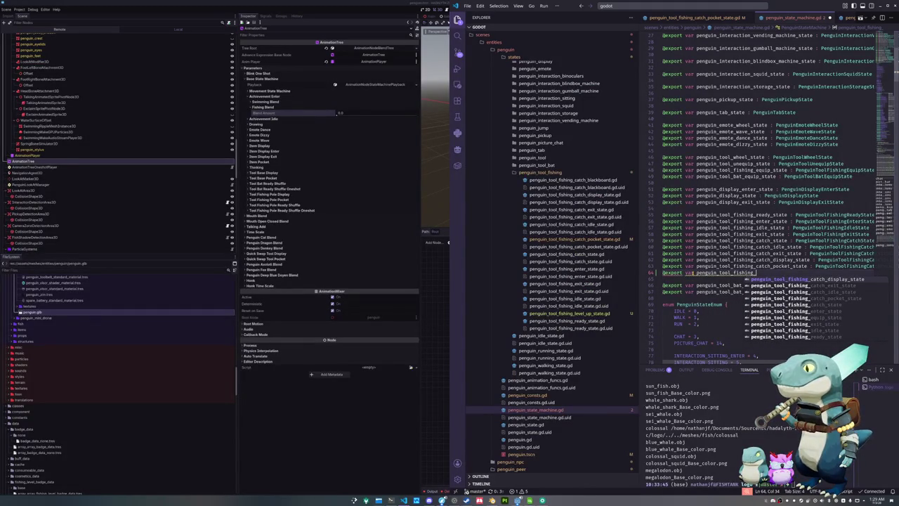
text(level_up_sta)
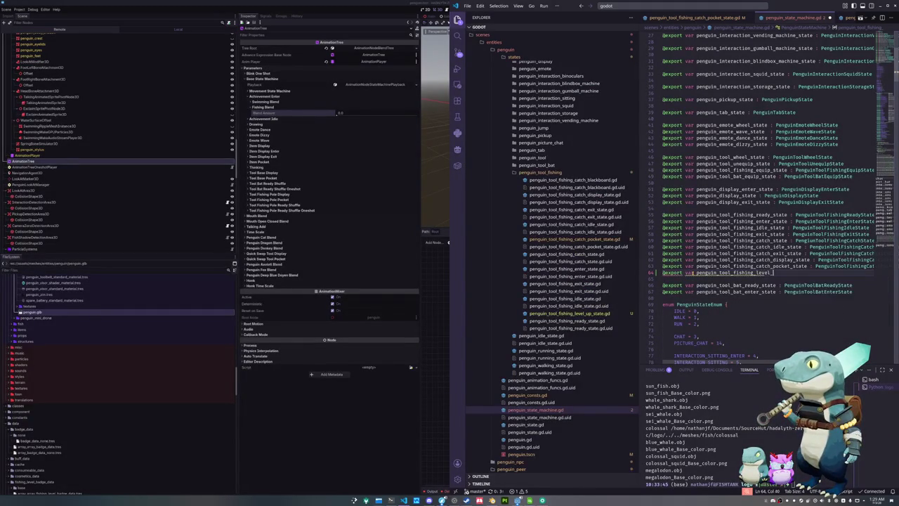
text( PenguinToolF)
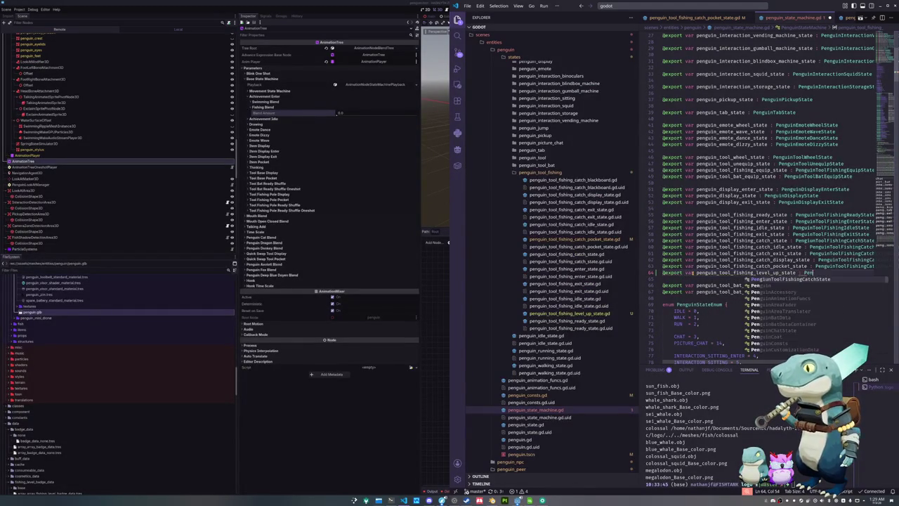
text(ishingLevel)
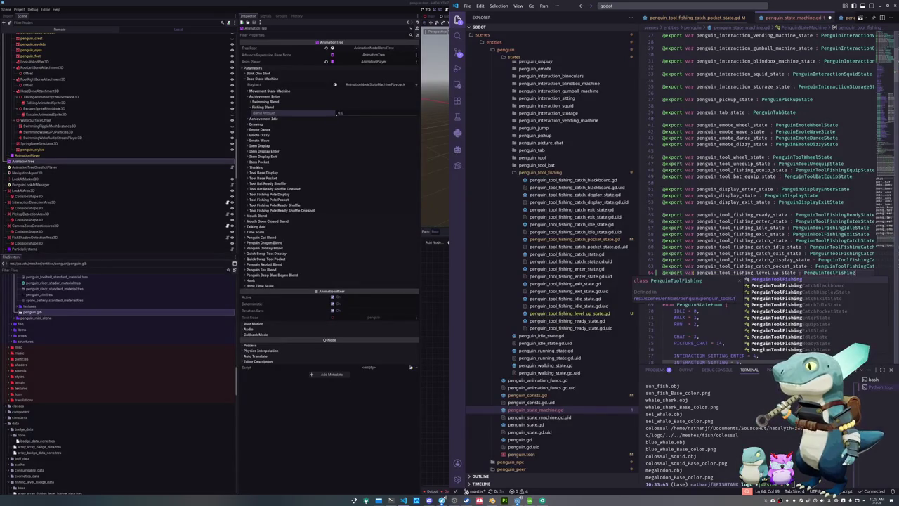
key(Return)
click(663, 278)
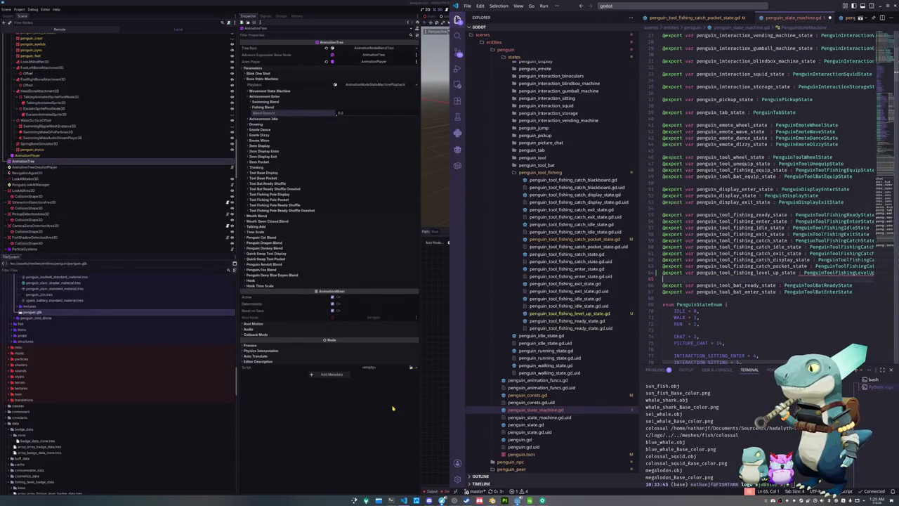
Step: Inspect the class information for the new variable, then open the fishing level-up state script
click(422, 242)
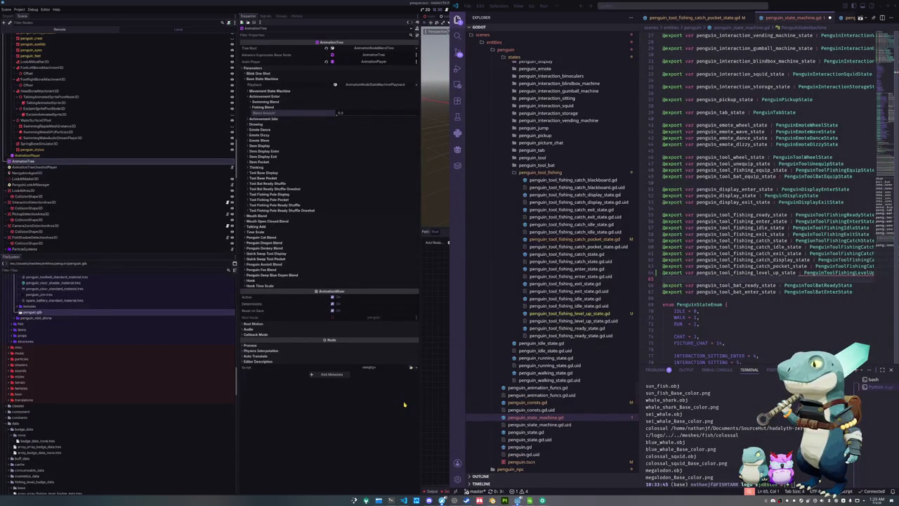
click(761, 279)
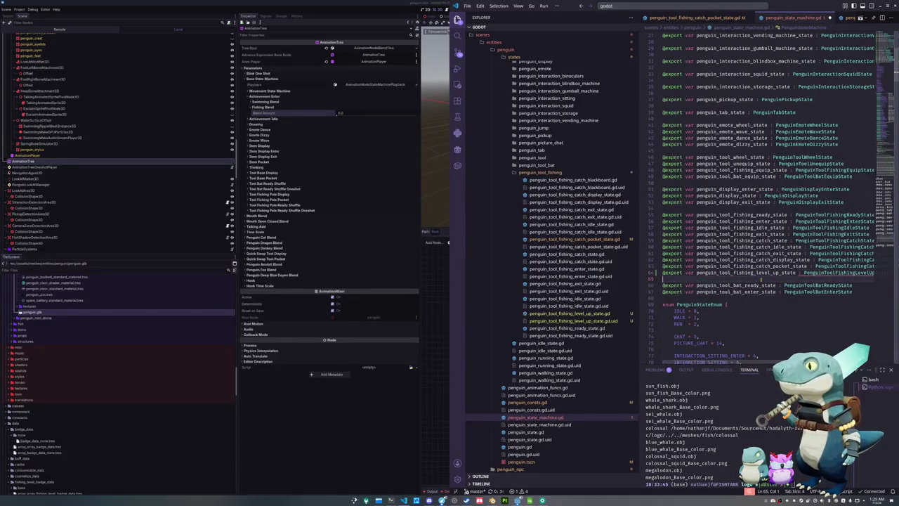
key(ctrl+z)
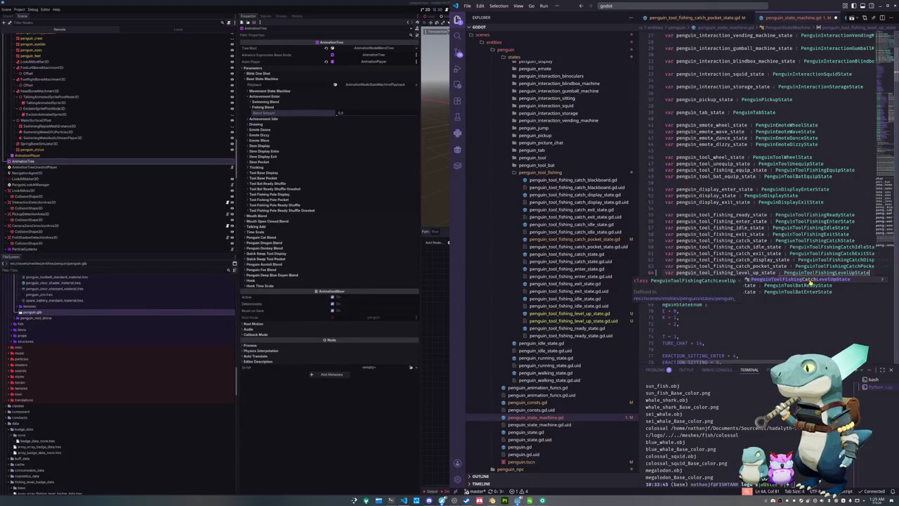
click(836, 310)
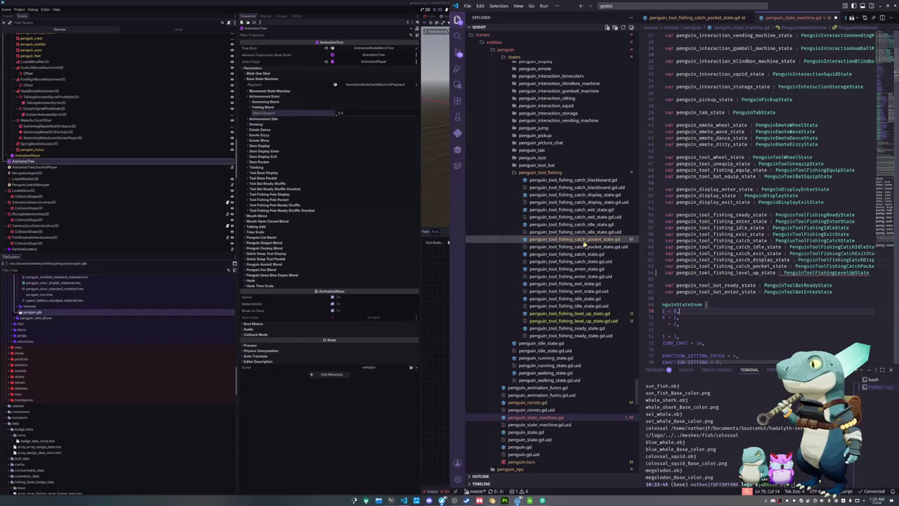
click(583, 313)
Step: Briefly remove 'Catch' from the class name, then restore it with undo
drag(744, 40, 759, 40)
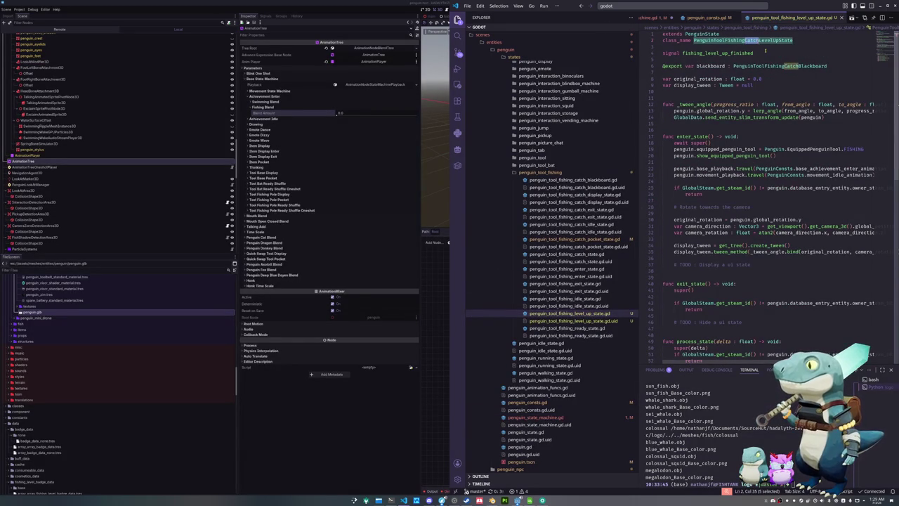
key(BackSpace)
click(728, 59)
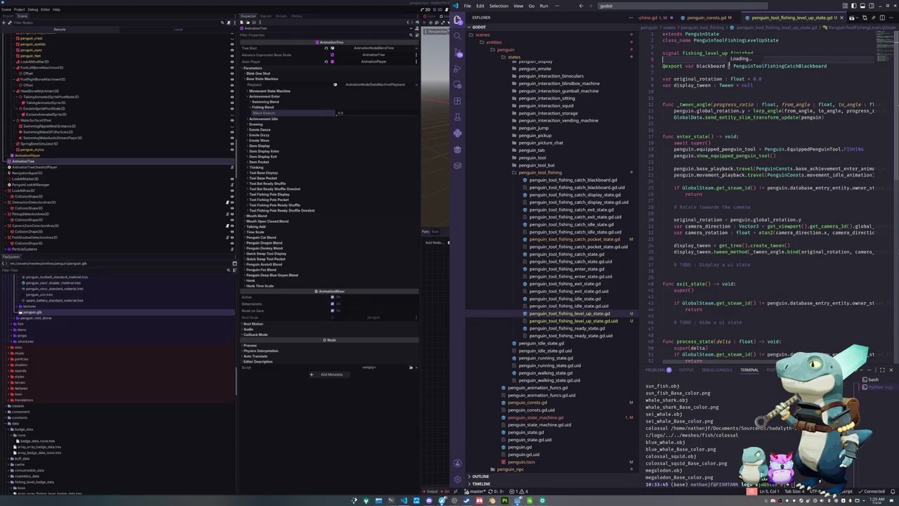
key(ctrl+z)
click(736, 48)
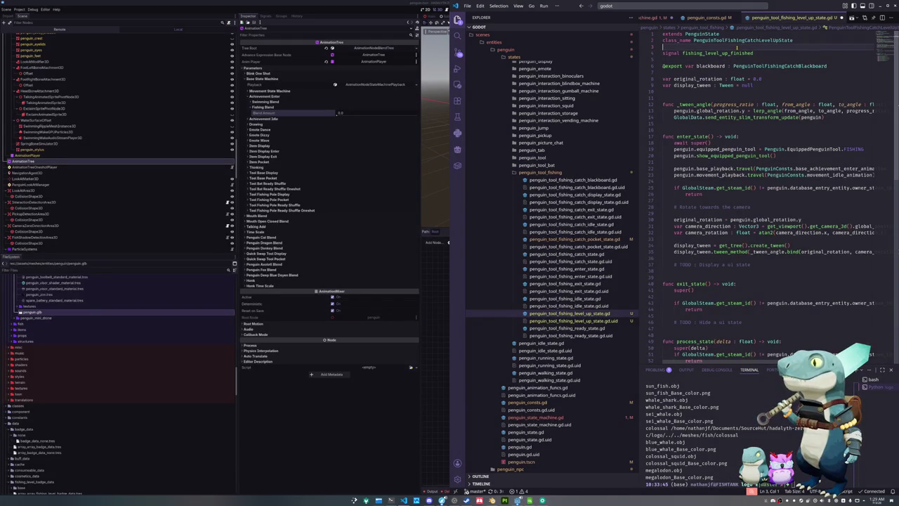
Step: Rename the script file to penguin_tool_fishing_catch_level_up_state.gd by inserting 'catch_'
click(328, 447)
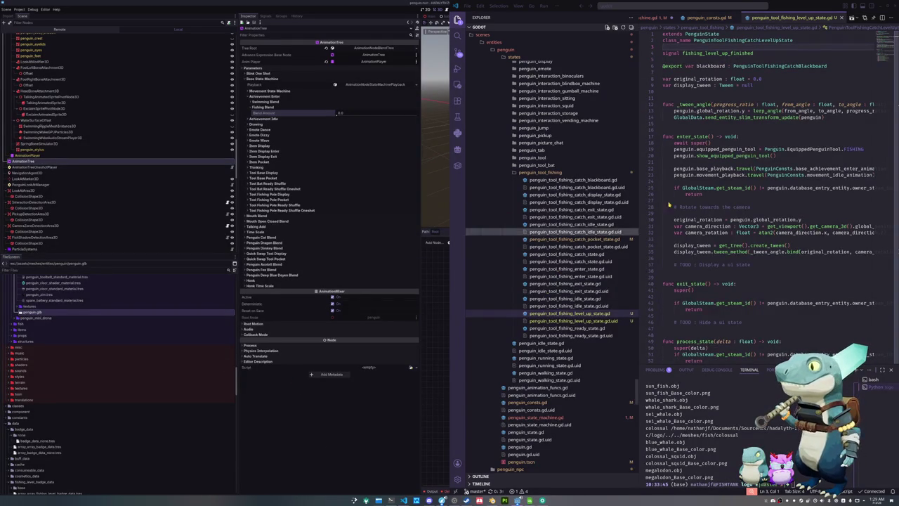
click(571, 314)
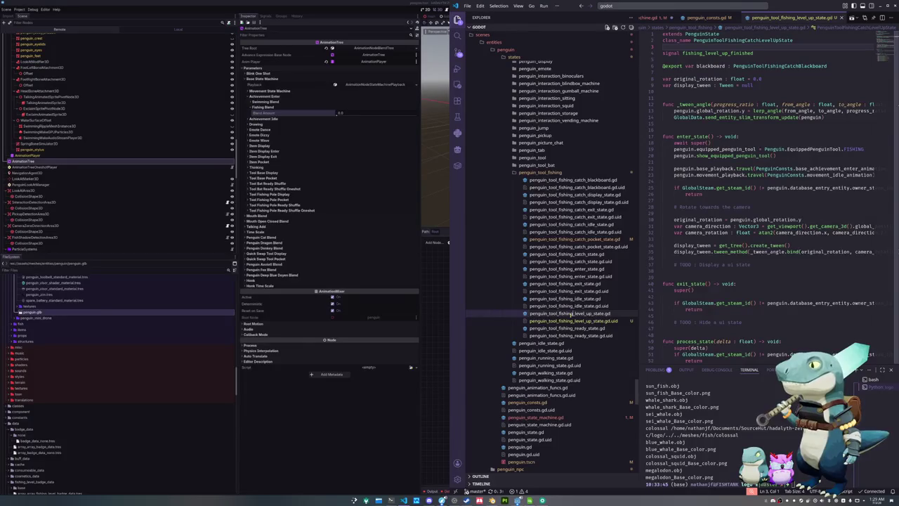
text(catch_)
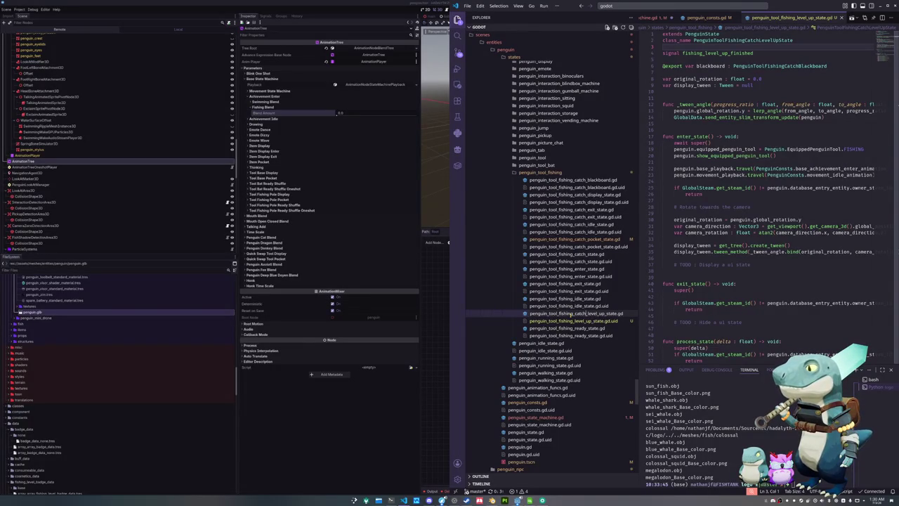
key(Return)
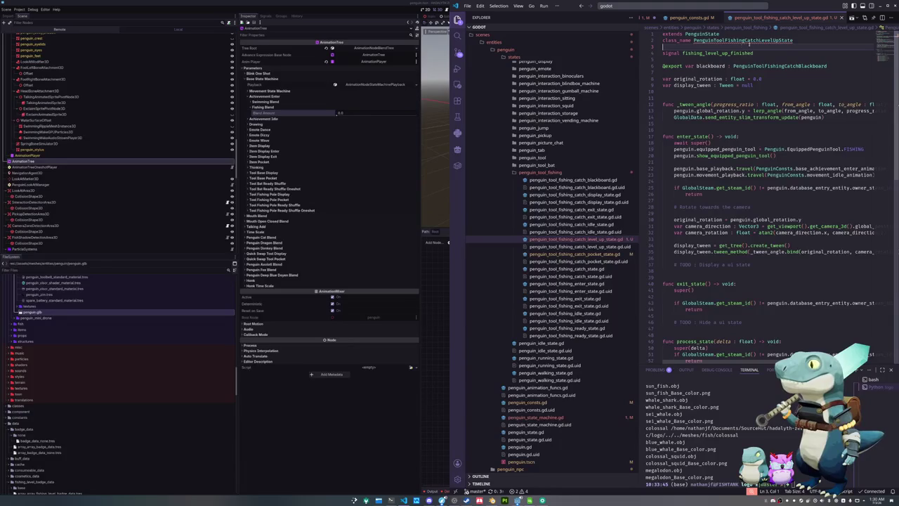
mouse_move(770, 42)
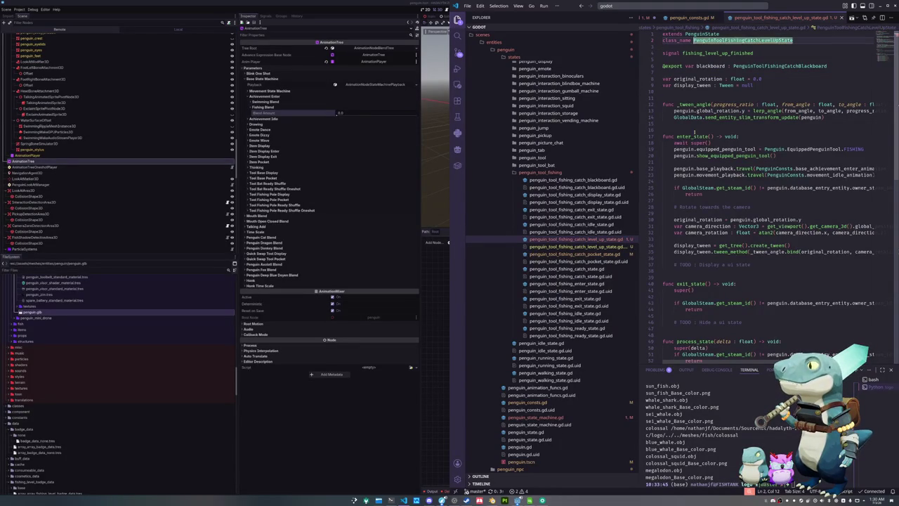
Step: Check the uid file and the renamed script's class name PenguinToolFishingCatchLevelUpState
click(605, 247)
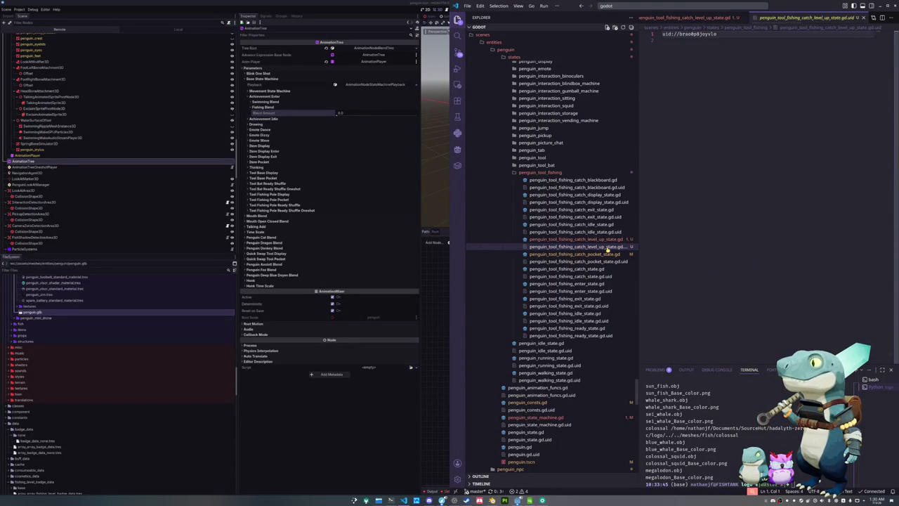
click(606, 240)
double_click(773, 40)
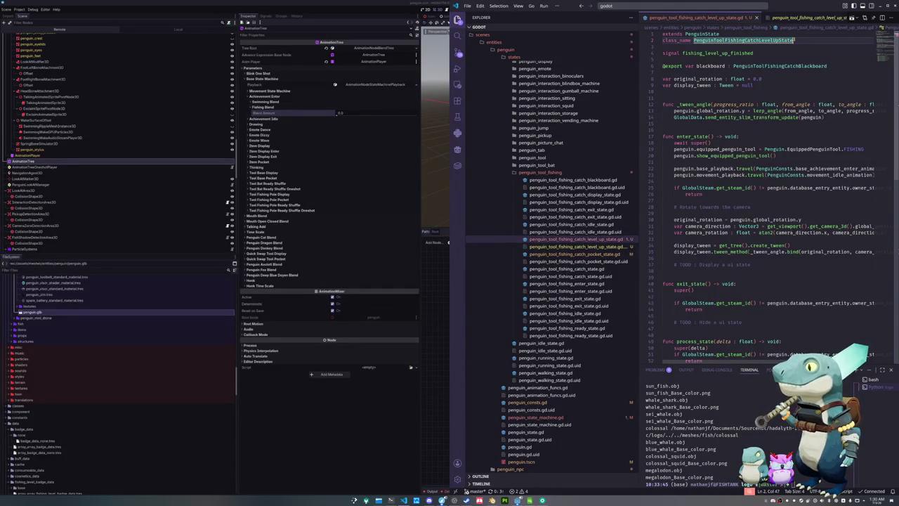
key(Down)
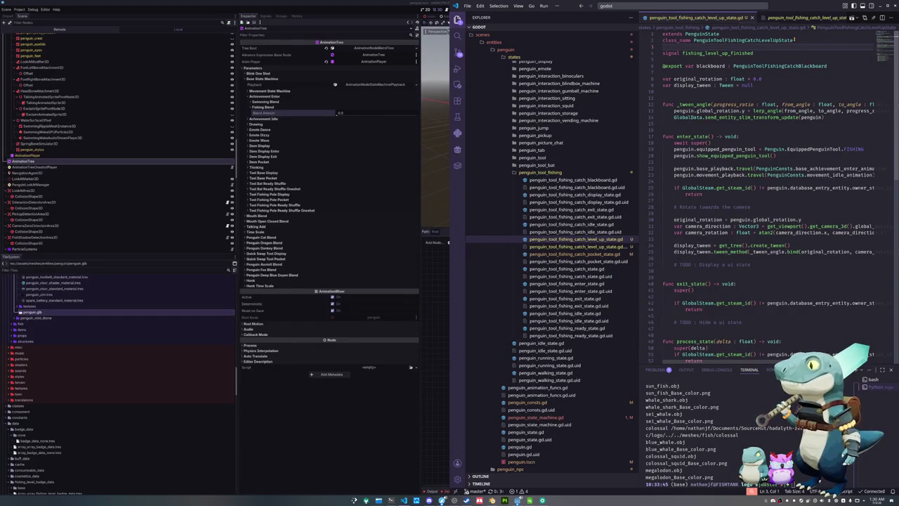
click(608, 254)
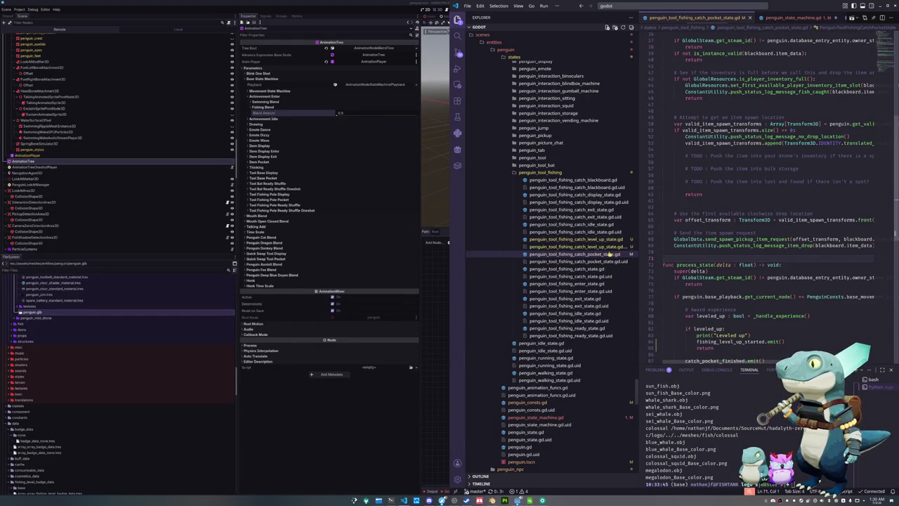
Step: Insert 'Catch' into the level-up variable's type on line 65 and save penguin_state_machine.gd
click(542, 417)
text(Catch)
click(810, 280)
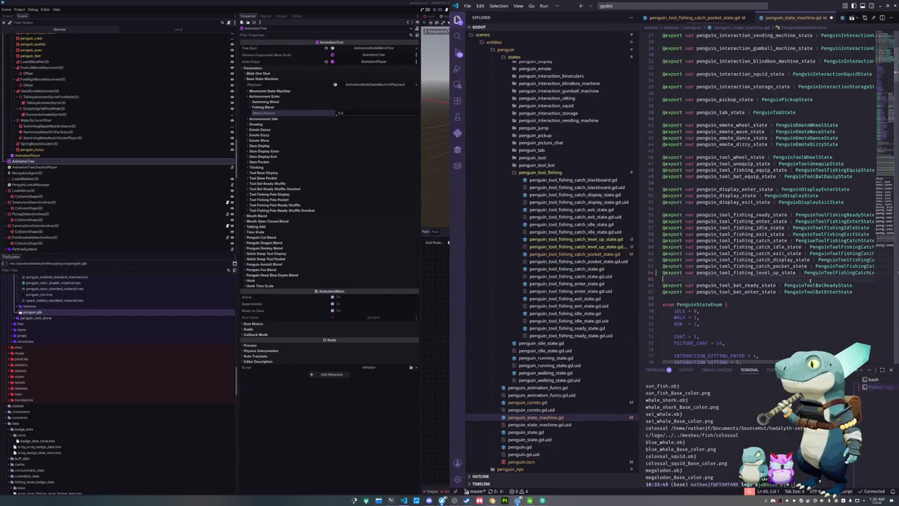
key(ctrl+s)
scroll(810, 281, down, 4)
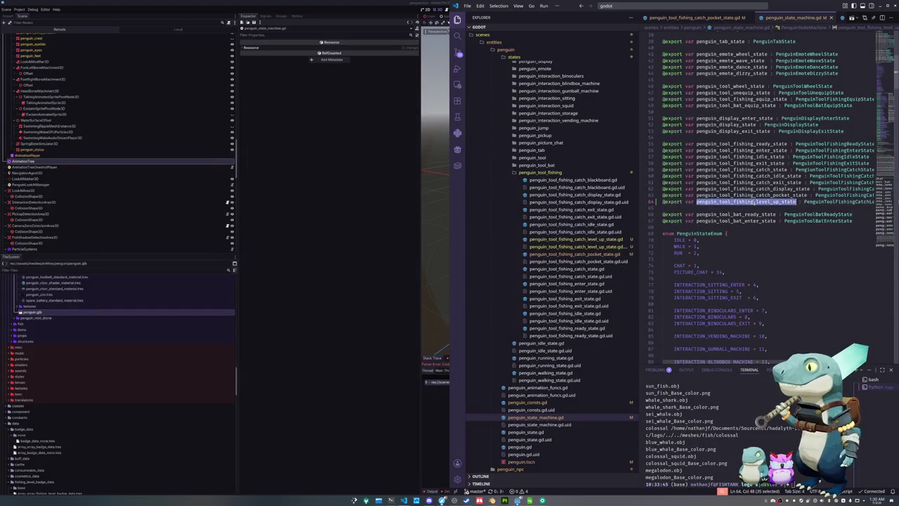
scroll(747, 254, down, 14)
scroll(746, 255, down, 3)
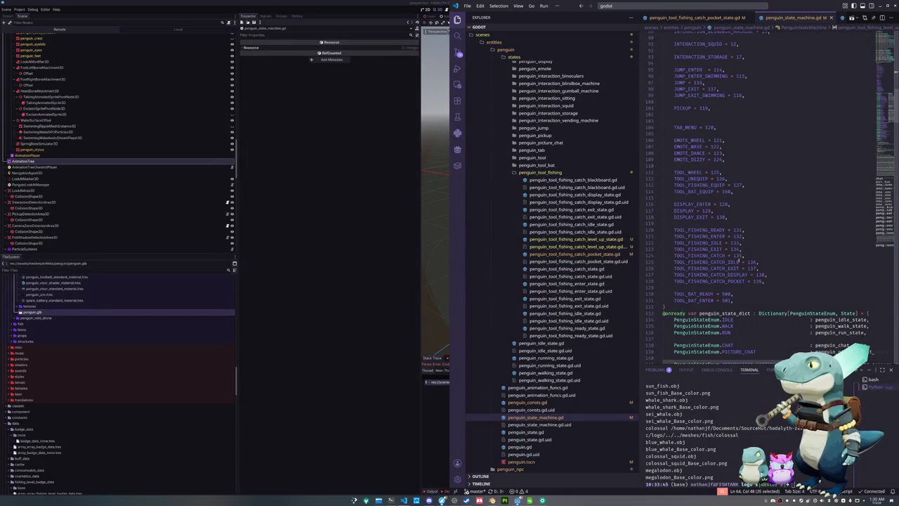
click(711, 287)
Step: Insert the enum line 'TOOL_FISHING_CATCH_LEVEL_UP = 140,' below TOOL_FISHING_CATCH_POCKET = 139
key(Return)
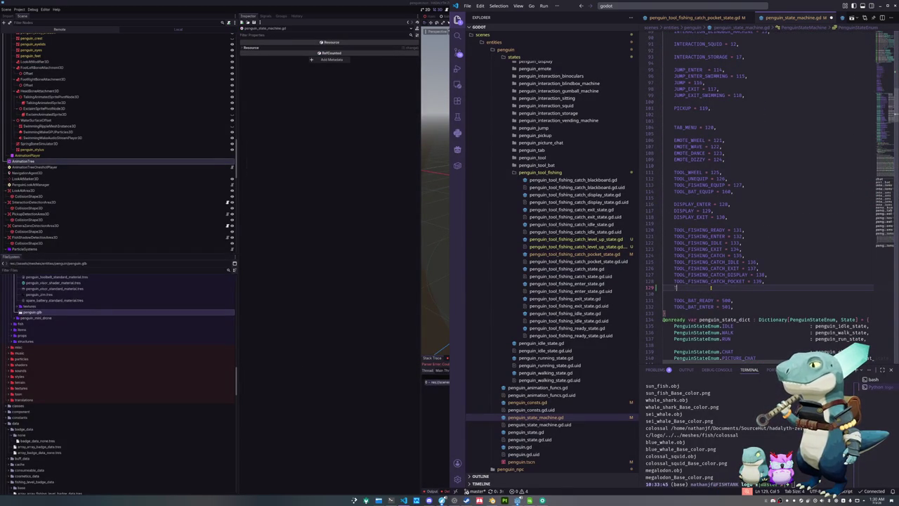
text(TOOL_FISHING_)
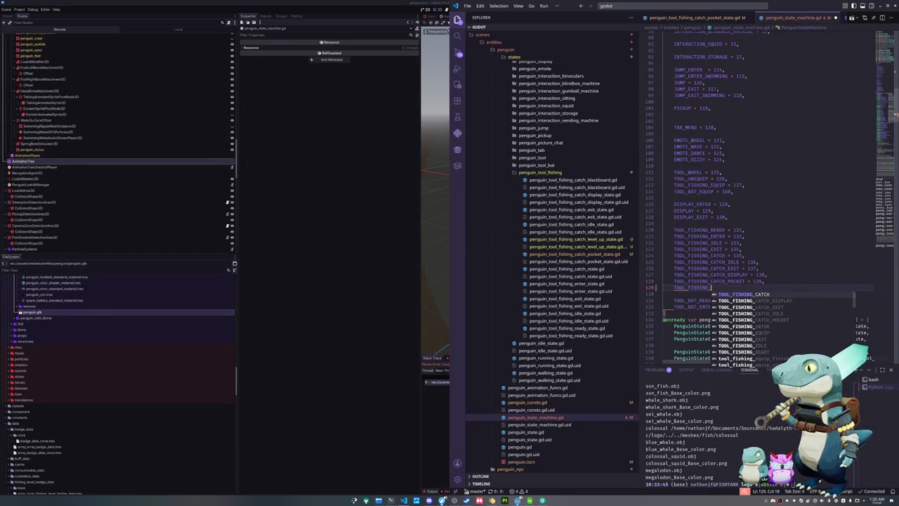
text(CATCH_LEVEL_UP = 140,)
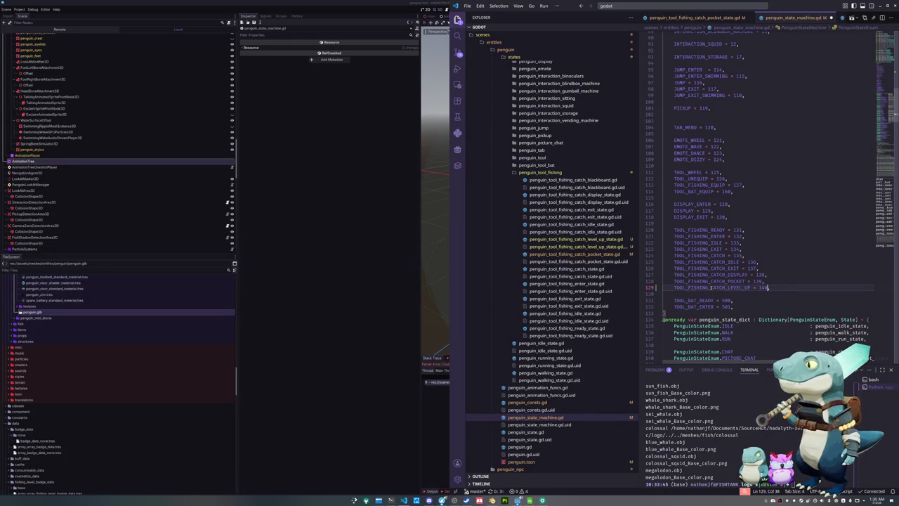
scroll(730, 267, down, 10)
scroll(751, 238, up, 5)
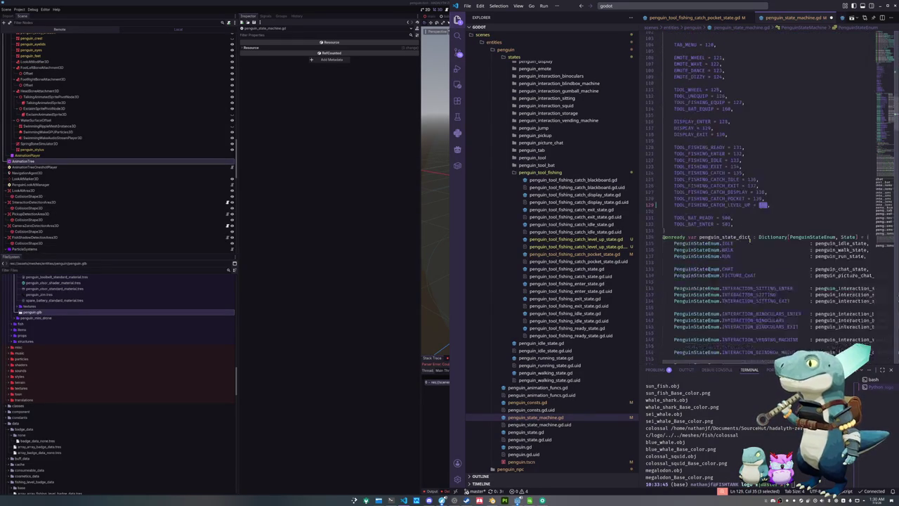
click(728, 213)
scroll(695, 295, down, 15)
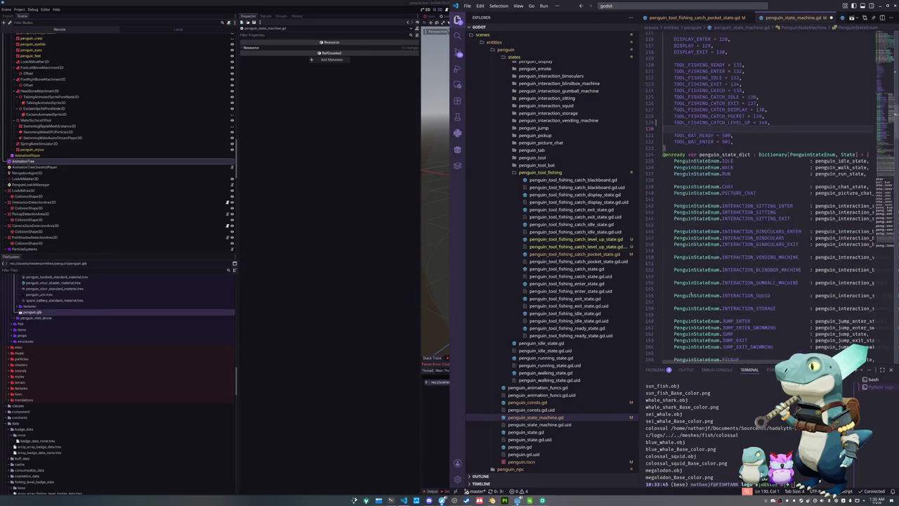
Step: Add a TOOL_FISHING_CATCH_LEVEL_UP entry to penguin_state_dict after the catch-pocket entry
scroll(685, 316, down, 1)
click(699, 294)
key(Return)
text(PenguinStateEnum)
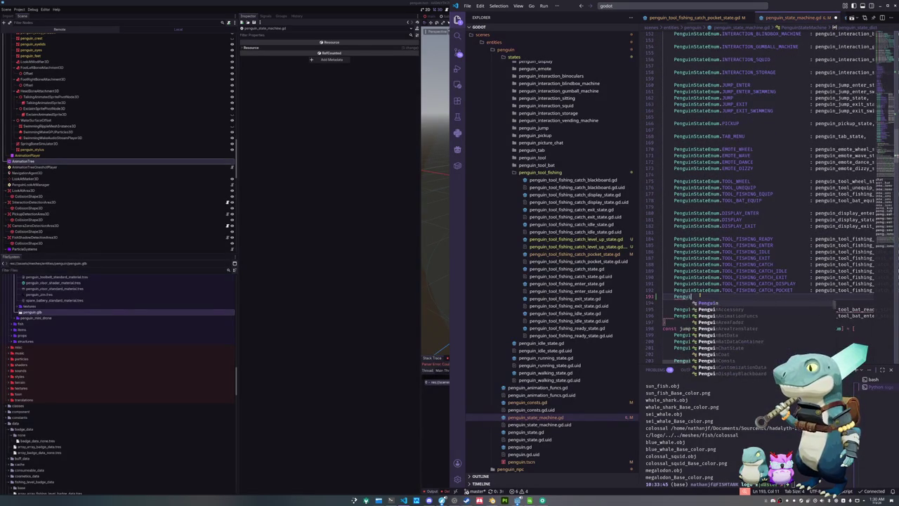
text(.TOOL_FISH)
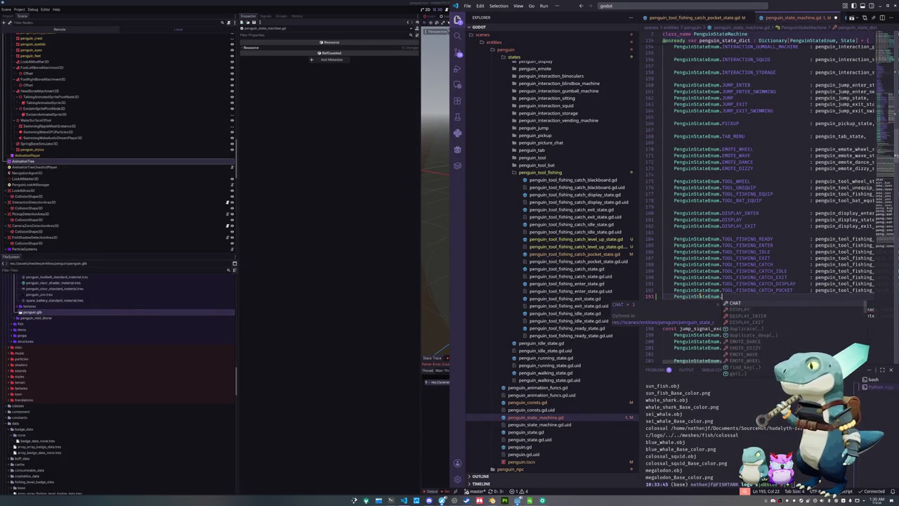
text(ING_CATCH_LEVEL)
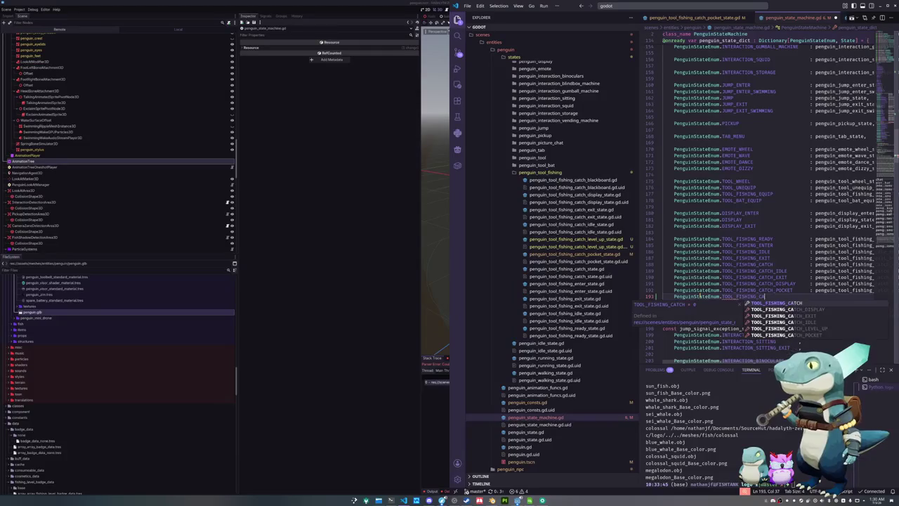
key(Tab)
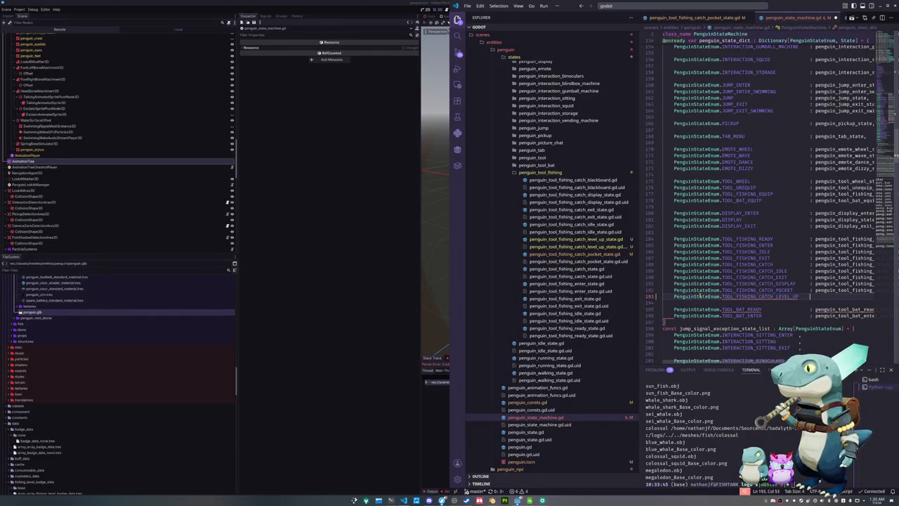
text(penguin)
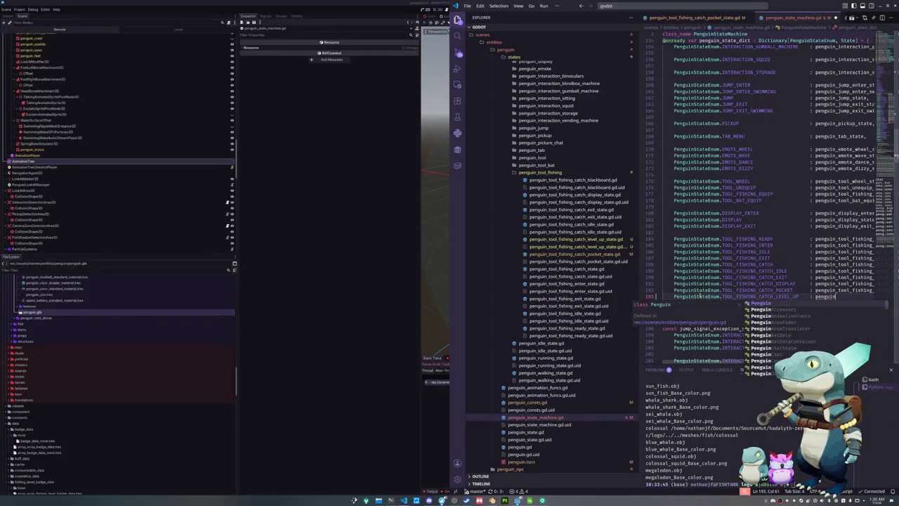
text(_tool_fishing)
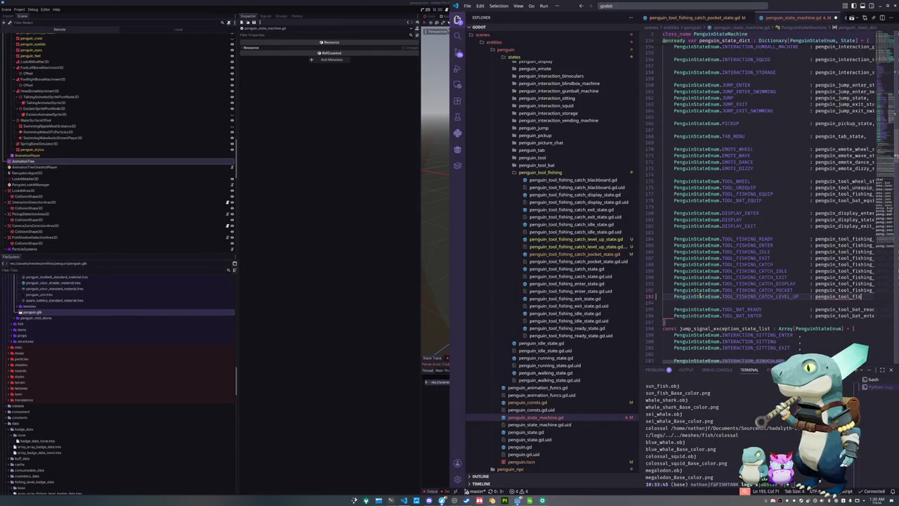
text(_catch_level_)
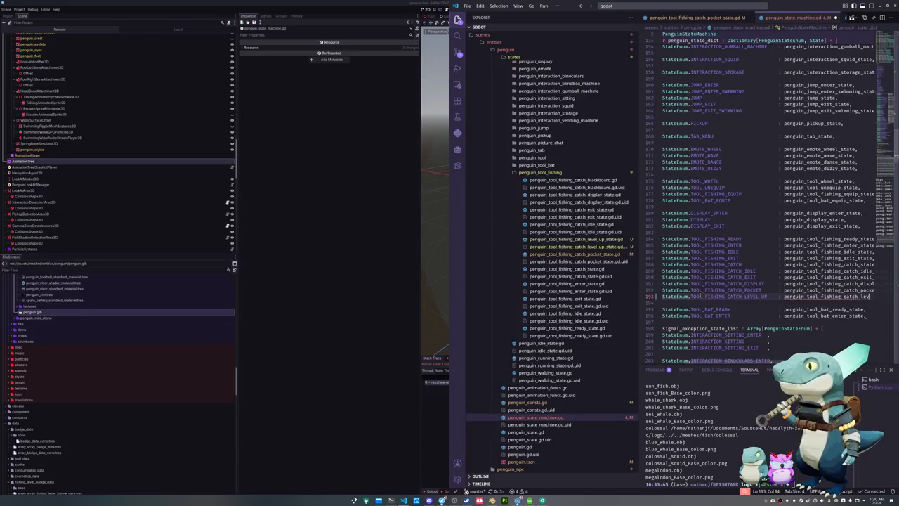
text(_)
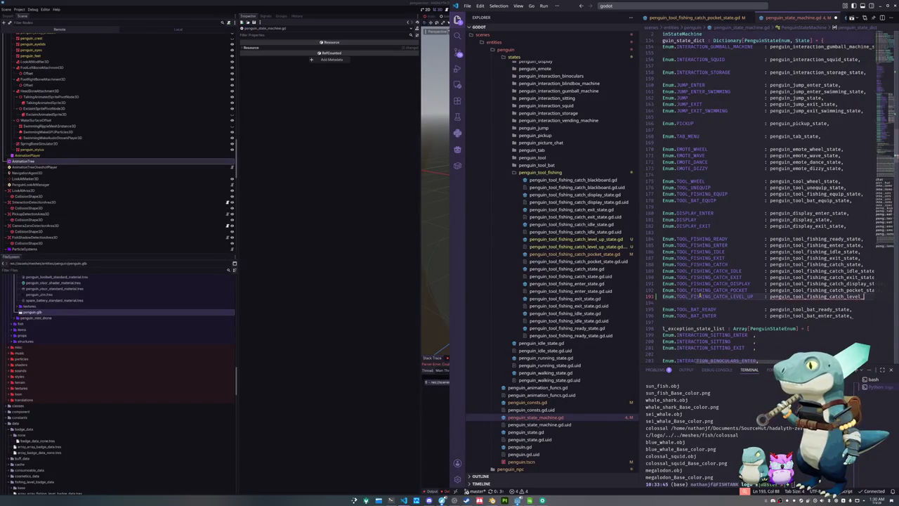
text(,)
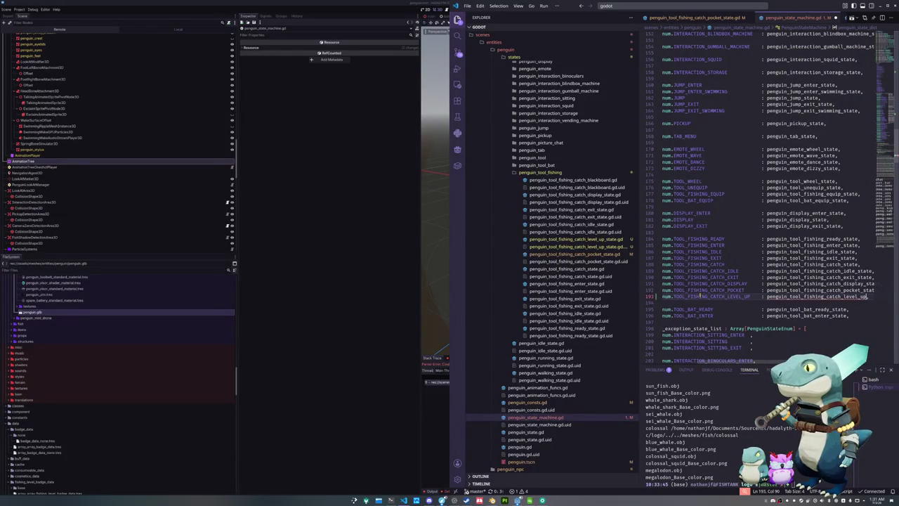
mouse_move(815, 297)
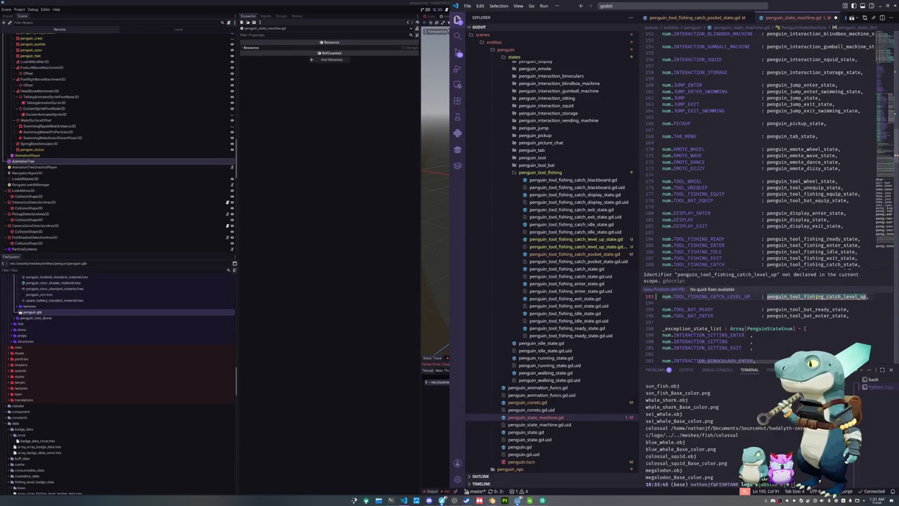
Step: Insert 'catch_' into the exported level-up state variable name on line 64
scroll(656, 226, up, 20)
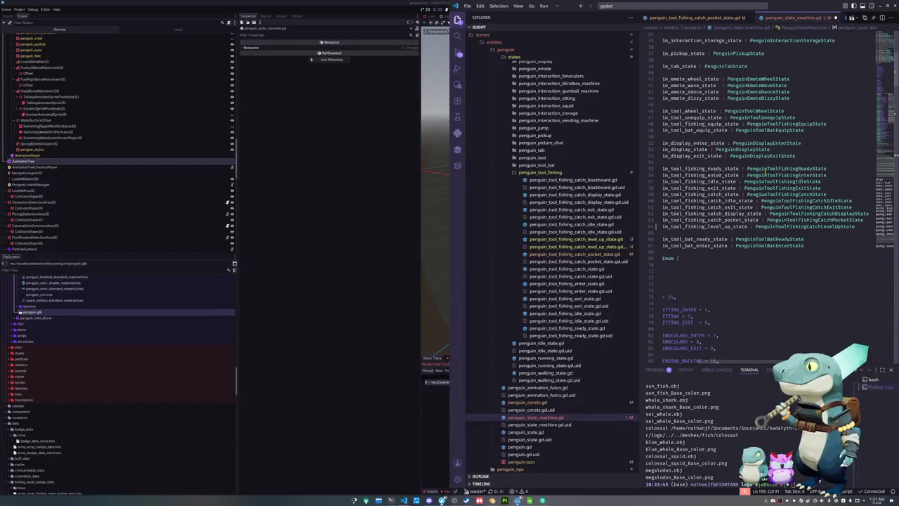
click(756, 227)
text(catch_)
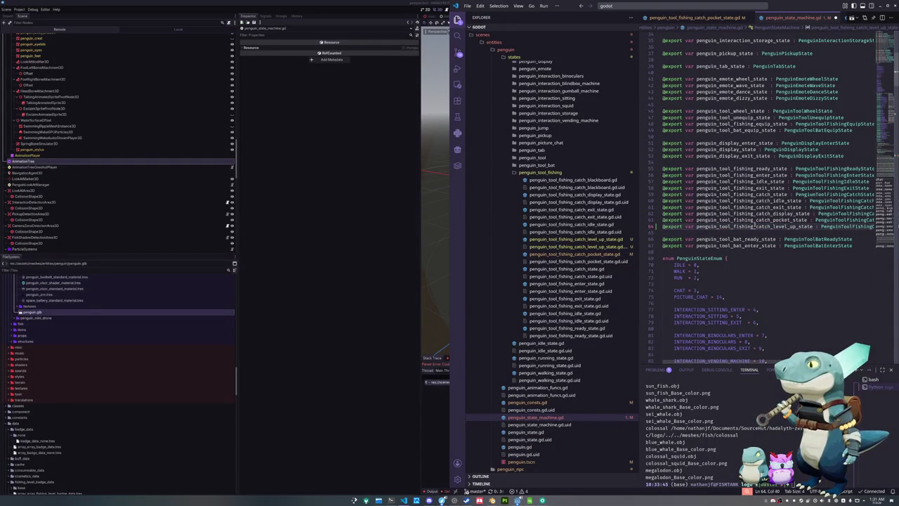
scroll(773, 253, down, 20)
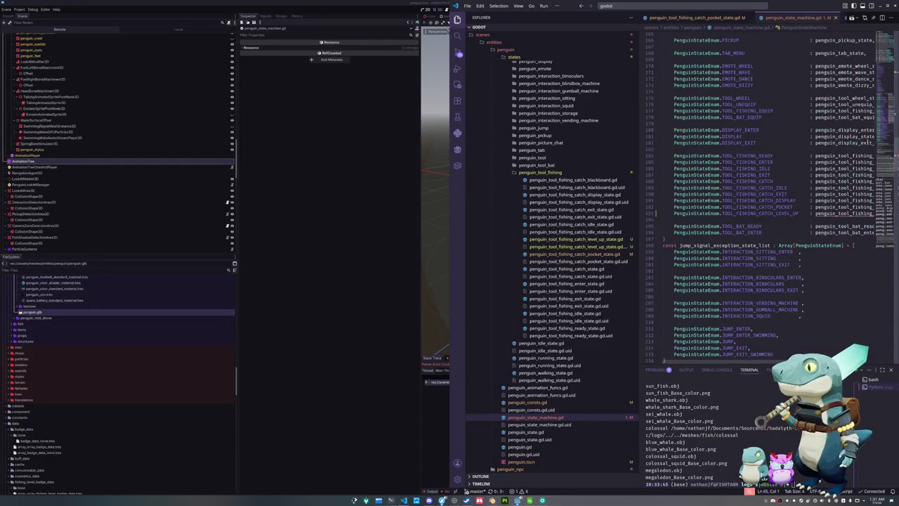
Step: Set the new entry's value to penguin_tool_fishing_catch_level_up_state on line 193
click(838, 221)
mouse_move(846, 213)
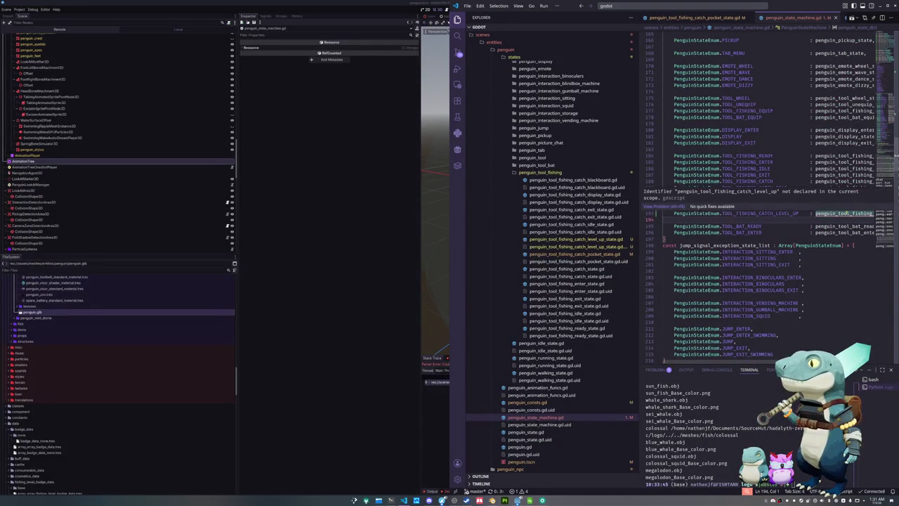
double_click(846, 213)
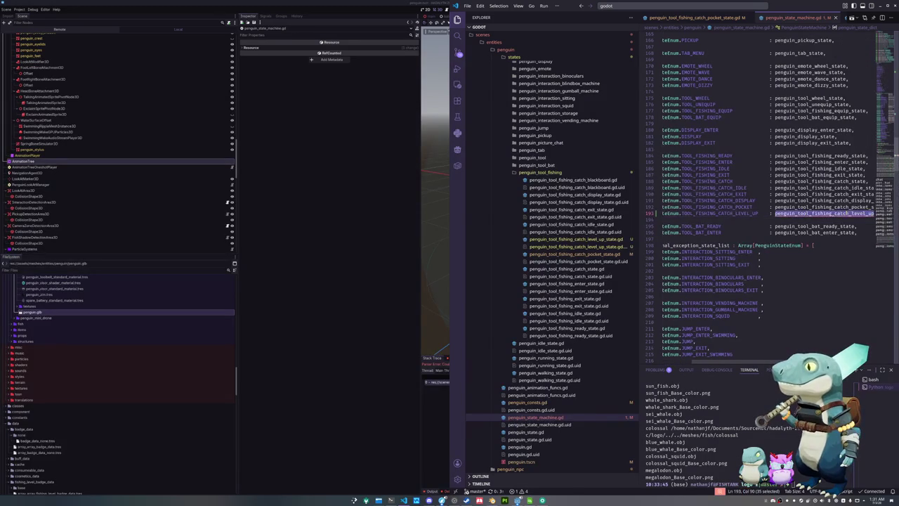
text(penguin_t)
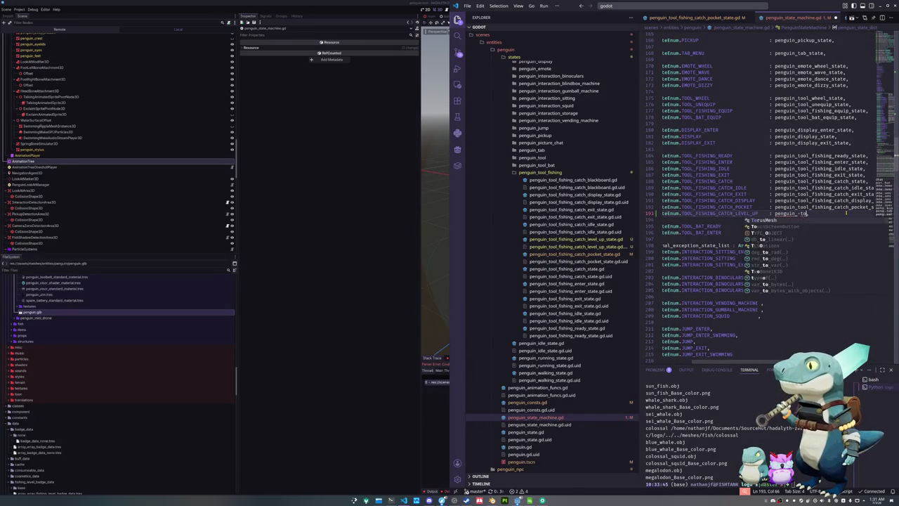
text(ool_fishing_)
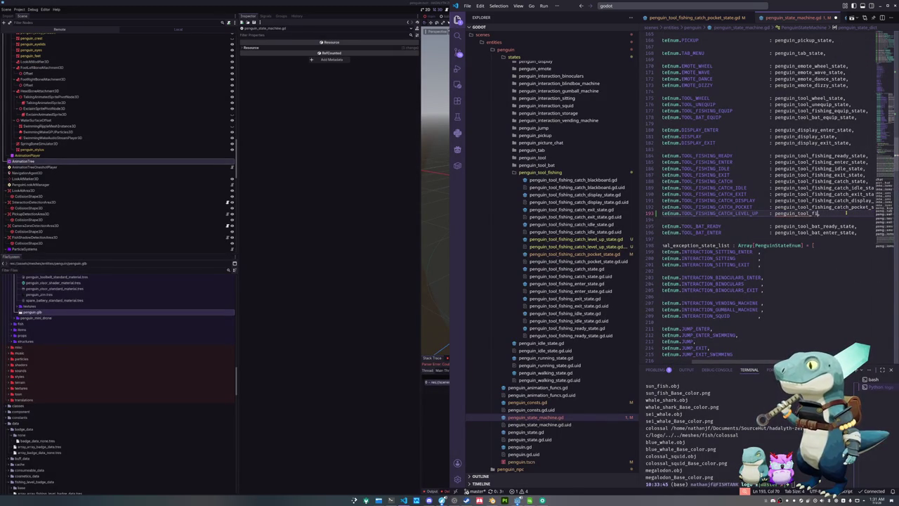
text(catch)
text(el_)
text(_state,)
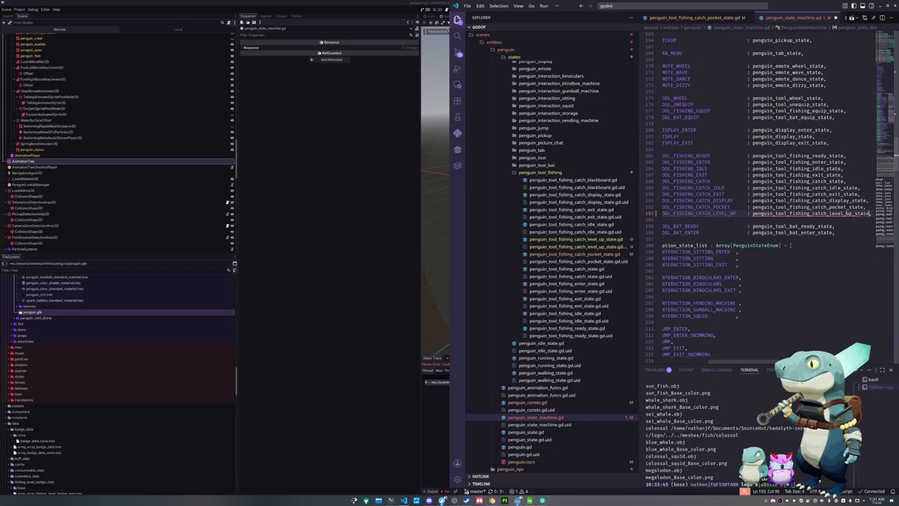
key(Down)
key(Down)
key(Down)
key(Down)
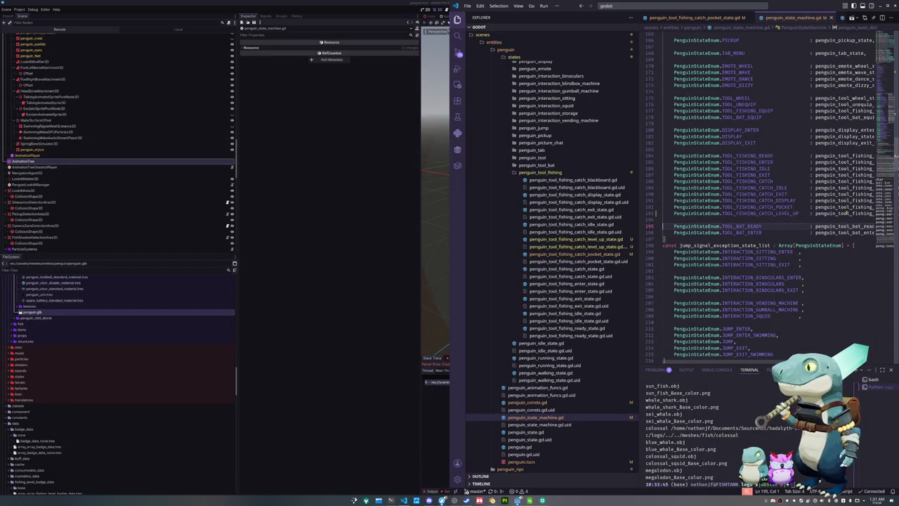
Step: Append PenguinStateEnum.TOOL_FISHING_CATCH_LEVEL_UP to the end of honk_exception_state_list
key(Up)
key(Up)
key(Up)
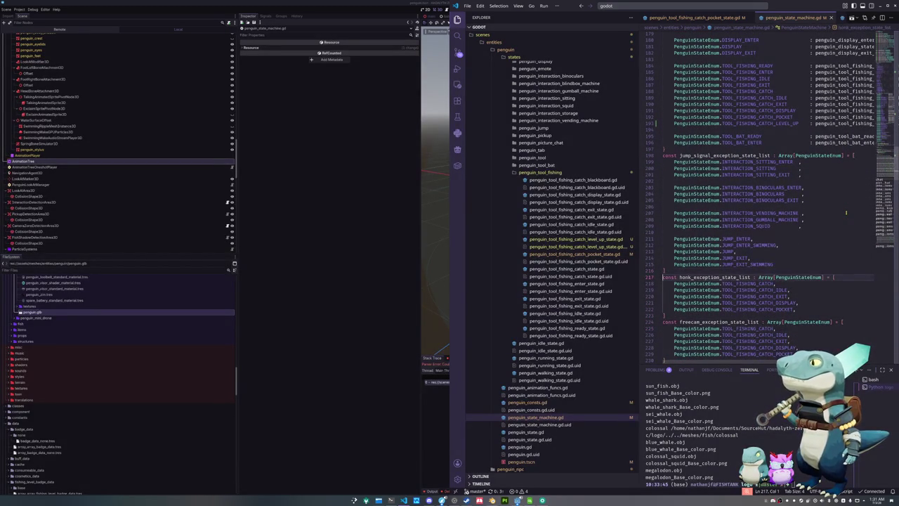
key(ctrl+v)
key(Up)
key(Up)
key(Up)
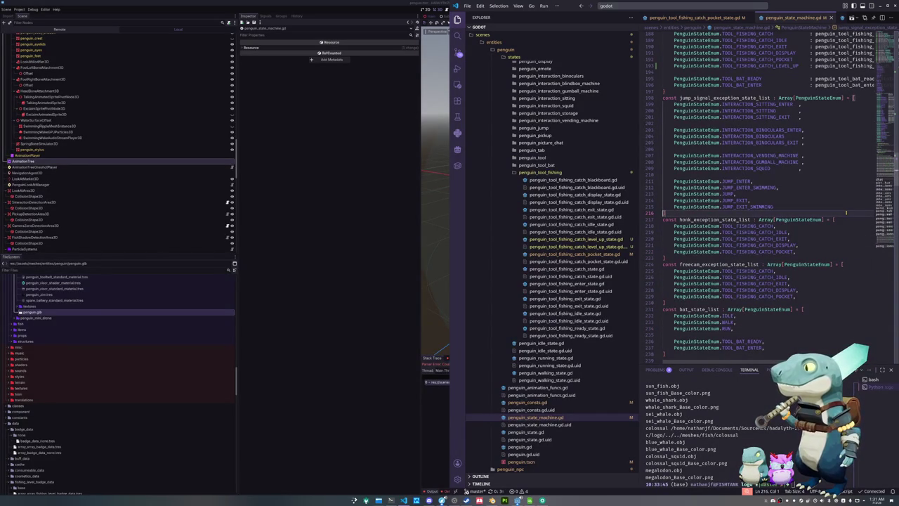
key(Down)
key(Down)
key(Down)
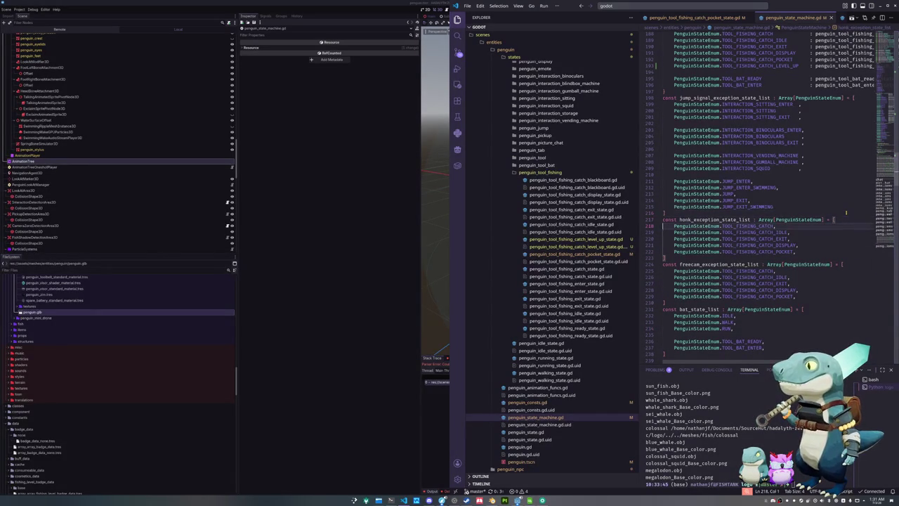
key(End)
key(Return)
text(PenguinState)
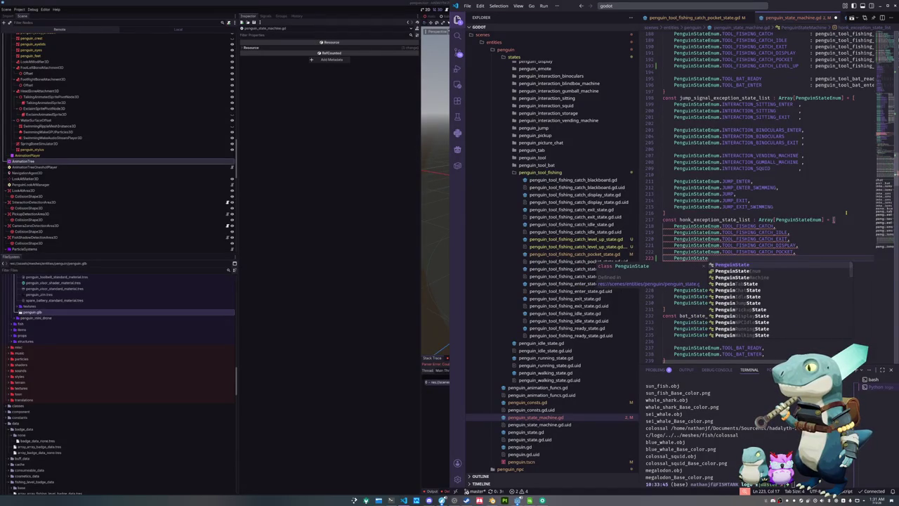
text(Enum.TOOL_FISHING_CATCH)
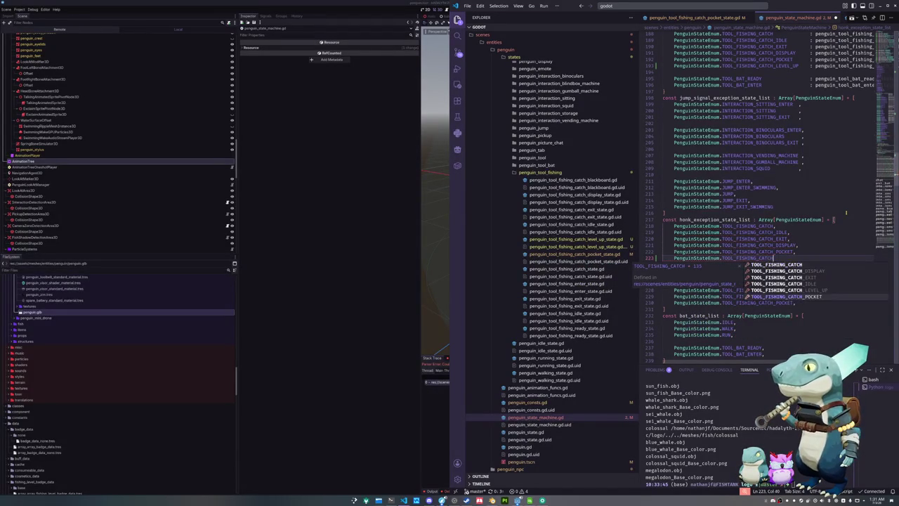
key(Down)
key(Down)
key(Down)
Step: Copy that level-up entry into freecam_exception_state_list
key(Return)
key(shift+Up)
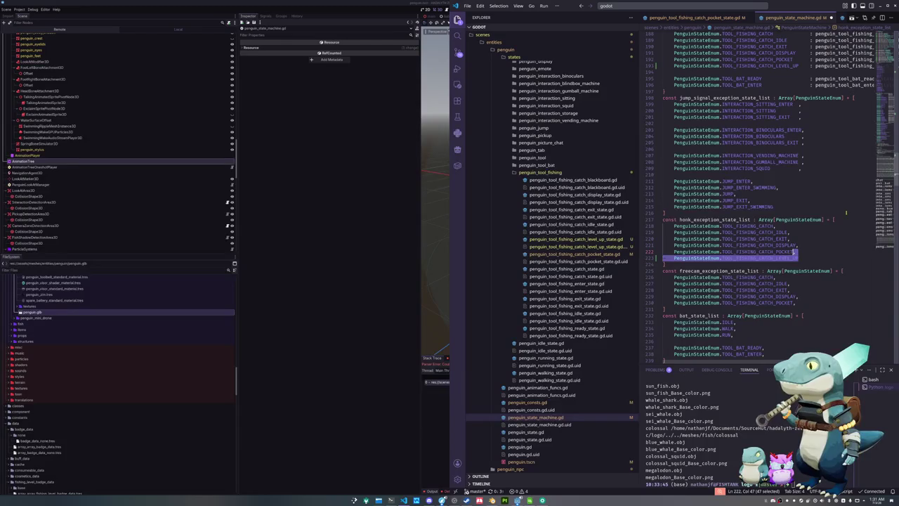
key(ctrl+c)
key(Down)
key(Down)
key(Down)
key(End)
key(Return)
key(ctrl+v)
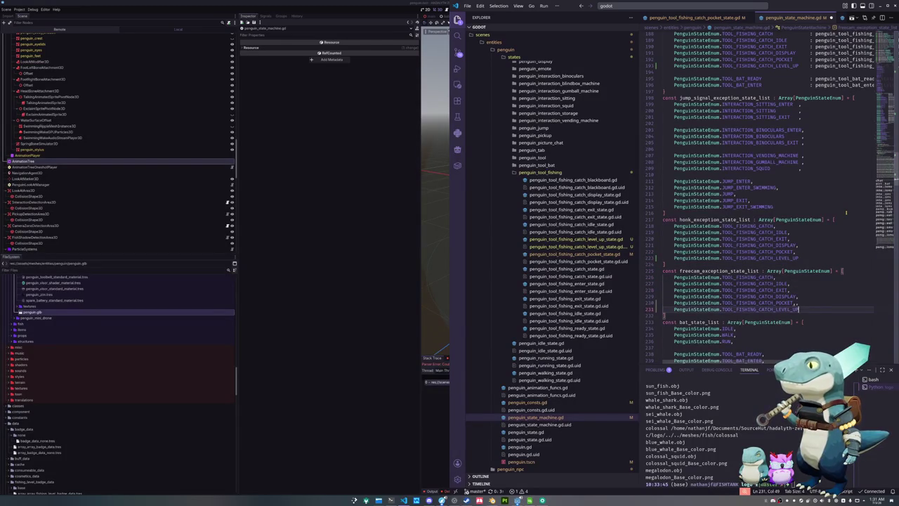
key(Up)
scroll(816, 330, down, 4)
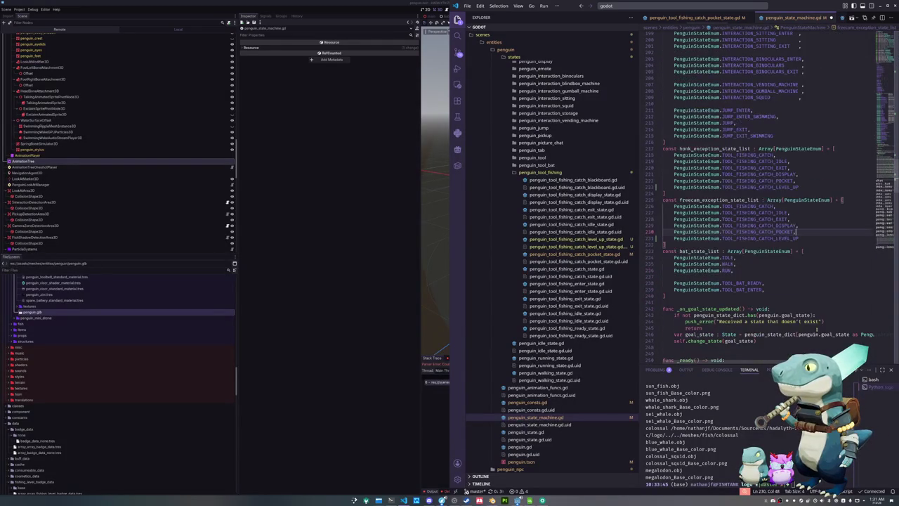
key(alt+Tab)
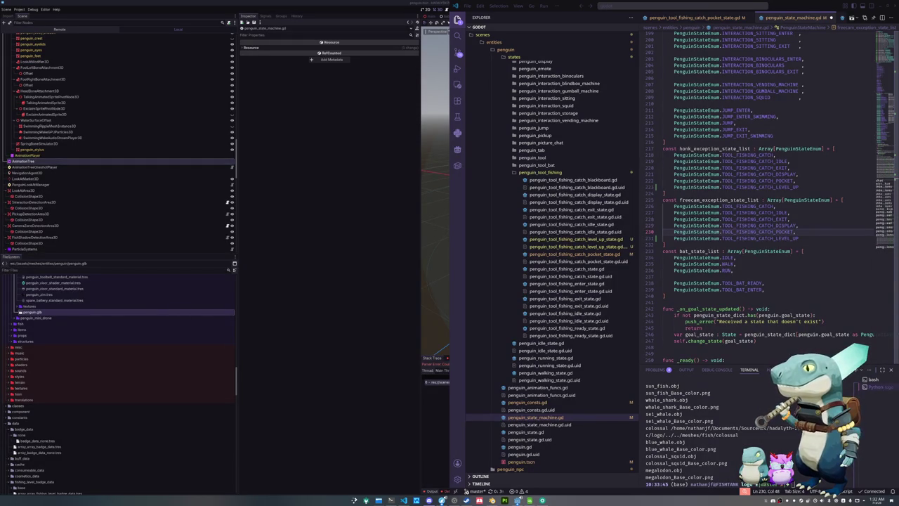
click(808, 244)
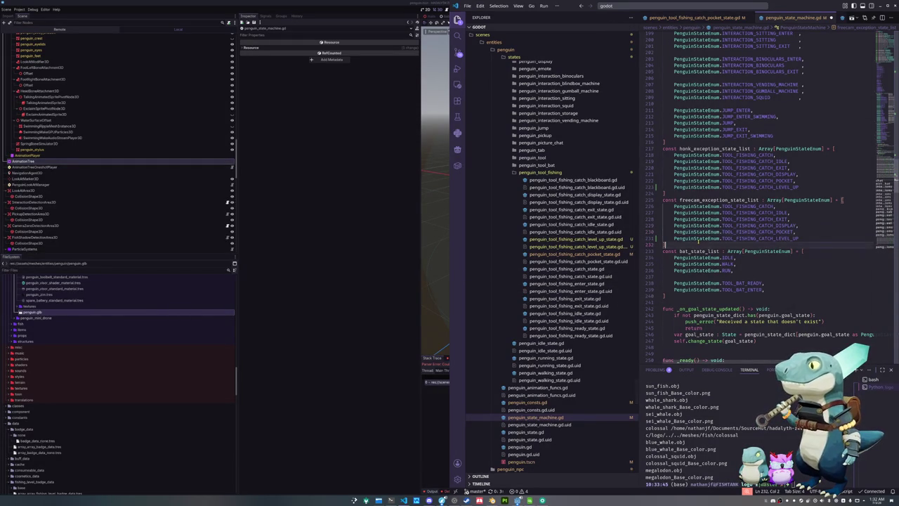
Step: Add a penguin_tool_fishing_catch_level_up_state.fishing_level_up_finished line to the fishing connections
scroll(758, 241, down, 2)
click(782, 255)
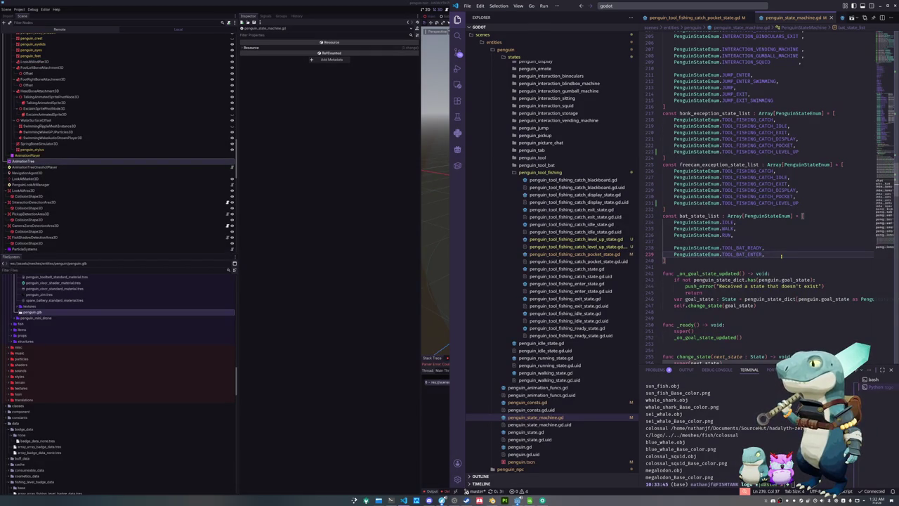
scroll(781, 256, down, 15)
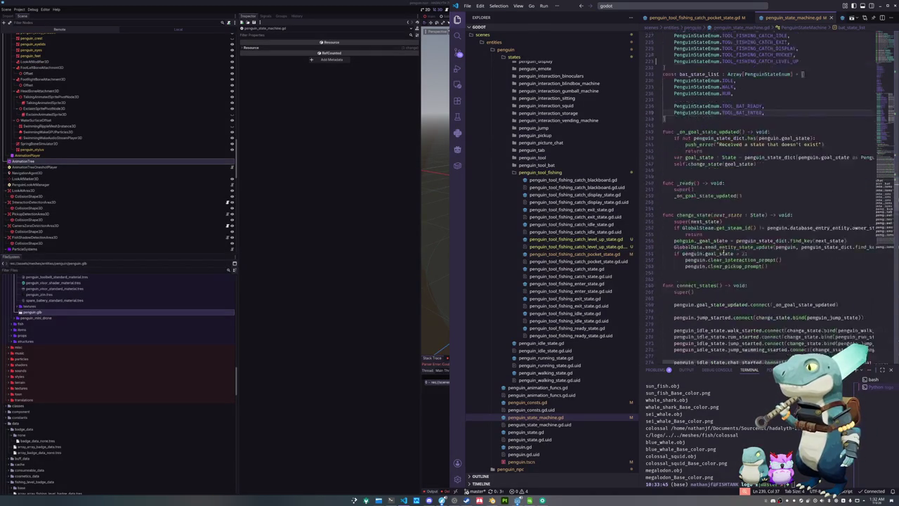
scroll(685, 264, down, 13)
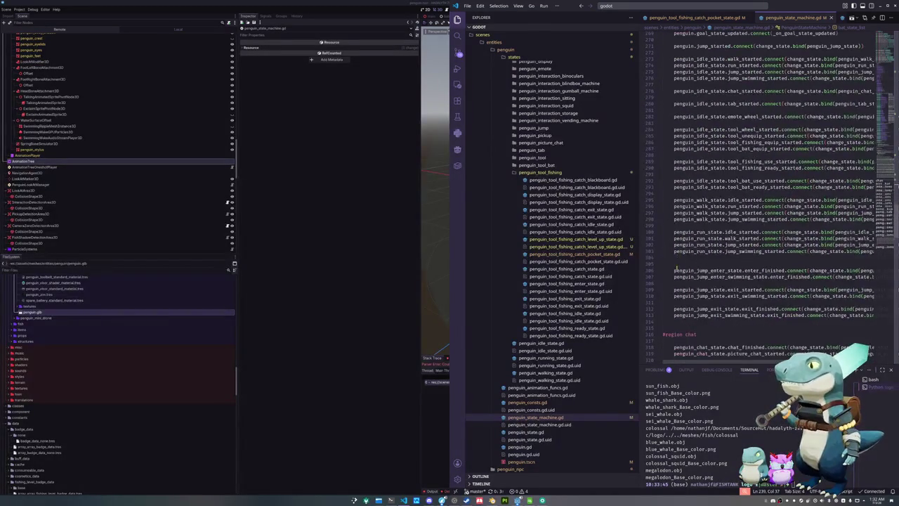
scroll(673, 270, down, 20)
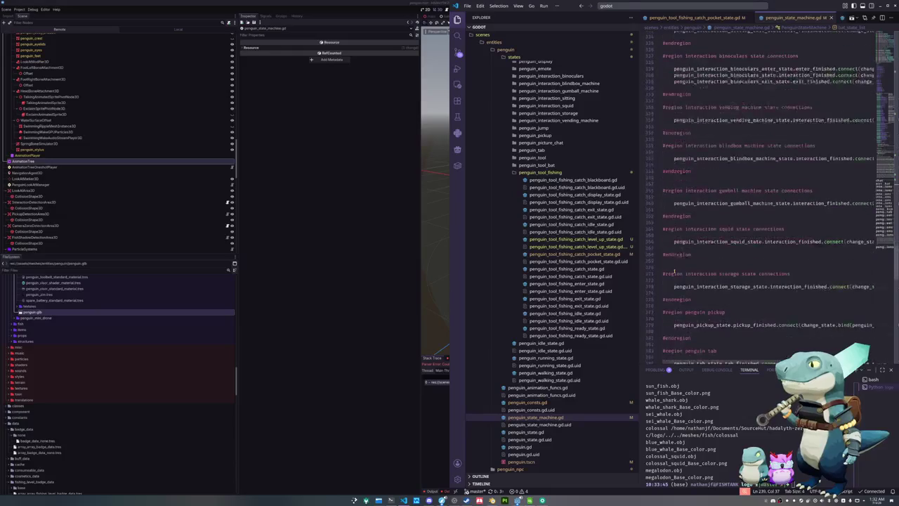
scroll(673, 271, down, 12)
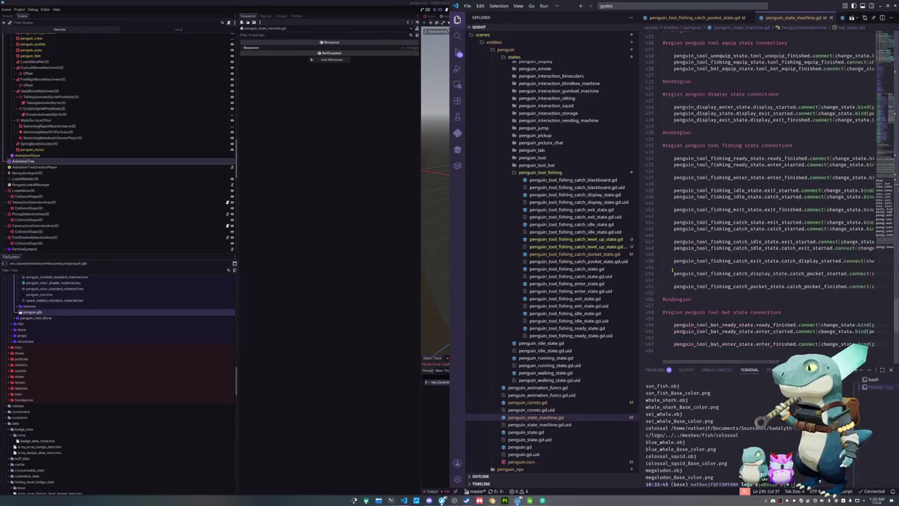
click(684, 292)
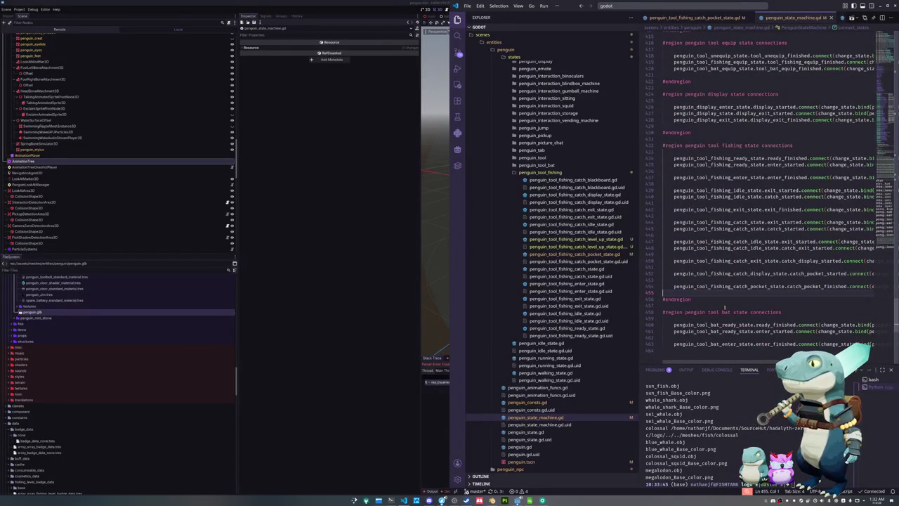
key(Return)
text(penguin_tool_fi)
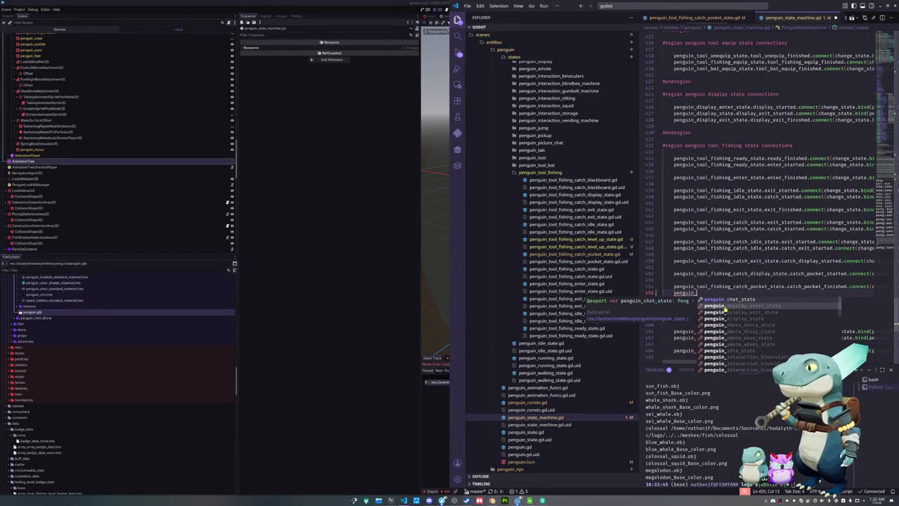
text(shing_catch_level)
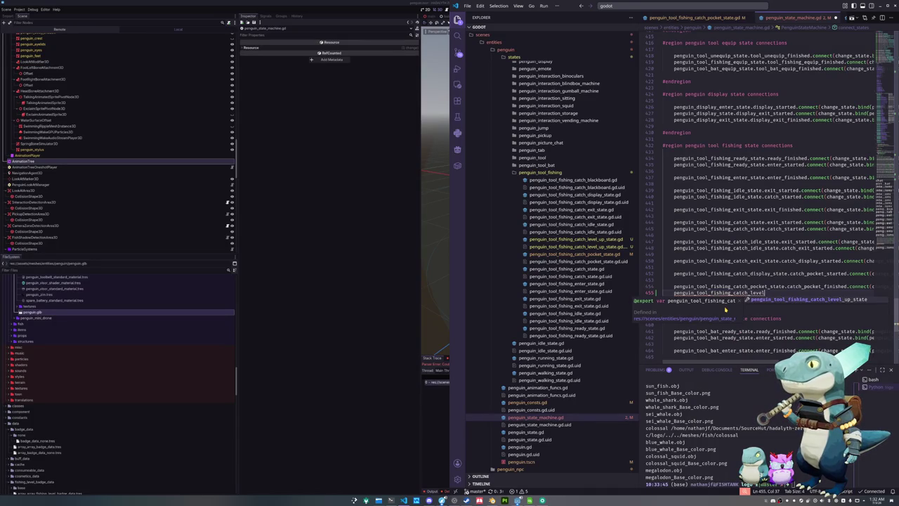
key(Tab)
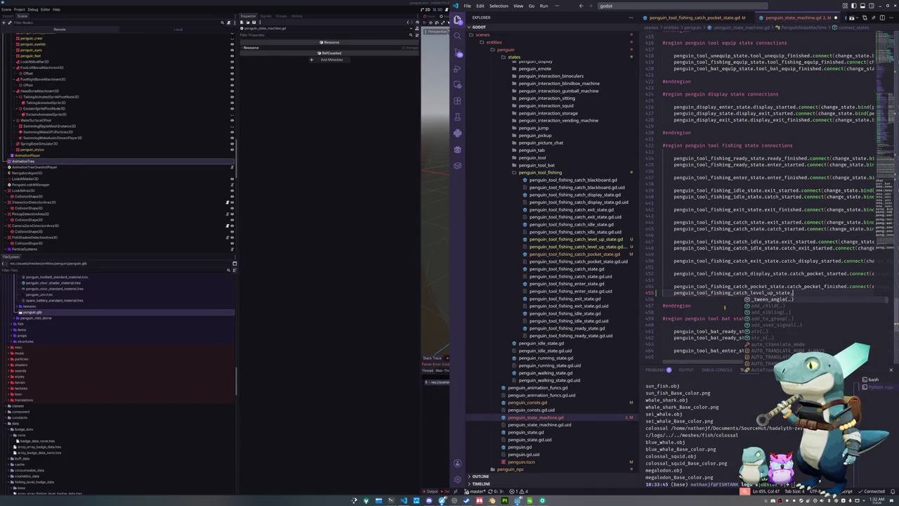
text(.catc)
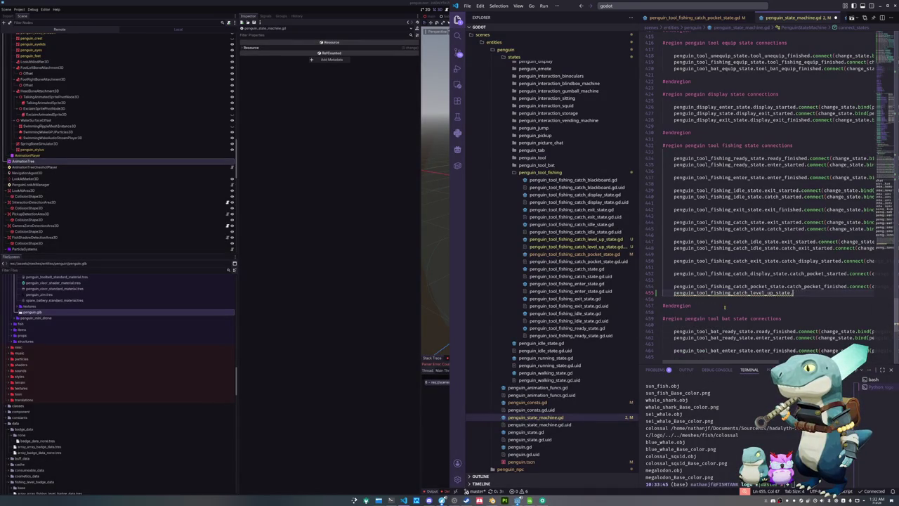
text(level)
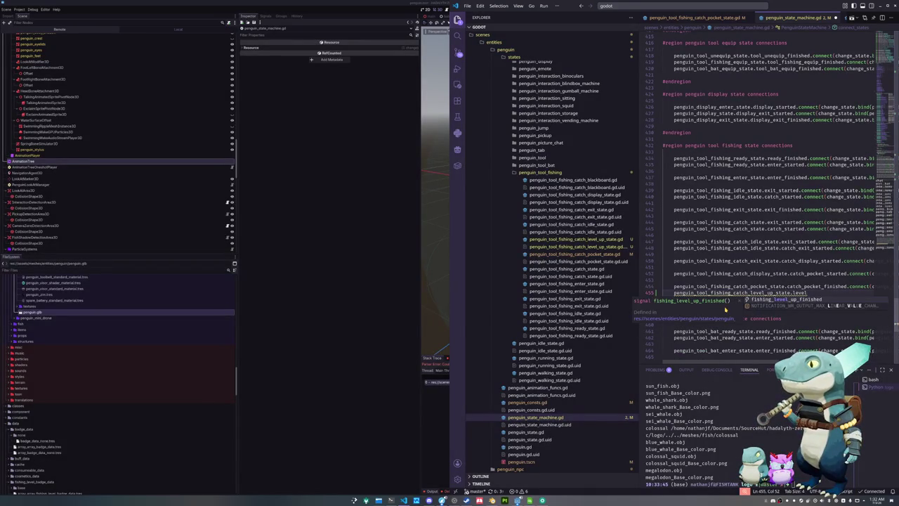
key(Tab)
mouse_move(767, 293)
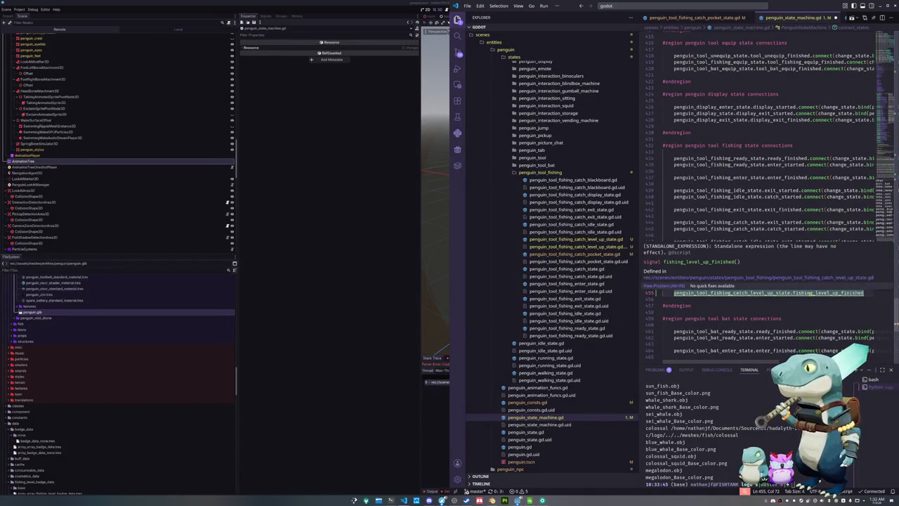
Step: Connect the pocket state's fishing_level_up_started to change_state bound to the level-up state
click(674, 293)
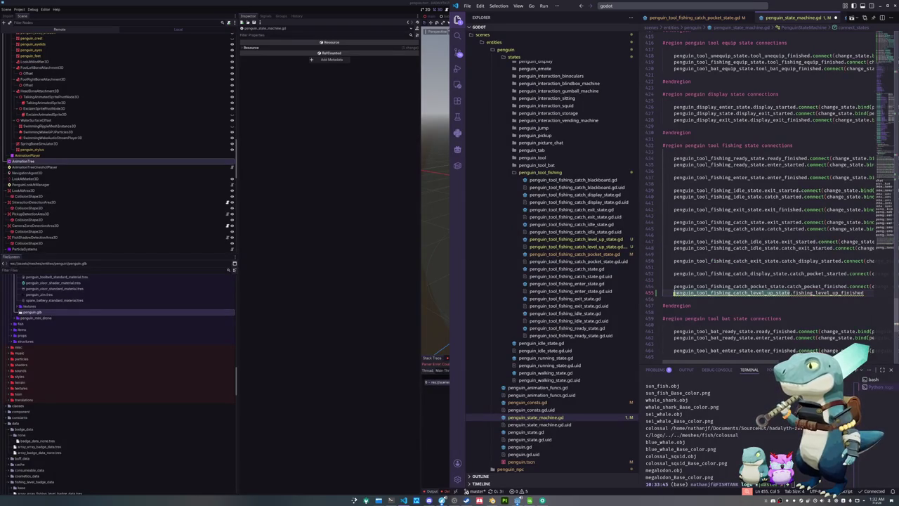
key(Return)
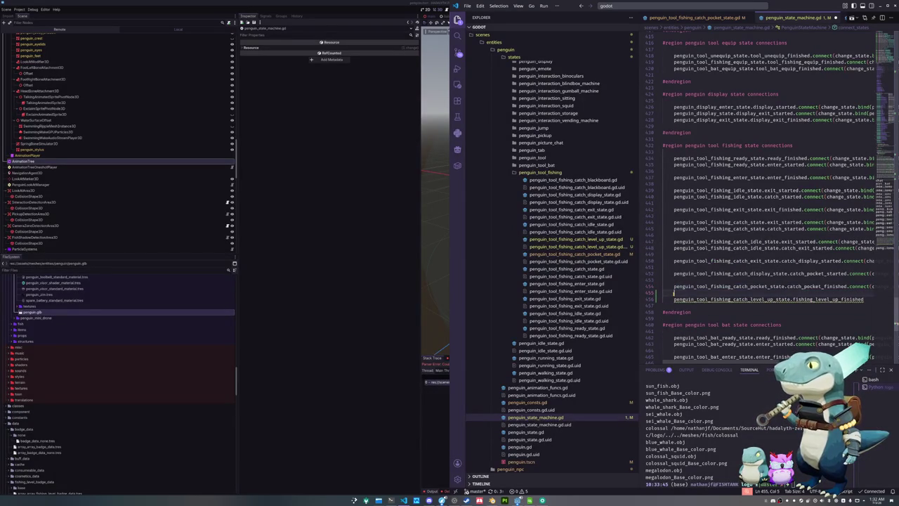
key(ctrl+v)
text(level)
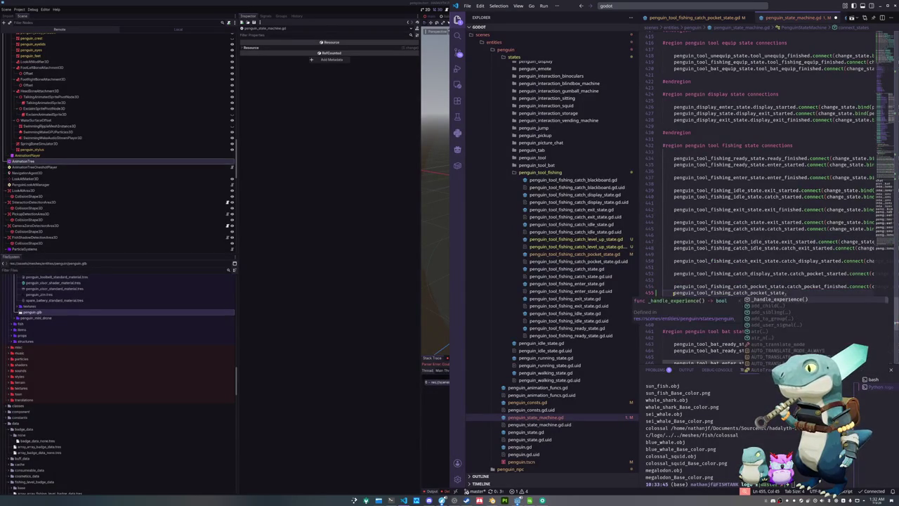
key(Return)
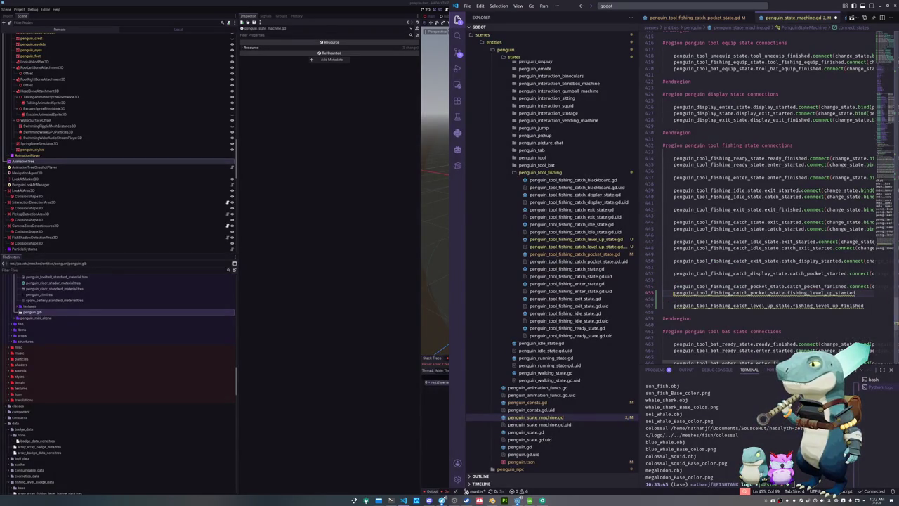
text(.connect(change)
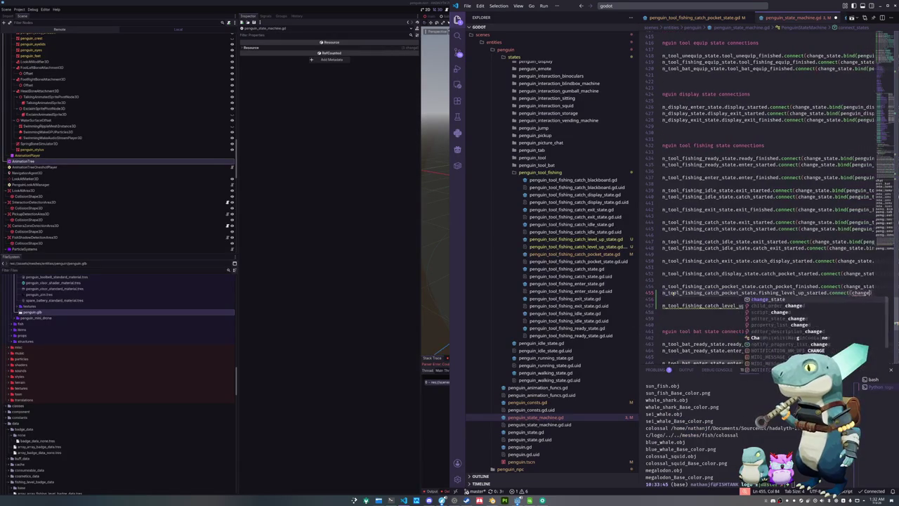
key(Return)
text(.bind()
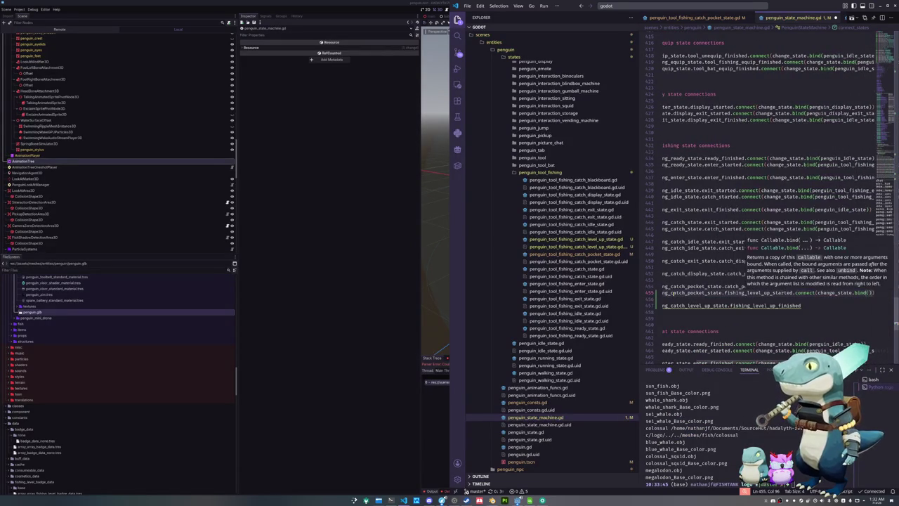
text(penguin_tool_fishing_catch_level_up_state)
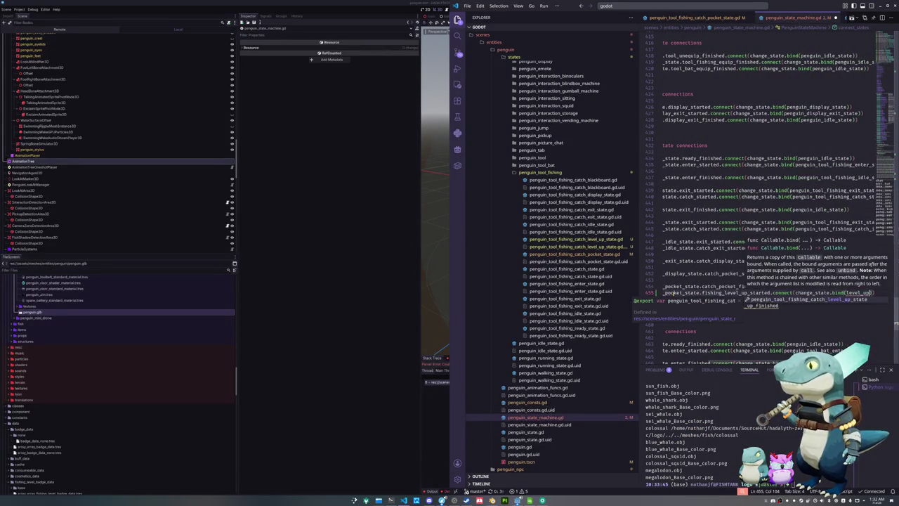
key(Down)
key(Down)
Step: Connect fishing_level_up_finished to change_state bound to penguin_idle_state
key(Home)
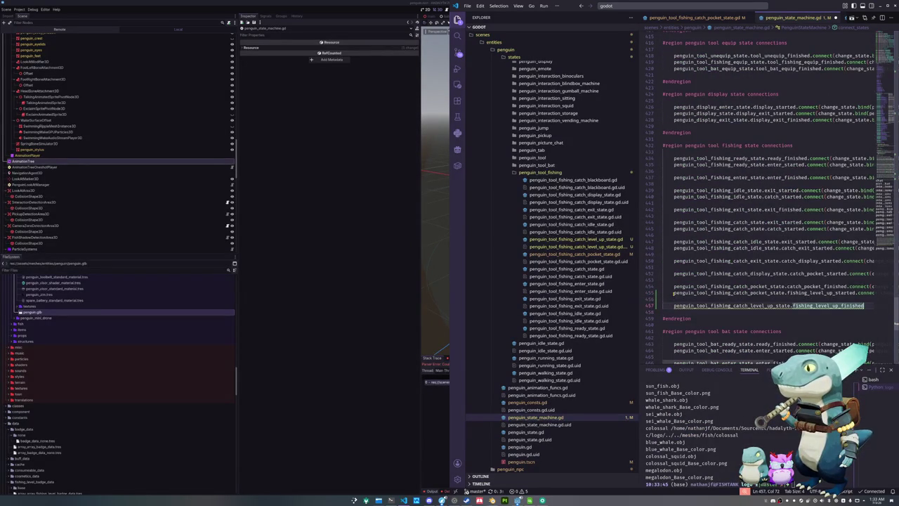
text(.connect(ch)
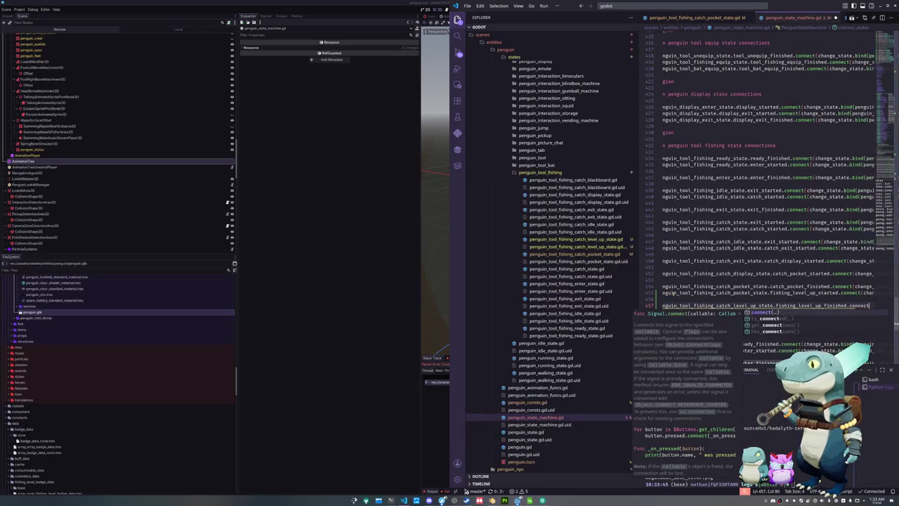
text(ange_state.)
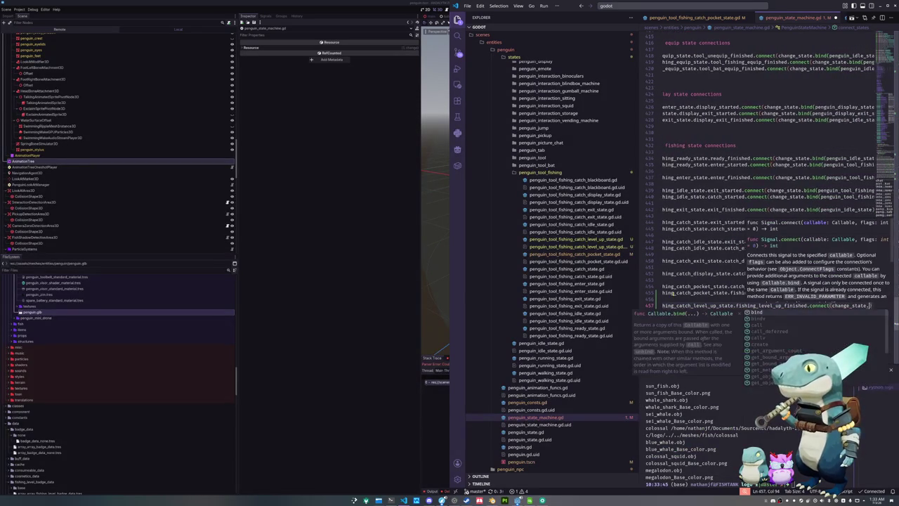
text(bind()
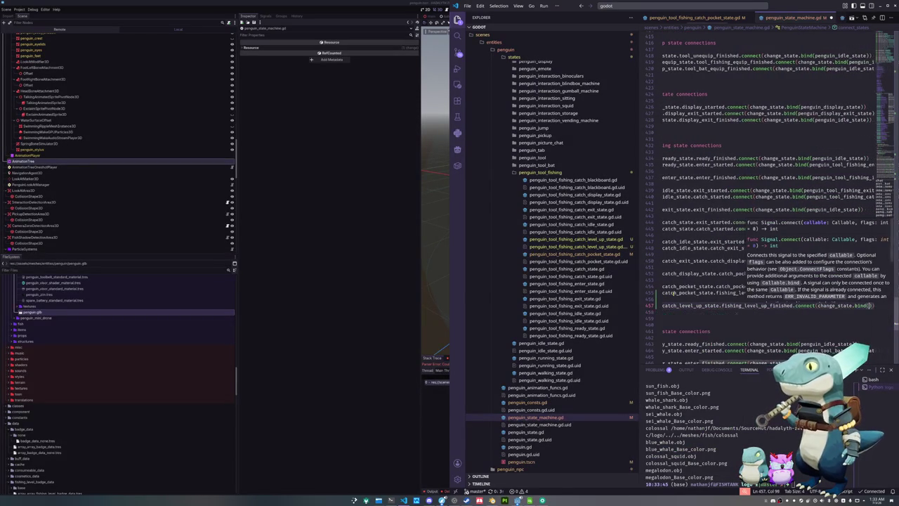
text(penguin_idle_state)
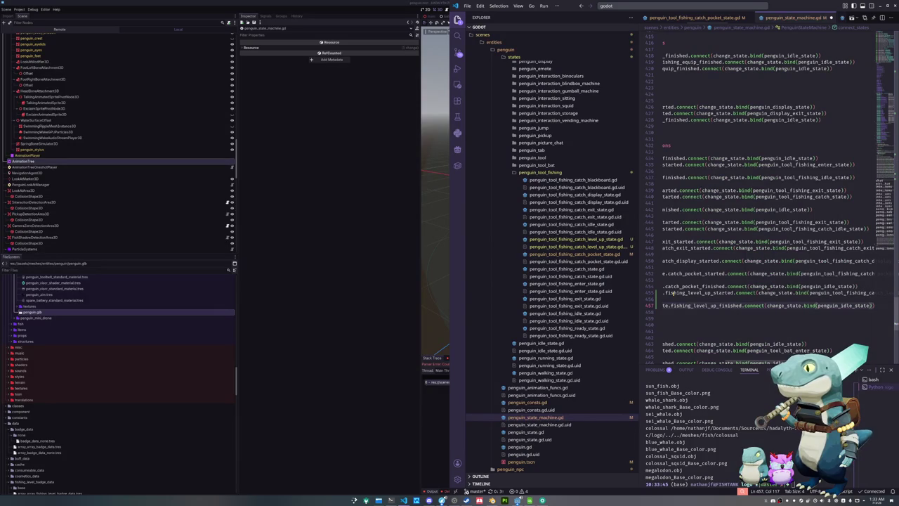
key(Down)
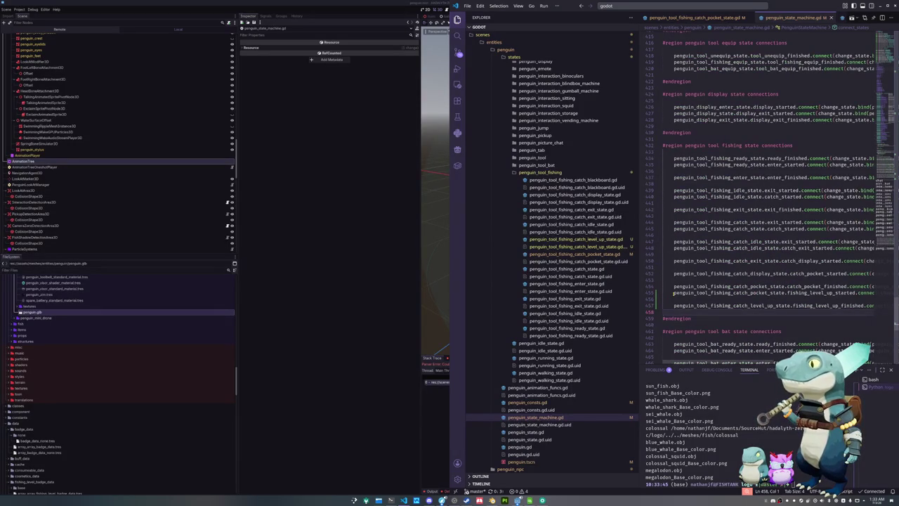
scroll(675, 291, up, 2)
click(327, 305)
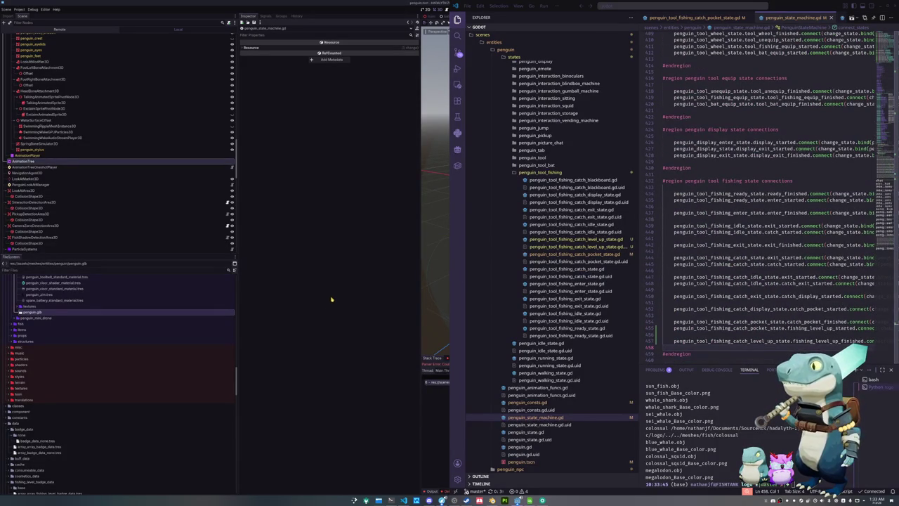
click(716, 200)
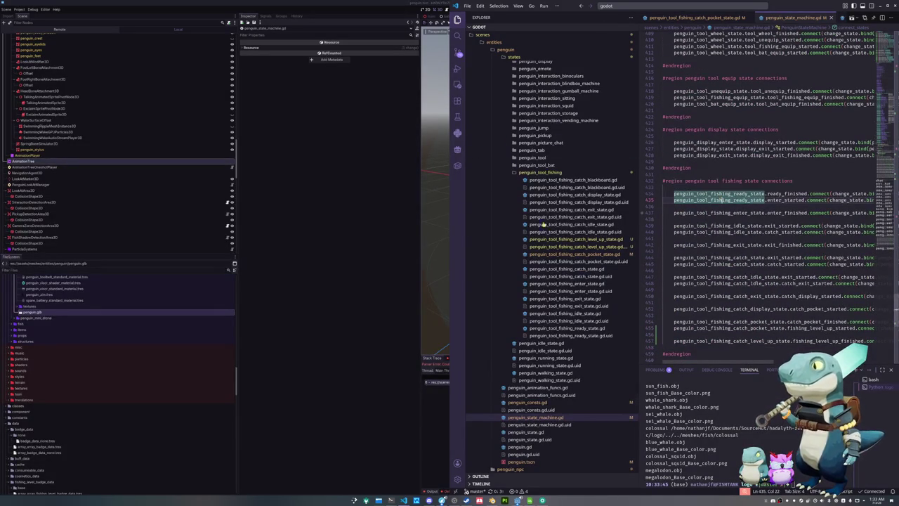
click(371, 243)
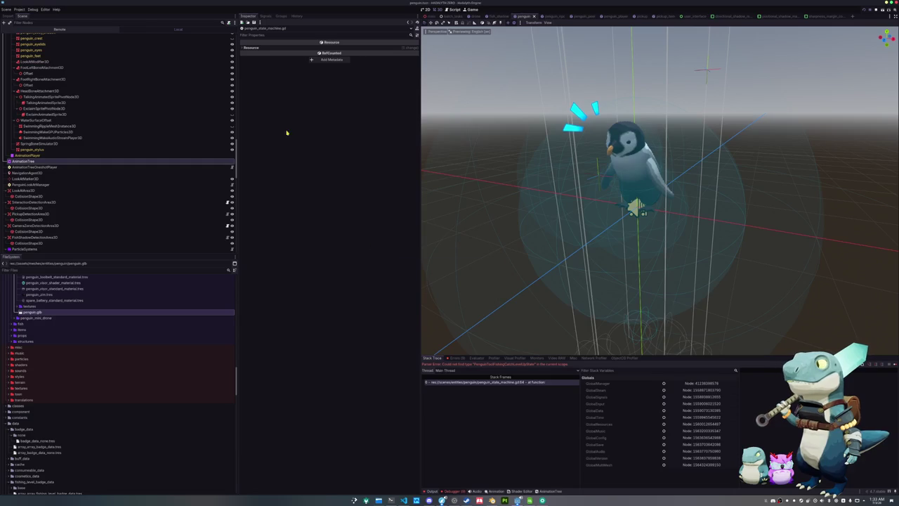
Step: Add a PenguinToolFishingCatchLevelUpState child node under PenguinToolFishing
scroll(64, 119, up, 2)
scroll(64, 118, up, 5)
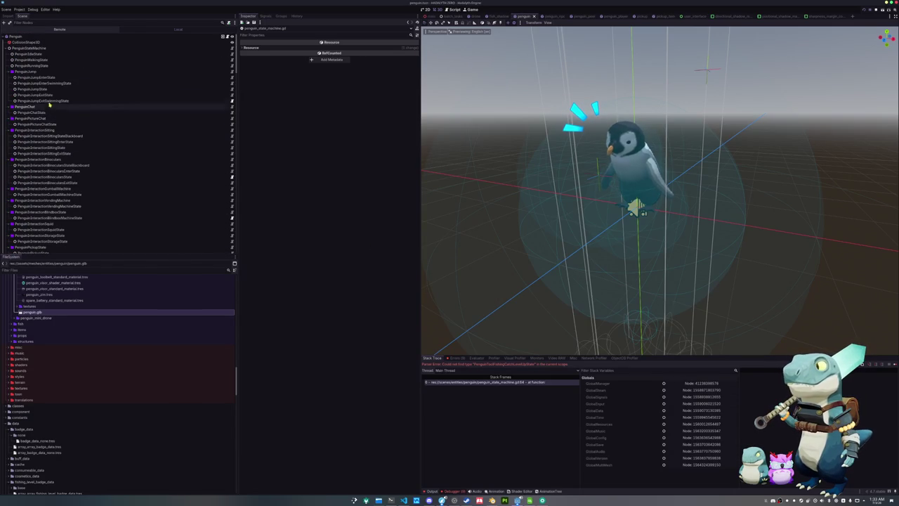
scroll(40, 176, down, 3)
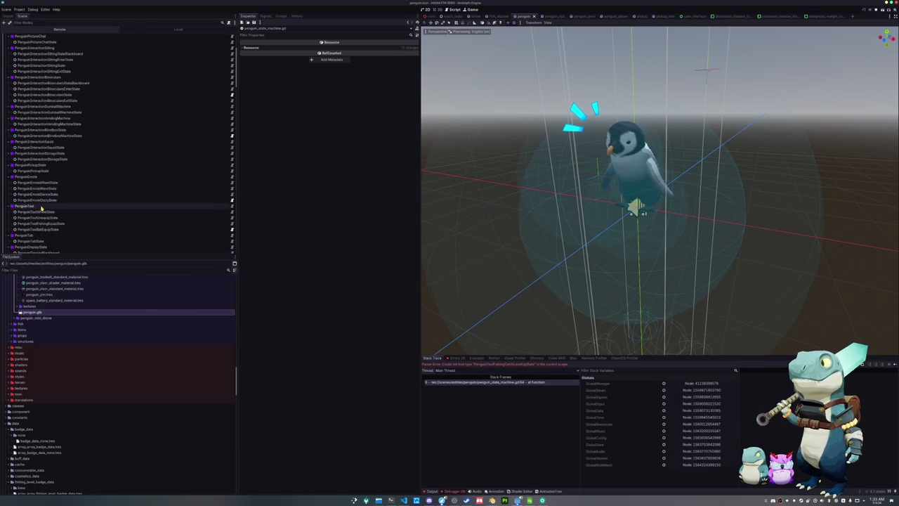
scroll(38, 182, down, 3)
right_click(41, 194)
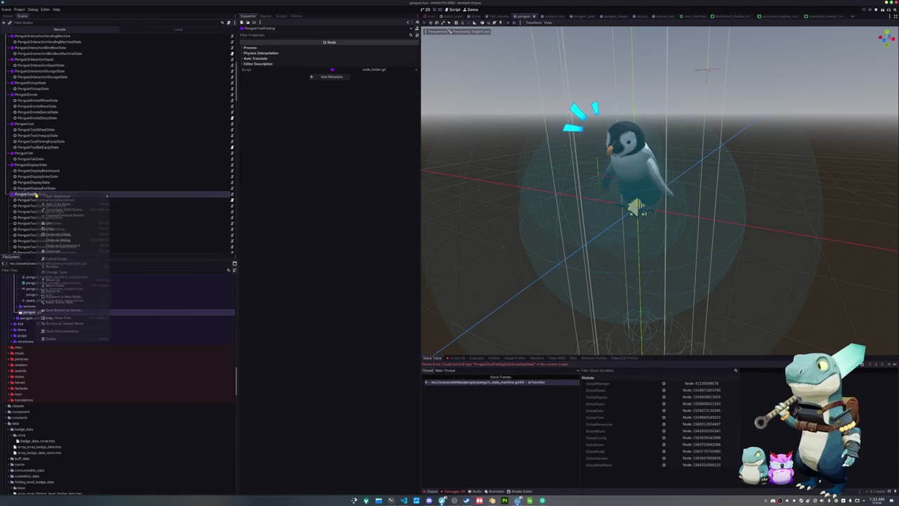
click(60, 205)
text(penguin)
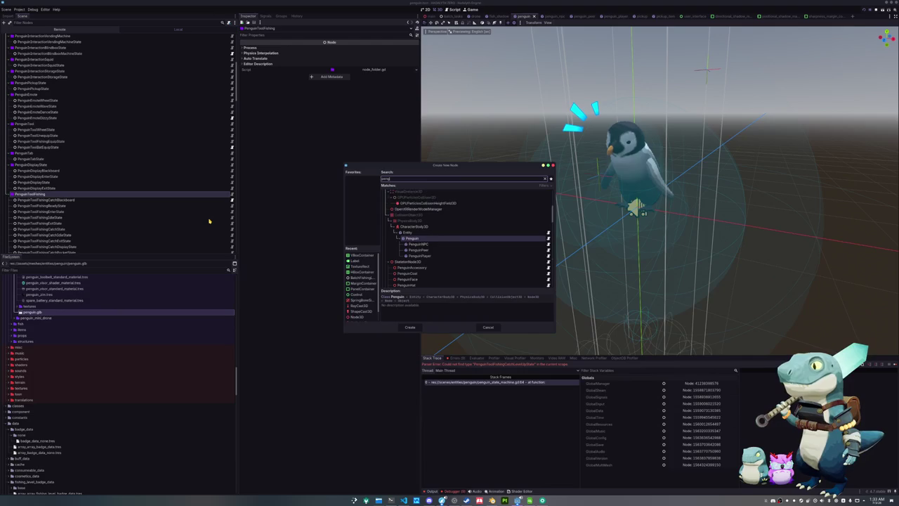
text(level)
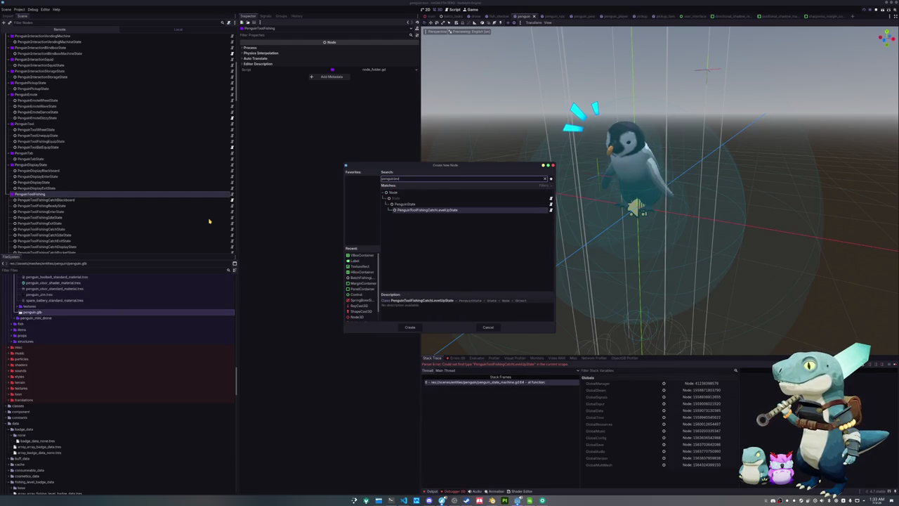
key(Return)
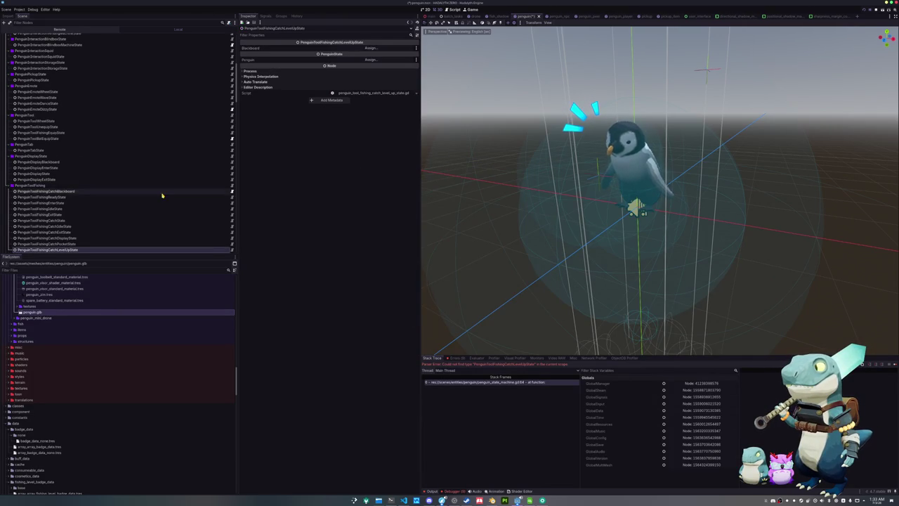
Step: Assign PenguinToolFishingCatchBlackboard and the Penguin node to the new state's Blackboard and Penguin
click(371, 47)
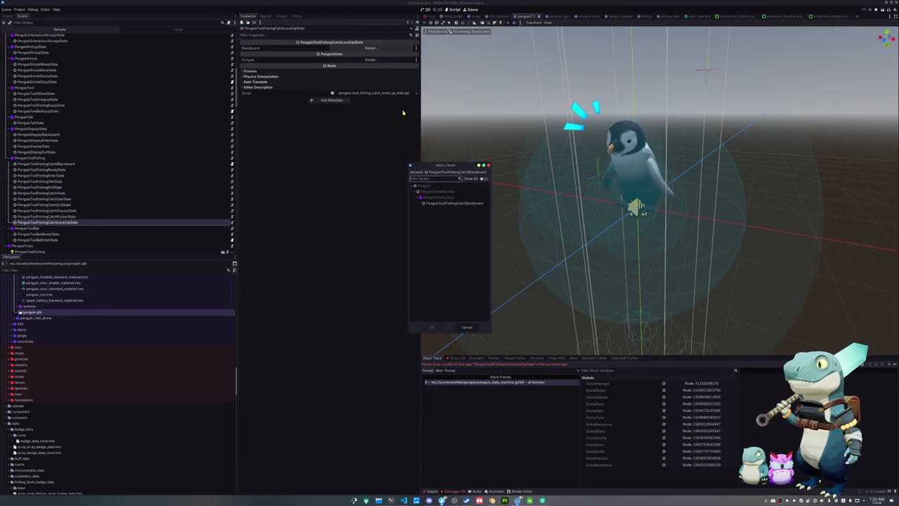
double_click(449, 203)
click(373, 62)
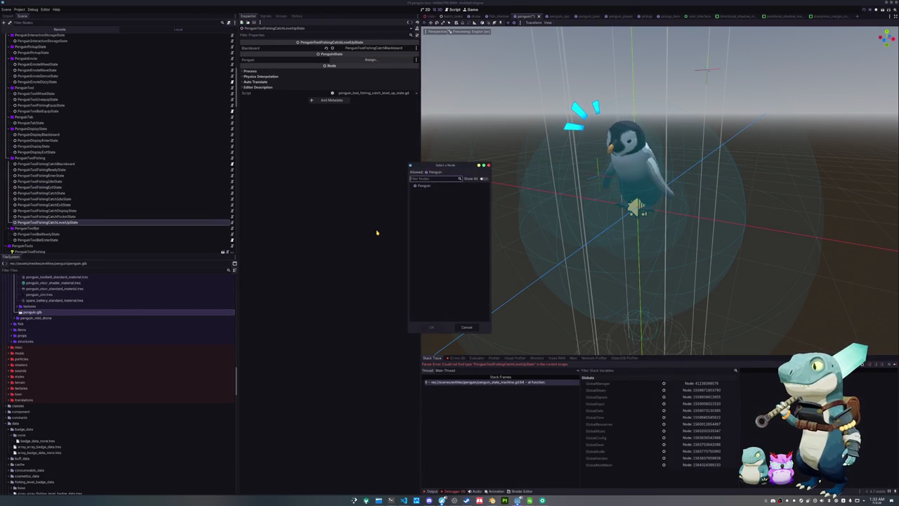
double_click(424, 187)
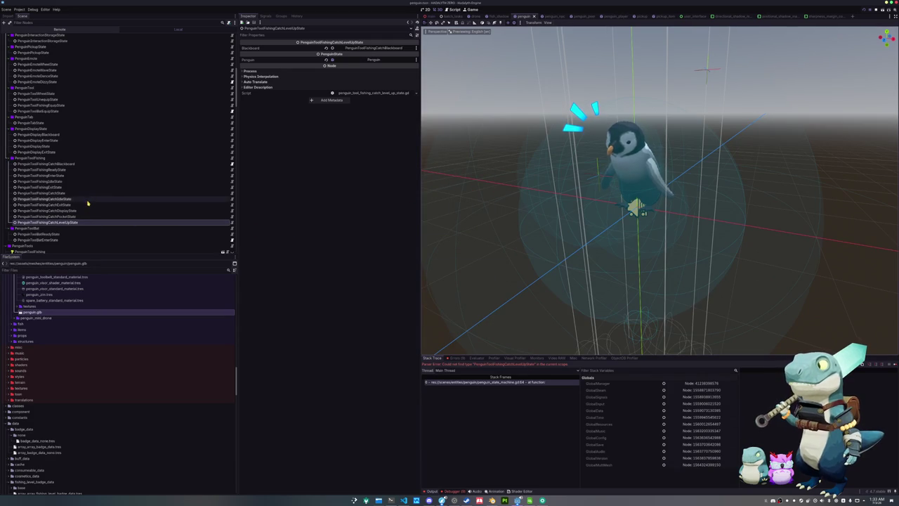
scroll(87, 201, up, 5)
scroll(84, 63, up, 5)
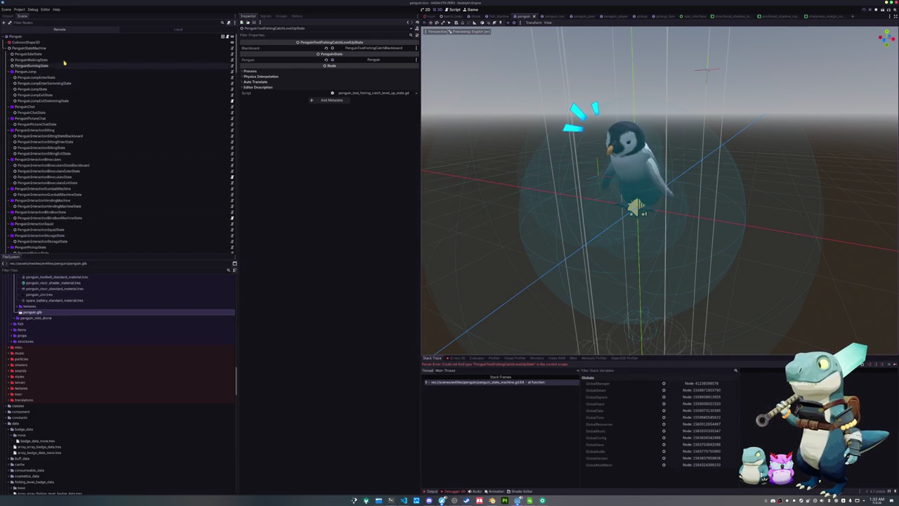
click(35, 47)
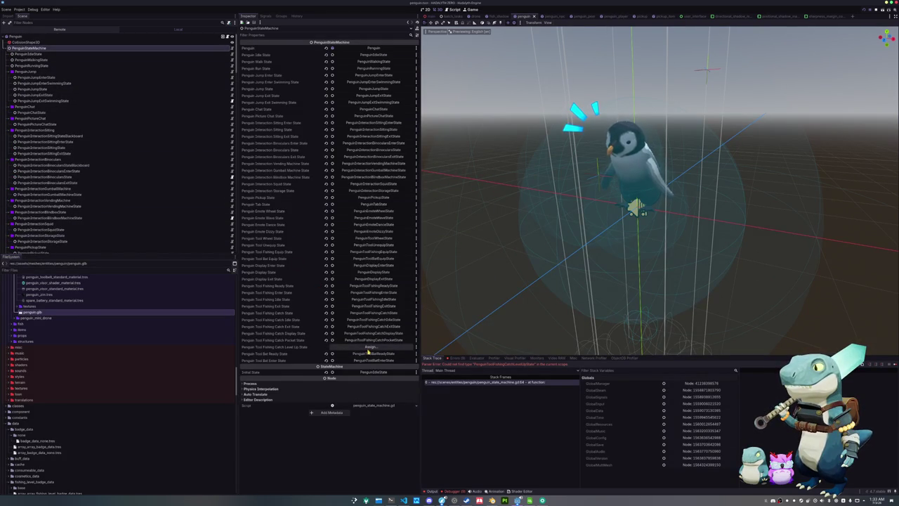
Step: Set the state machine's Level Up State to PenguinToolFishingCatchLevelUpState, then stop the running game
click(369, 347)
double_click(454, 204)
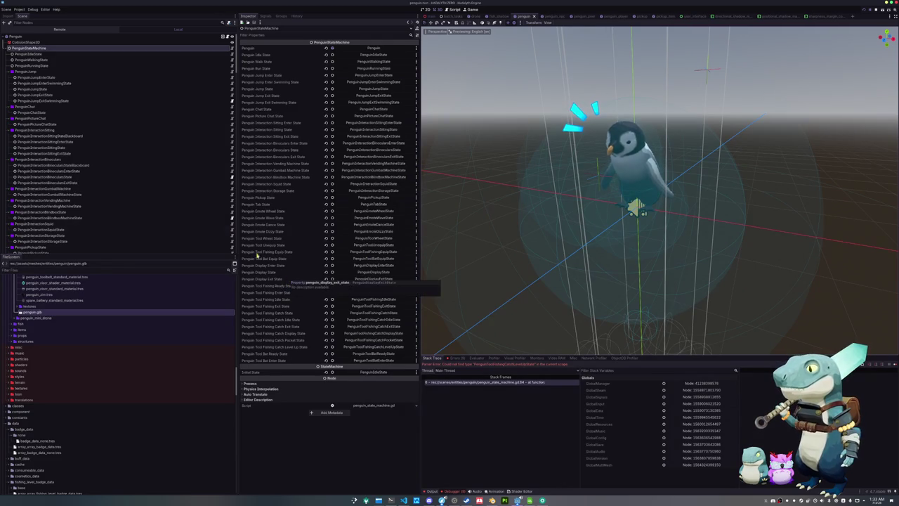
scroll(66, 141, down, 7)
scroll(63, 172, down, 2)
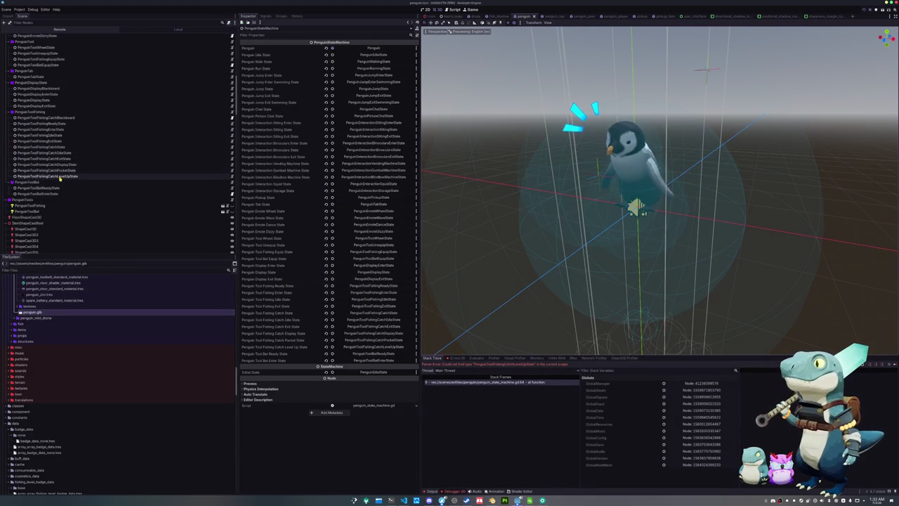
click(60, 176)
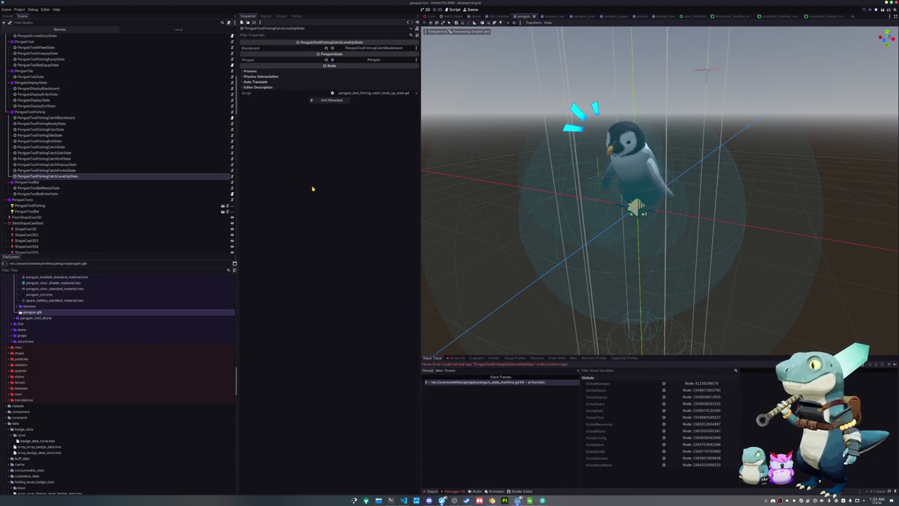
scroll(478, 237, down, 5)
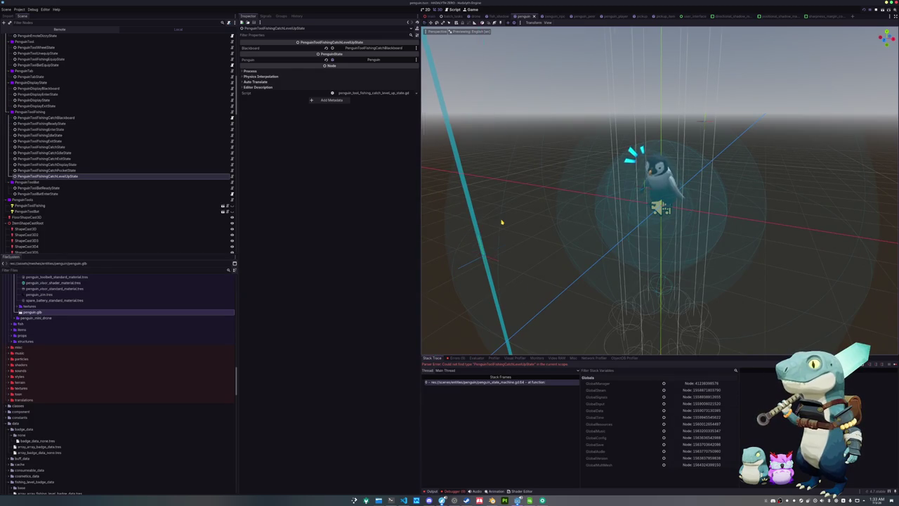
scroll(501, 223, down, 3)
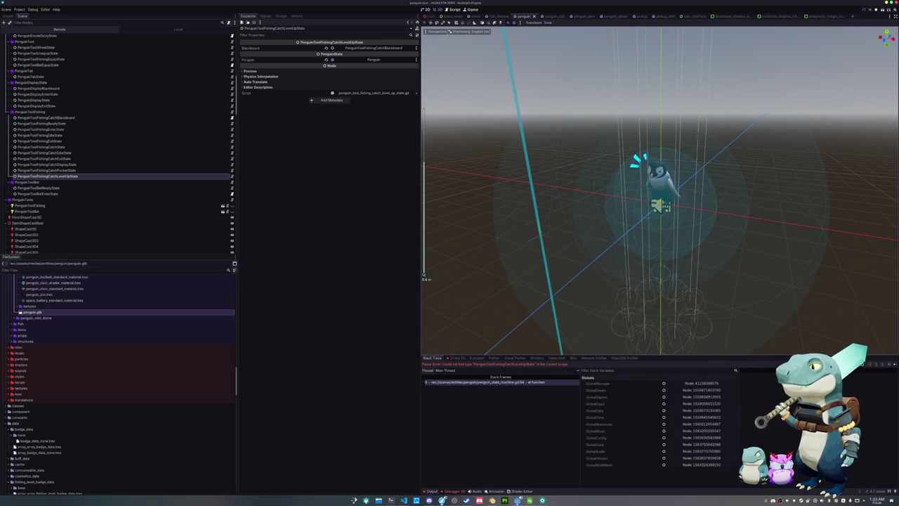
click(876, 10)
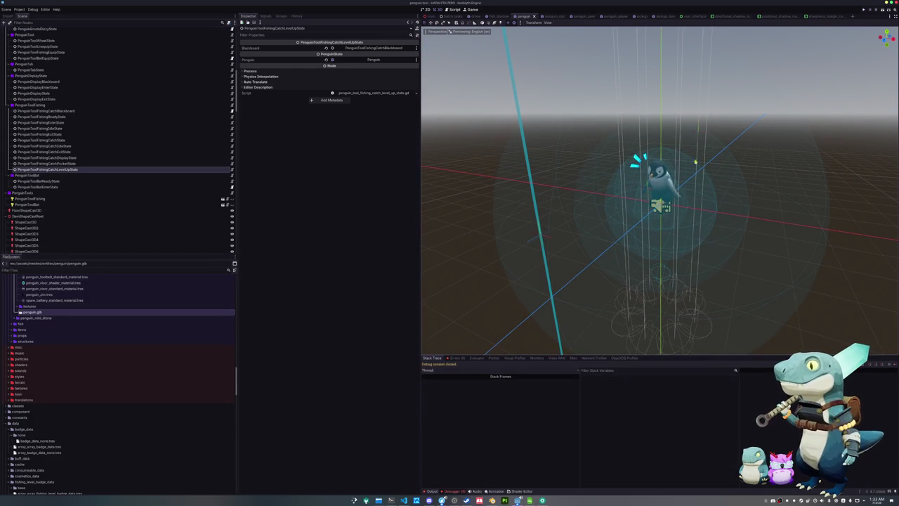
Step: Browse Dolphin to CLAYMORE-DEV > HADALYTH-ZERO > data and open player.cfg
click(391, 500)
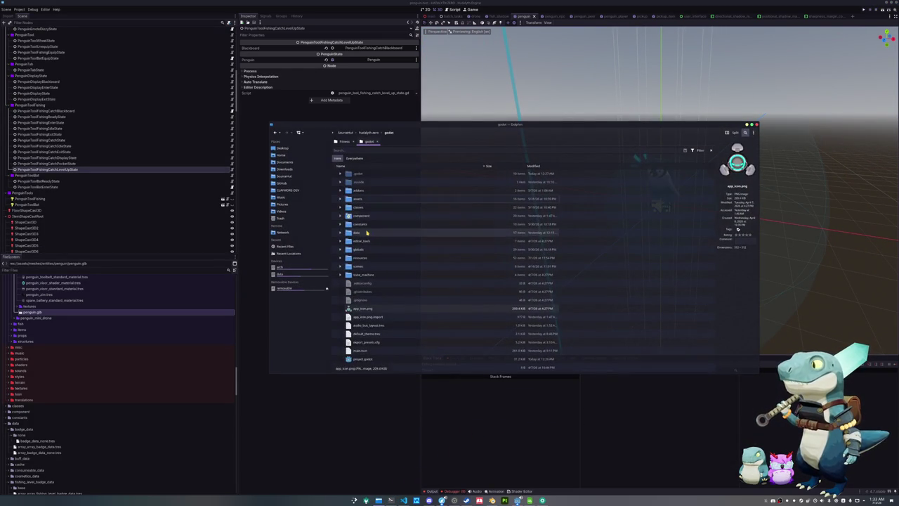
click(285, 189)
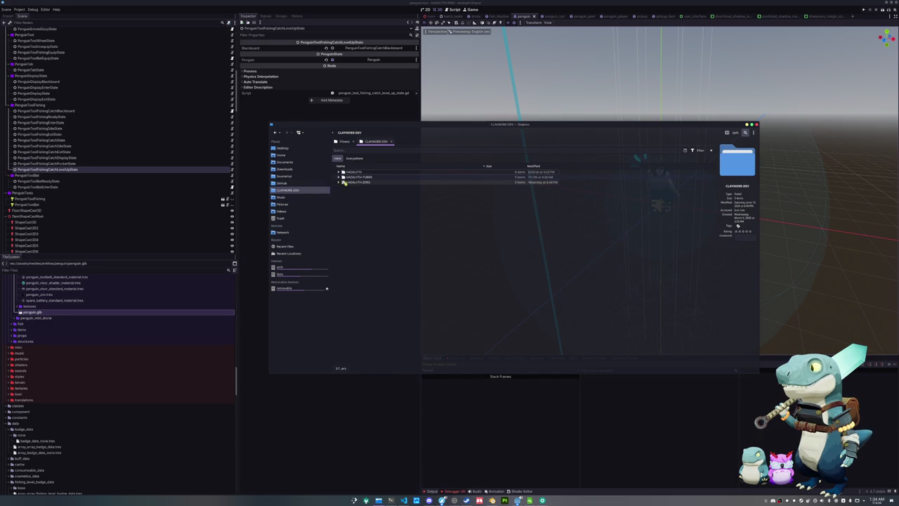
double_click(359, 182)
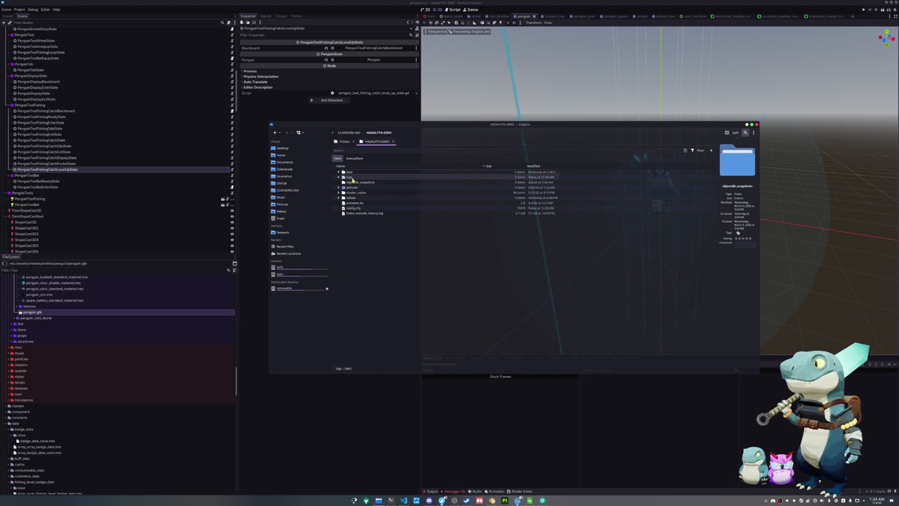
double_click(351, 172)
double_click(352, 182)
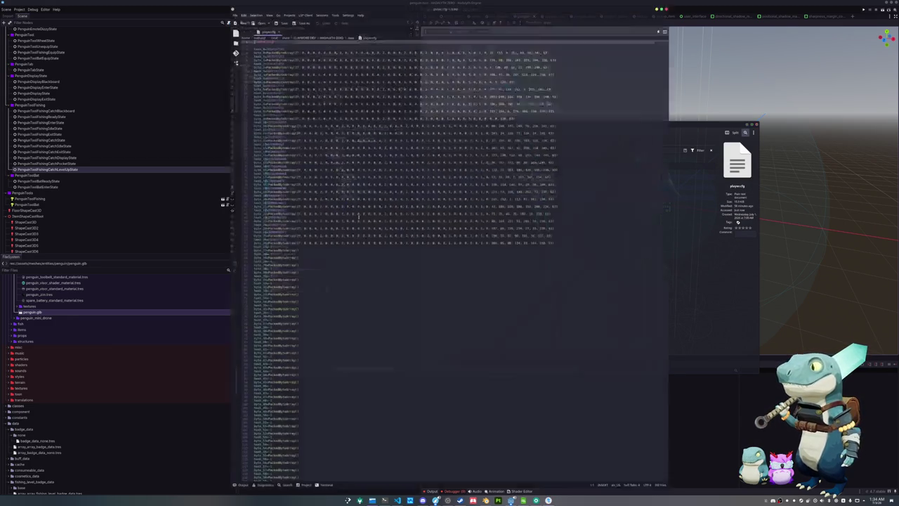
Step: Delete the 105575 fishing_level value under [LEVEL] in player.cfg
scroll(317, 281, down, 20)
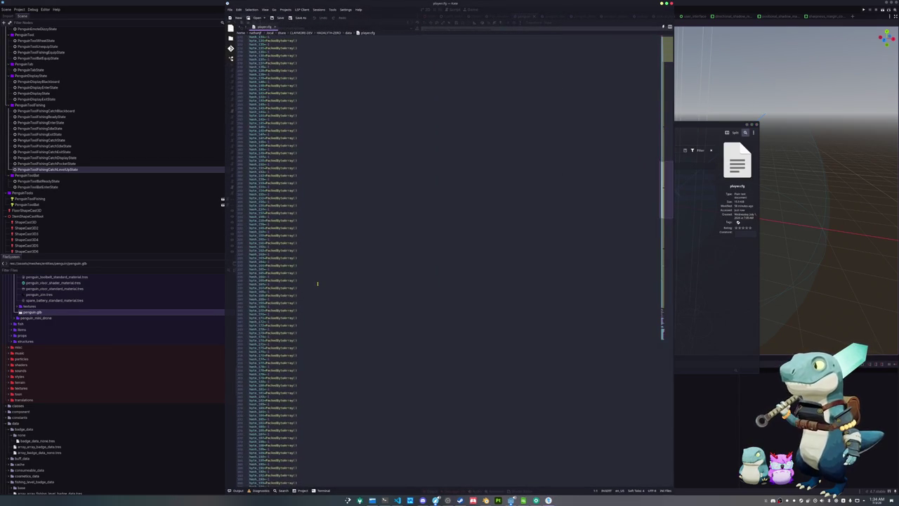
scroll(312, 286, down, 20)
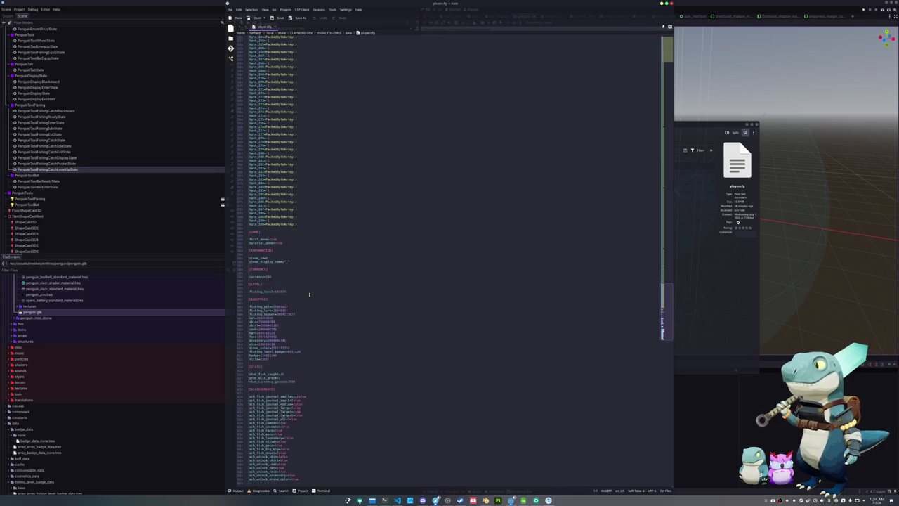
click(267, 277)
double_click(281, 291)
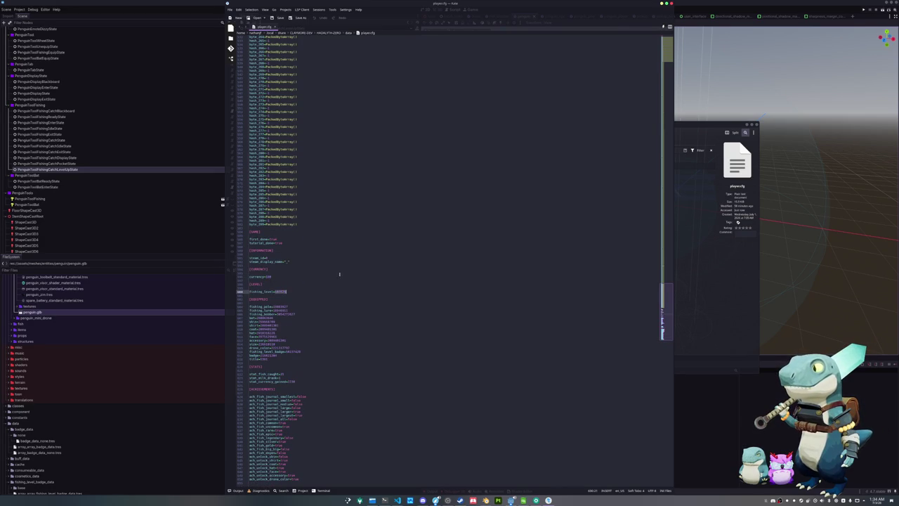
key(BackSpace)
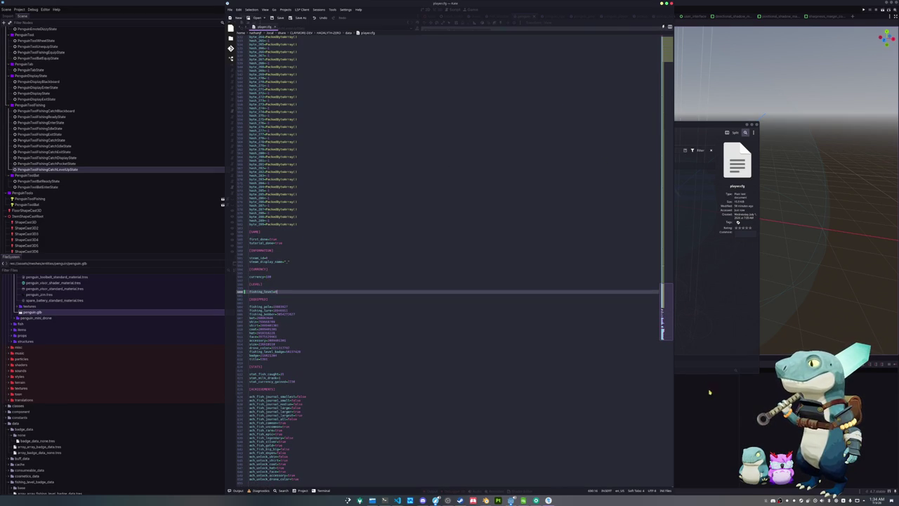